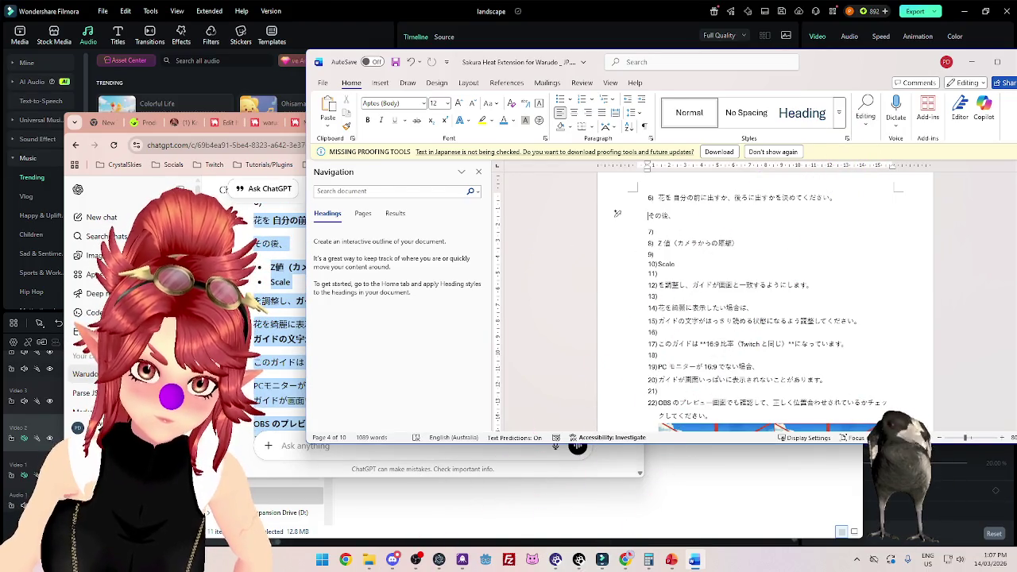
Join その後、 onto the end of line 6).
{"action": "key", "text": "BackSpace"}
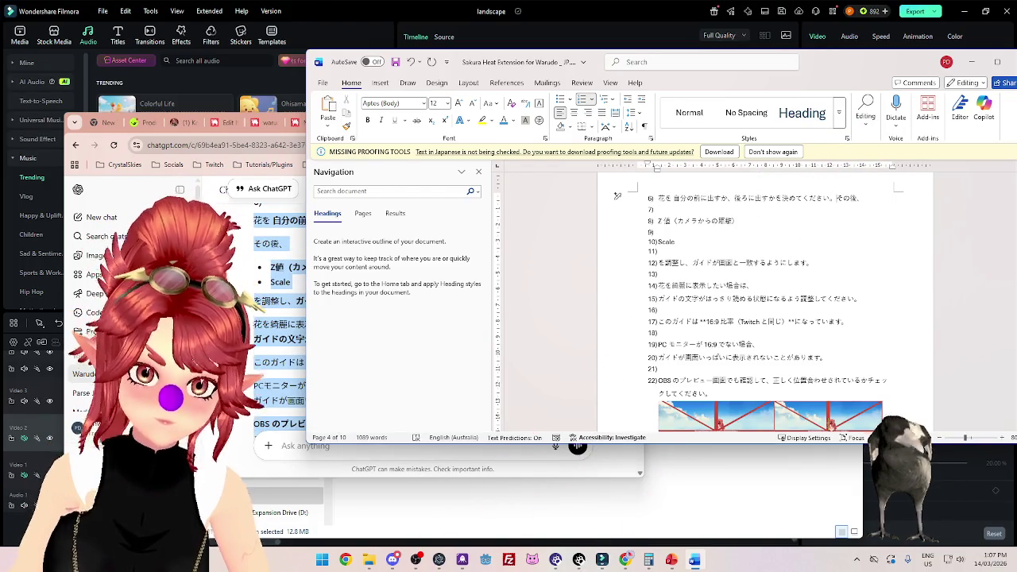
{"action": "key", "text": "Return"}
{"action": "key", "text": "BackSpace"}
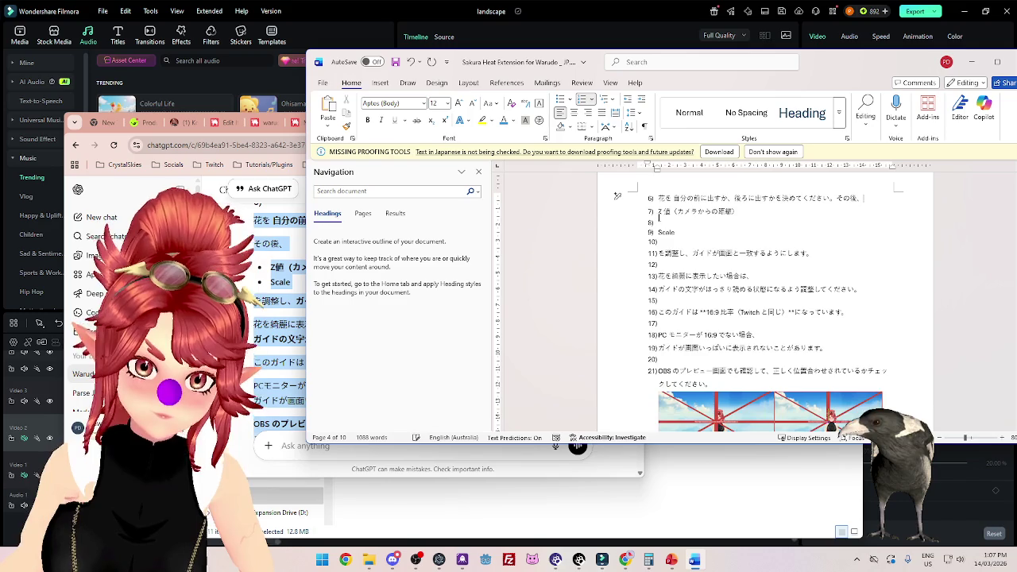
Turn the Z値 and Scale lines into bullet points and delete the blank line beneath them.
{"action": "left_click_drag", "start_coordinate": [617, 223], "coordinate": [617, 209]}
{"action": "key", "text": "ctrl+shift+l"}
{"action": "left_click", "coordinate": [616, 242]}
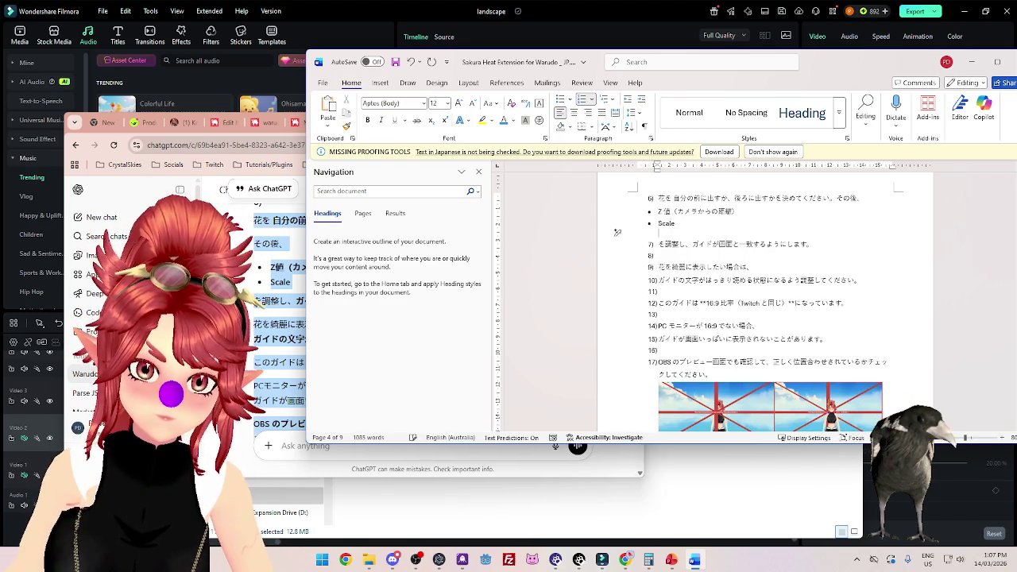
{"action": "type", "text": "てと"}
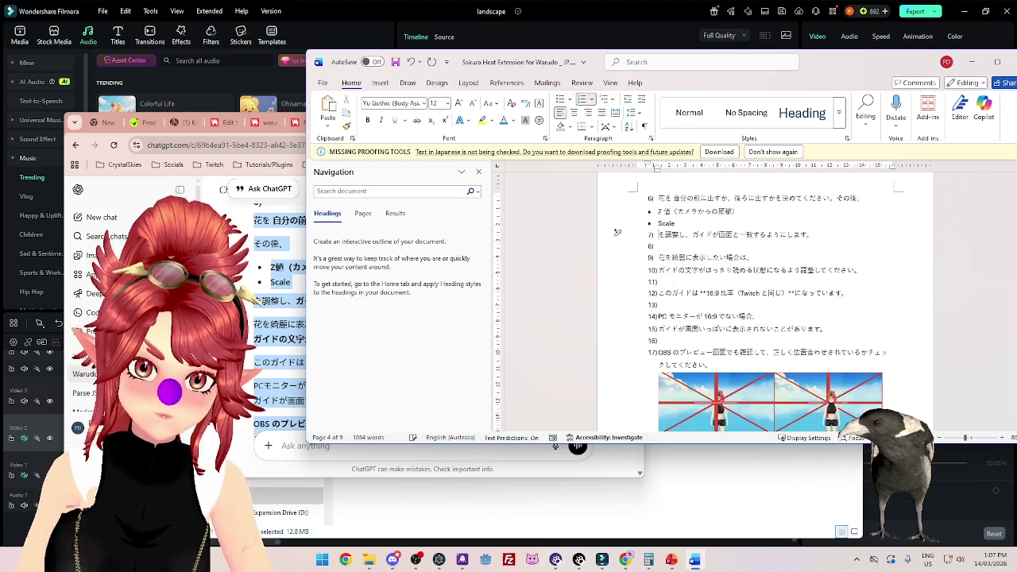
{"action": "key", "text": "BackSpace"}
{"action": "key", "text": "alt+Tab"}
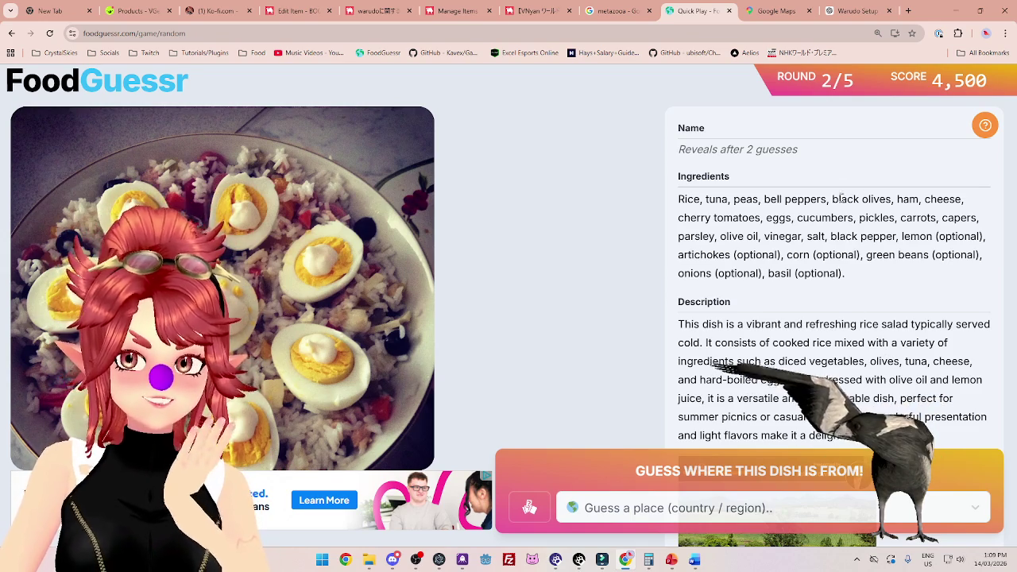
{"action": "mouse_move", "coordinate": [788, 22]}
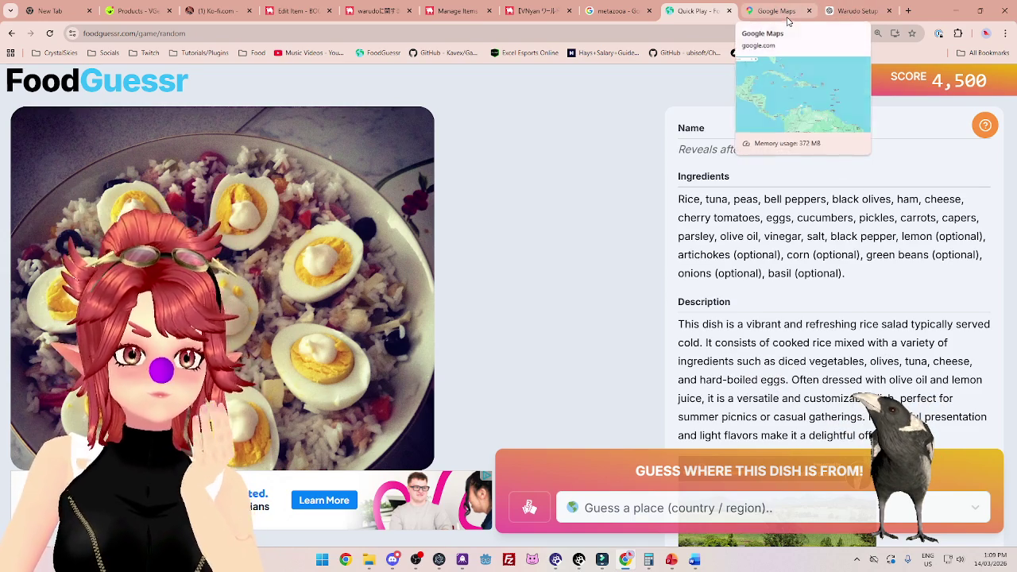
{"action": "left_click", "coordinate": [788, 22]}
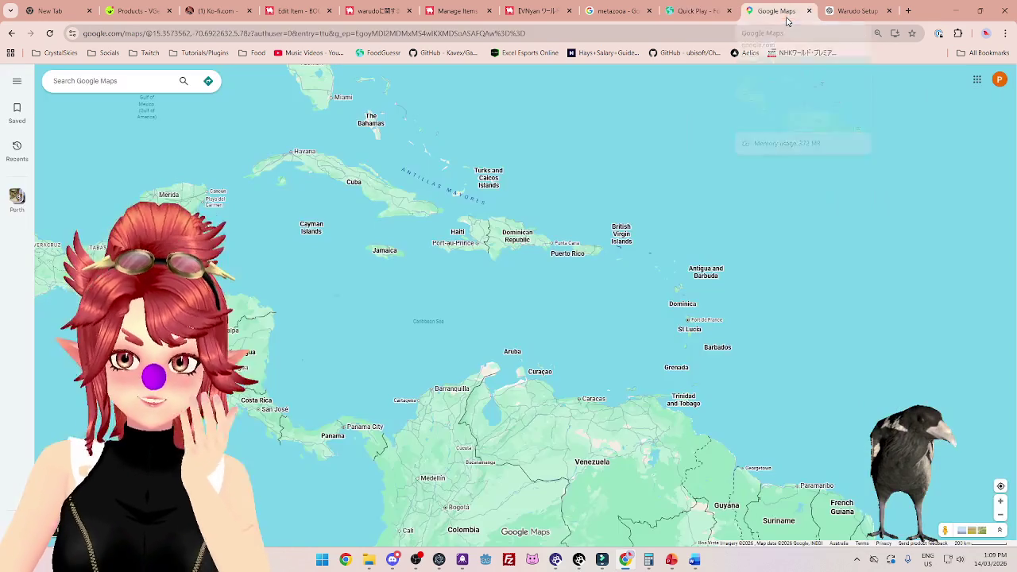
{"action": "mouse_move", "coordinate": [919, 15]}
{"action": "left_mouse_down"}
{"action": "mouse_move", "coordinate": [633, 165]}
{"action": "mouse_move", "coordinate": [547, 139]}
{"action": "mouse_move", "coordinate": [740, 117]}
{"action": "left_mouse_up"}
{"action": "left_click", "coordinate": [812, 116]}
{"action": "scroll", "coordinate": [616, 279], "scroll_direction": "down", "scroll_amount": 5}
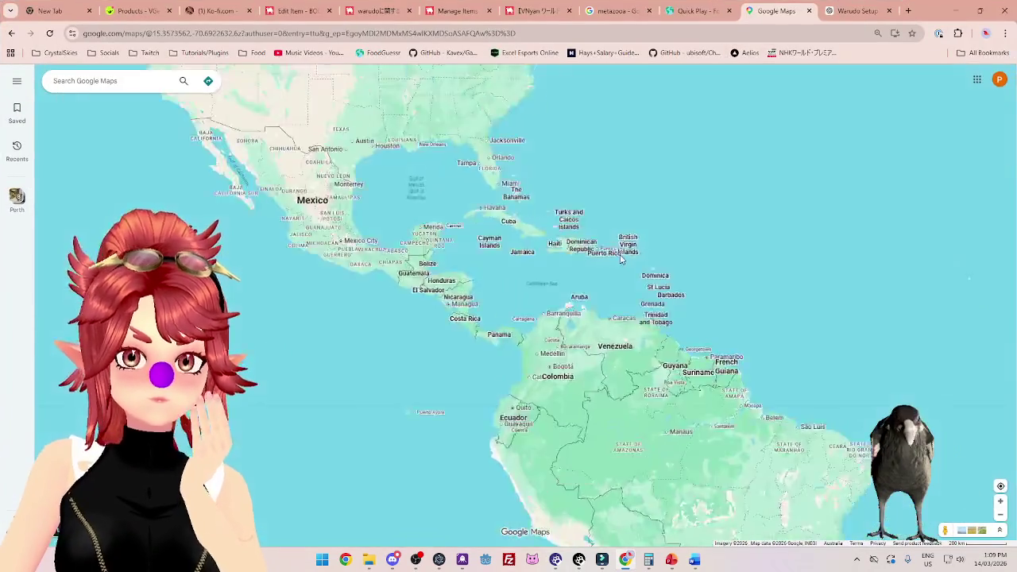
{"action": "left_click", "coordinate": [699, 13]}
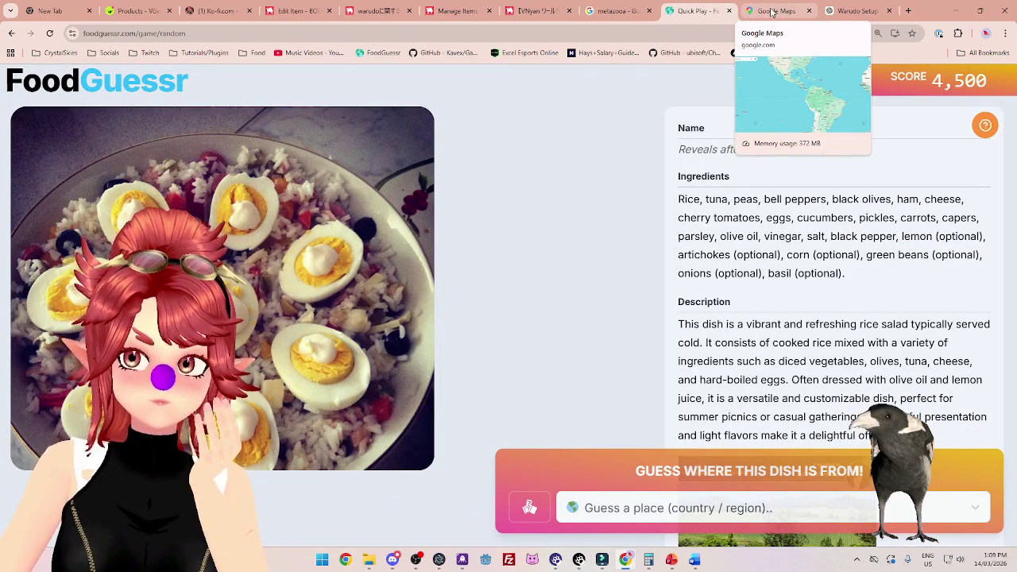
Read the rice salad's ingredients and description: artichokes, corn, diced vegetables, olive oil dressing, summer picnics.
{"action": "left_click_drag", "start_coordinate": [755, 217], "coordinate": [905, 218]}
{"action": "left_click_drag", "start_coordinate": [730, 236], "coordinate": [898, 236]}
{"action": "left_click", "coordinate": [711, 258]}
{"action": "left_click_drag", "start_coordinate": [707, 255], "coordinate": [823, 255]}
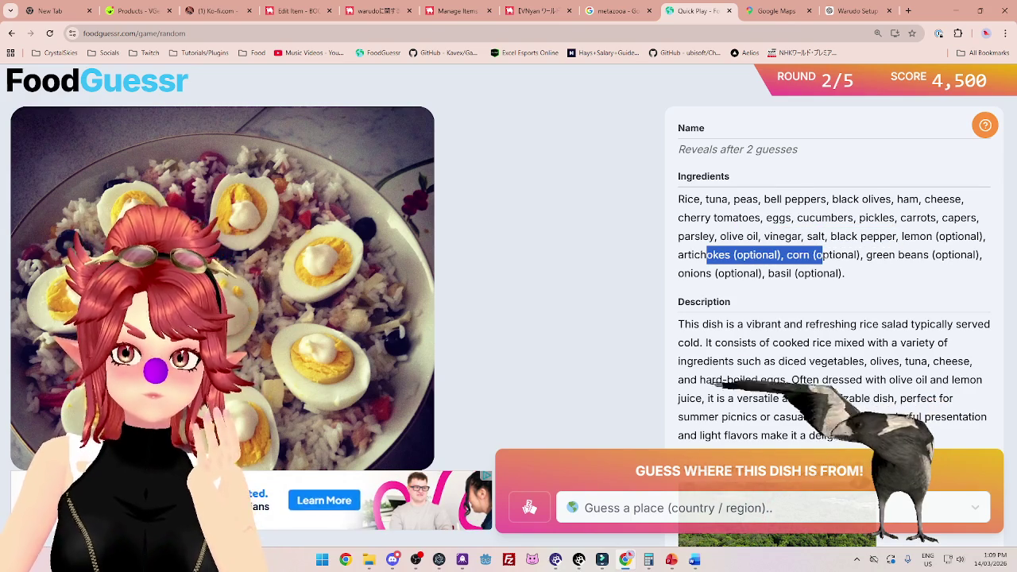
{"action": "left_click_drag", "start_coordinate": [677, 200], "coordinate": [716, 199]}
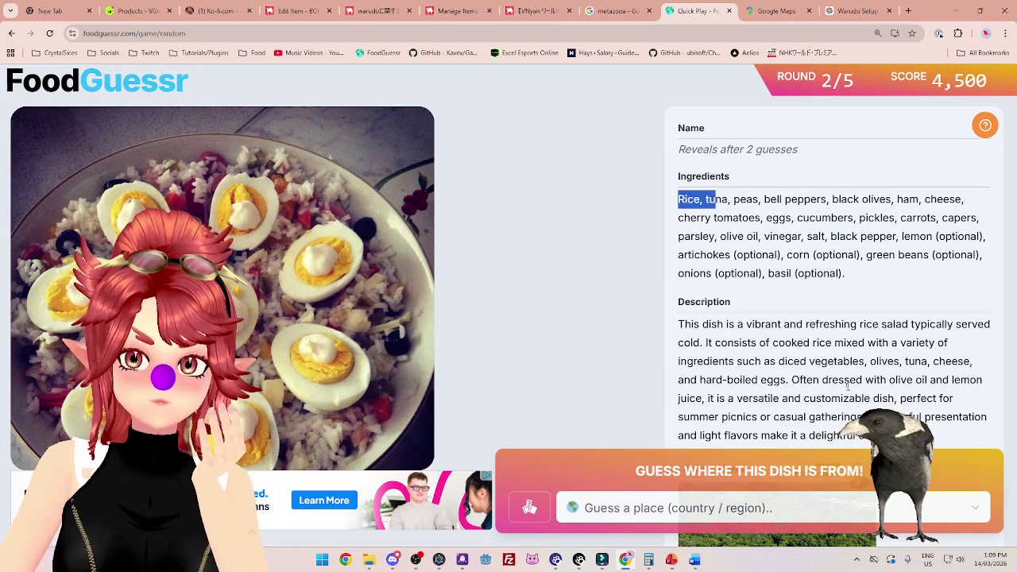
{"action": "left_click_drag", "start_coordinate": [715, 343], "coordinate": [885, 342]}
{"action": "left_click_drag", "start_coordinate": [686, 361], "coordinate": [861, 360]}
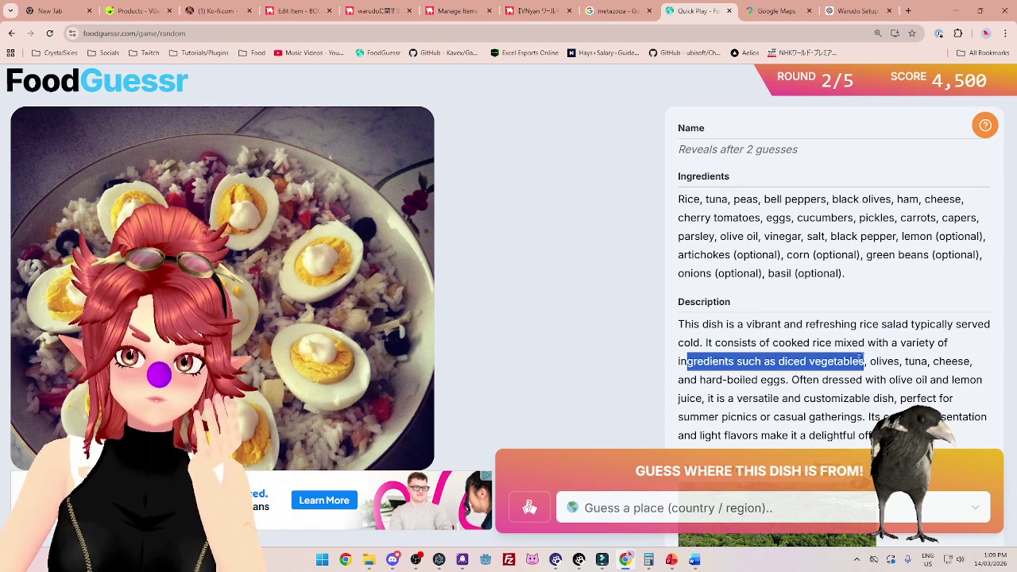
{"action": "left_click_drag", "start_coordinate": [681, 380], "coordinate": [939, 380]}
{"action": "mouse_move", "coordinate": [697, 399]}
{"action": "left_mouse_down"}
{"action": "mouse_move", "coordinate": [840, 399]}
{"action": "mouse_move", "coordinate": [835, 435]}
{"action": "left_mouse_up"}
{"action": "left_click_drag", "start_coordinate": [699, 417], "coordinate": [862, 417]}
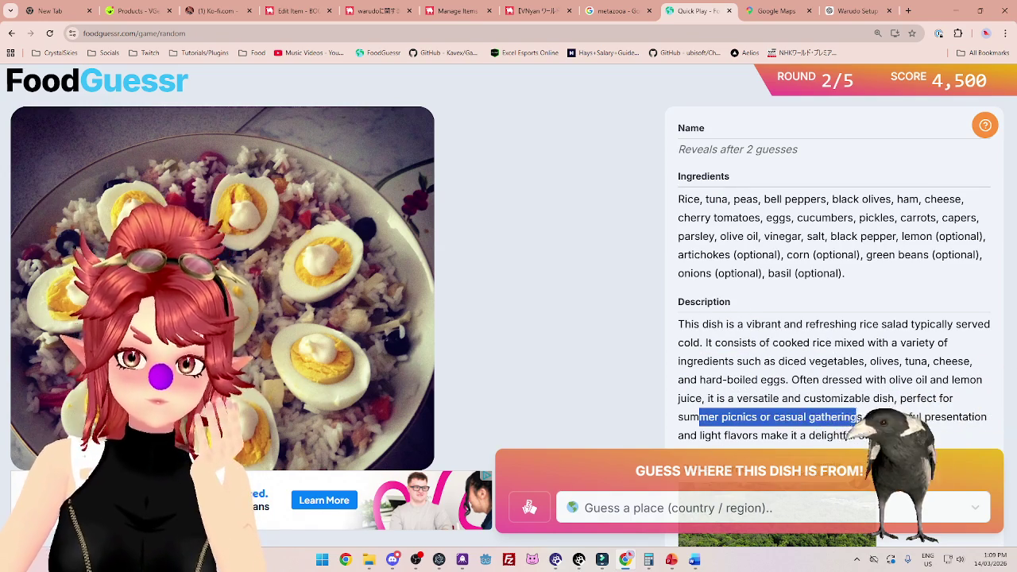
{"action": "left_click", "coordinate": [907, 415]}
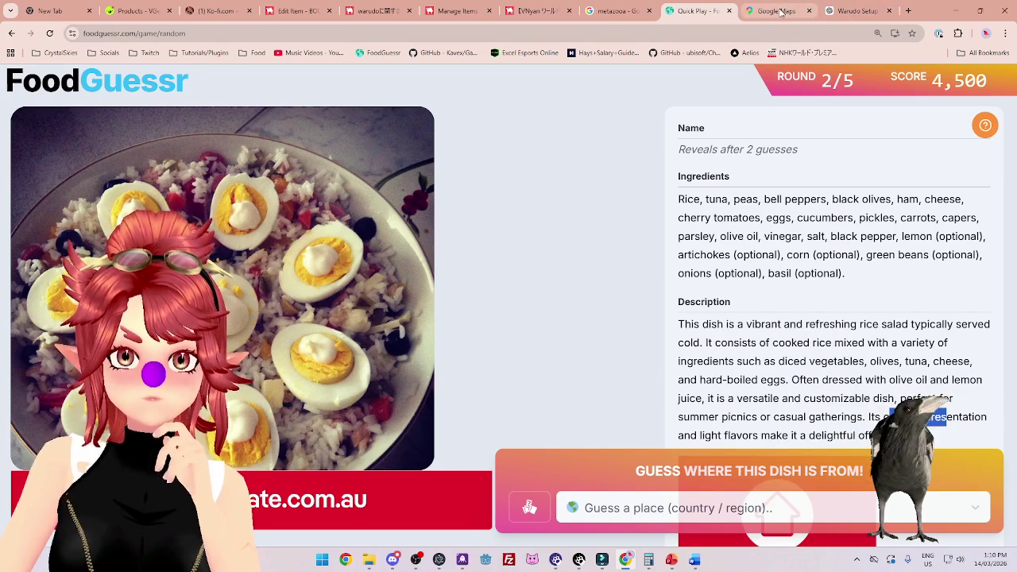
Reread the ingredients (tuna, ham, cherry tomatoes, eggs, capers, parsley, lemon) and the description's opening.
{"action": "left_click", "coordinate": [769, 199]}
{"action": "left_click_drag", "start_coordinate": [716, 199], "coordinate": [914, 200]}
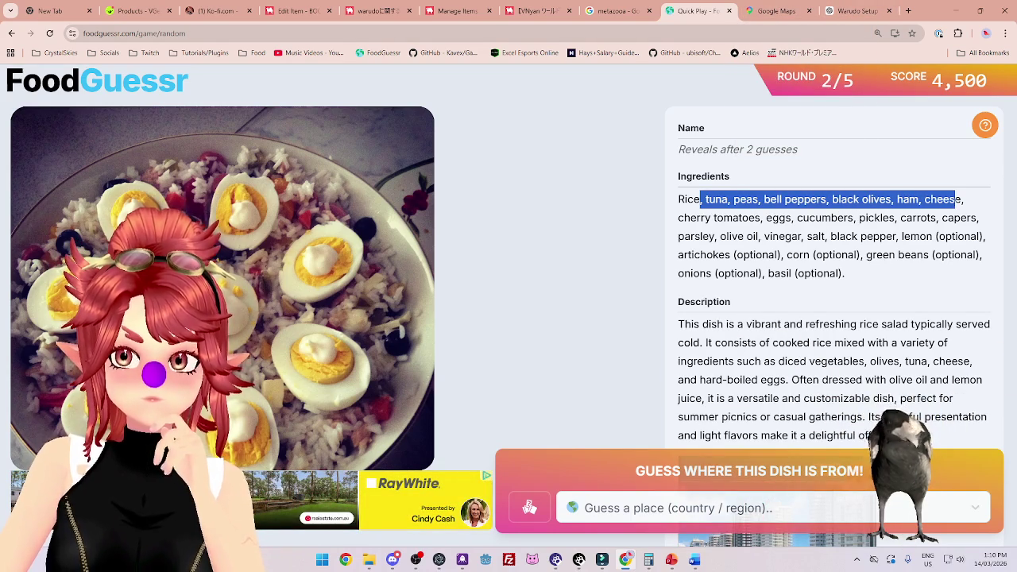
{"action": "left_click_drag", "start_coordinate": [704, 218], "coordinate": [736, 218]}
{"action": "left_click_drag", "start_coordinate": [779, 219], "coordinate": [971, 218]}
{"action": "left_click_drag", "start_coordinate": [702, 236], "coordinate": [910, 237]}
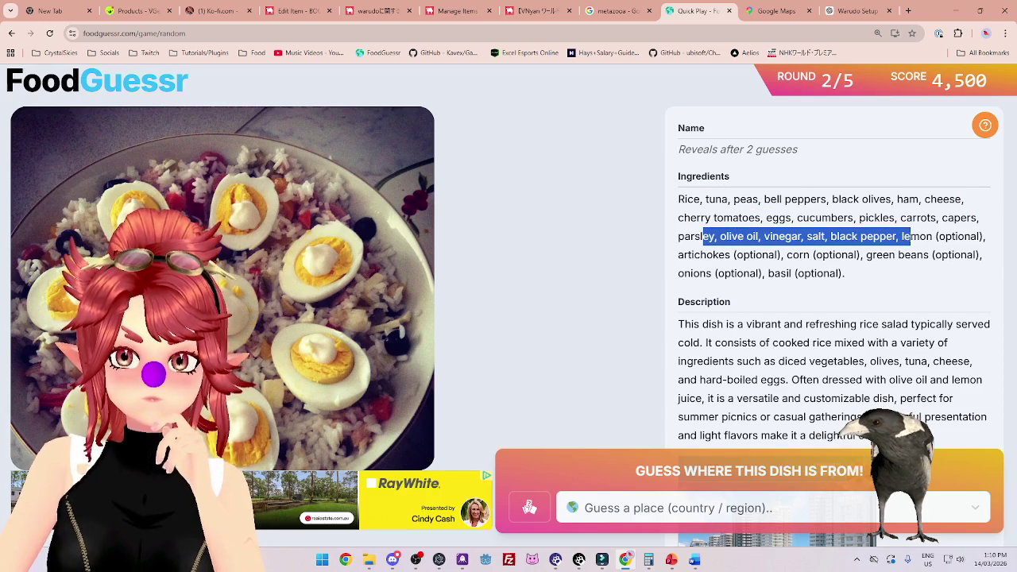
{"action": "left_click_drag", "start_coordinate": [690, 324], "coordinate": [928, 326]}
{"action": "left_click_drag", "start_coordinate": [706, 341], "coordinate": [891, 342]}
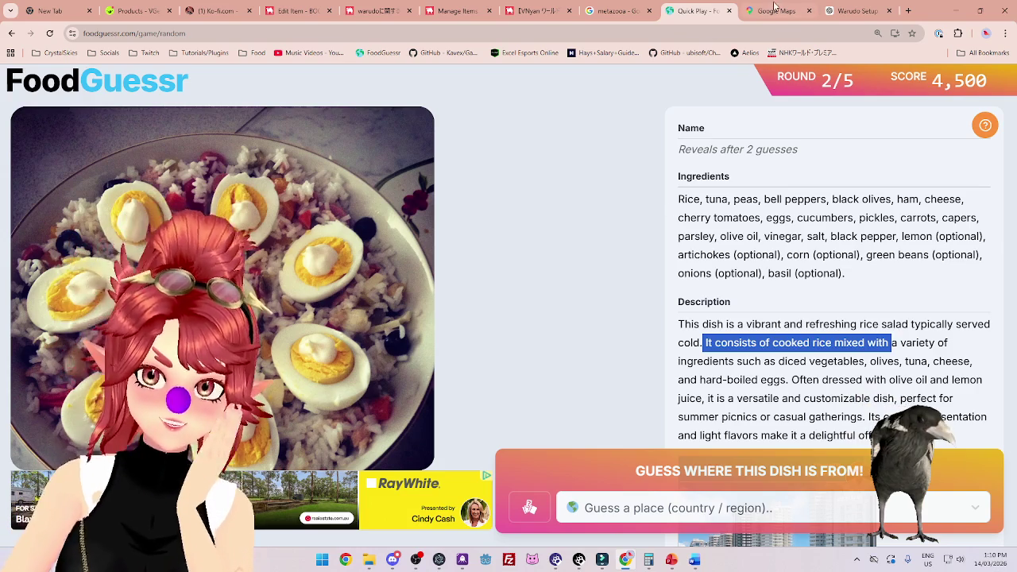
{"action": "left_click", "coordinate": [775, 8]}
Pan the map from the Americas over to Europe and zoom in on the Mediterranean.
{"action": "mouse_move", "coordinate": [582, 194]}
{"action": "left_mouse_down"}
{"action": "mouse_move", "coordinate": [606, 348]}
{"action": "mouse_move", "coordinate": [475, 231]}
{"action": "mouse_move", "coordinate": [326, 279]}
{"action": "mouse_move", "coordinate": [240, 293]}
{"action": "left_mouse_up"}
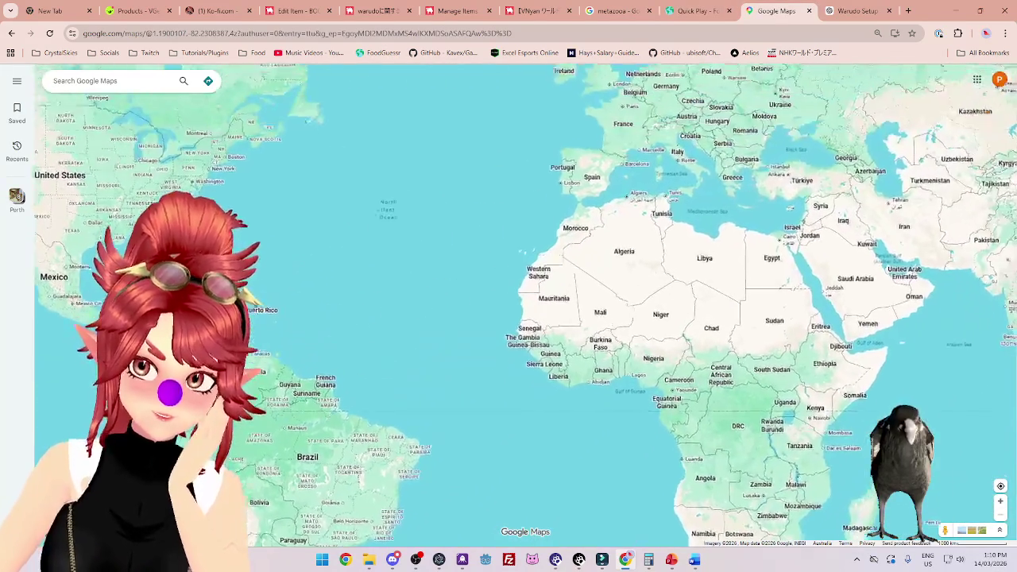
{"action": "mouse_move", "coordinate": [432, 261]}
{"action": "left_mouse_down"}
{"action": "mouse_move", "coordinate": [424, 348]}
{"action": "mouse_move", "coordinate": [490, 291]}
{"action": "left_mouse_up"}
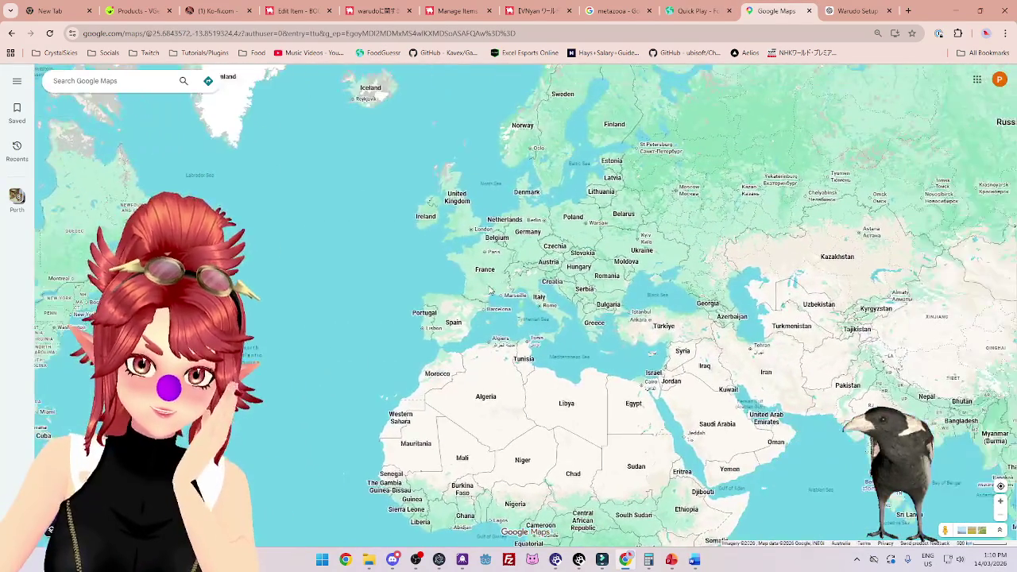
{"action": "scroll", "coordinate": [491, 292], "scroll_direction": "up", "scroll_amount": 2}
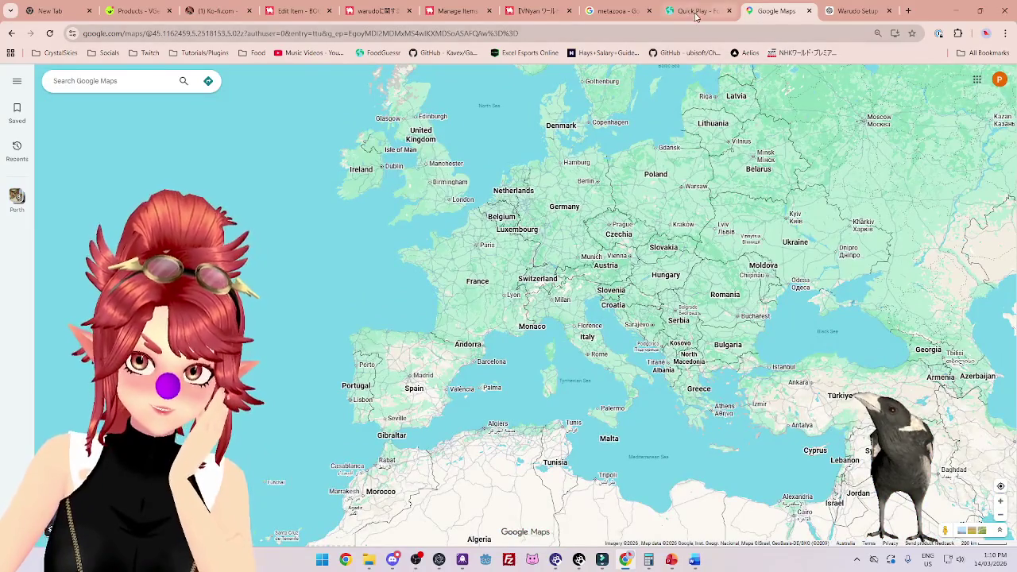
{"action": "left_click", "coordinate": [695, 14]}
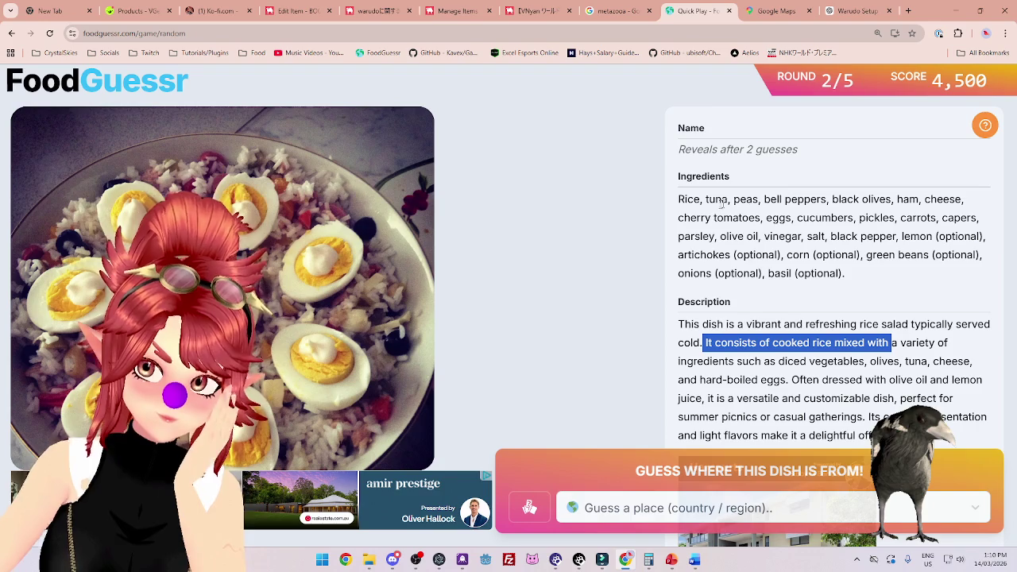
Recheck peas and bell peppers in the rice salad's ingredient list.
{"action": "left_click_drag", "start_coordinate": [733, 199], "coordinate": [759, 200]}
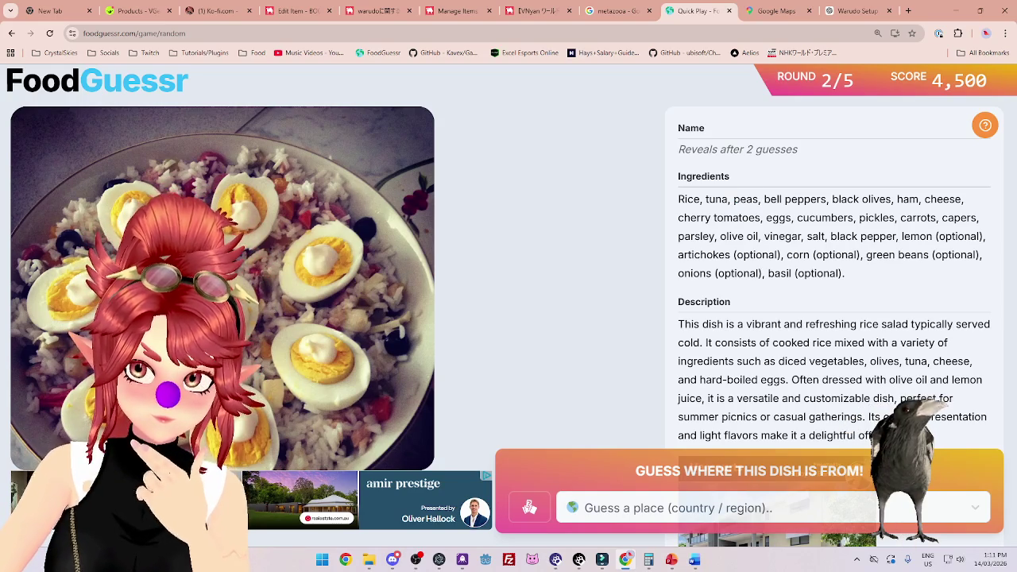
{"action": "left_click_drag", "start_coordinate": [765, 200], "coordinate": [826, 200]}
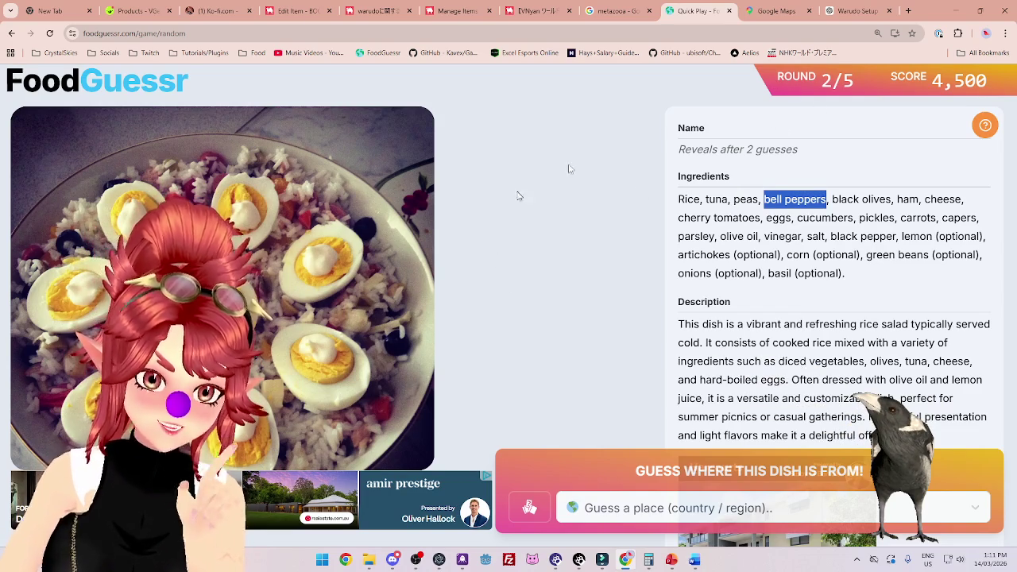
{"action": "left_click", "coordinate": [774, 11]}
{"action": "scroll", "coordinate": [614, 259], "scroll_direction": "up", "scroll_amount": 5}
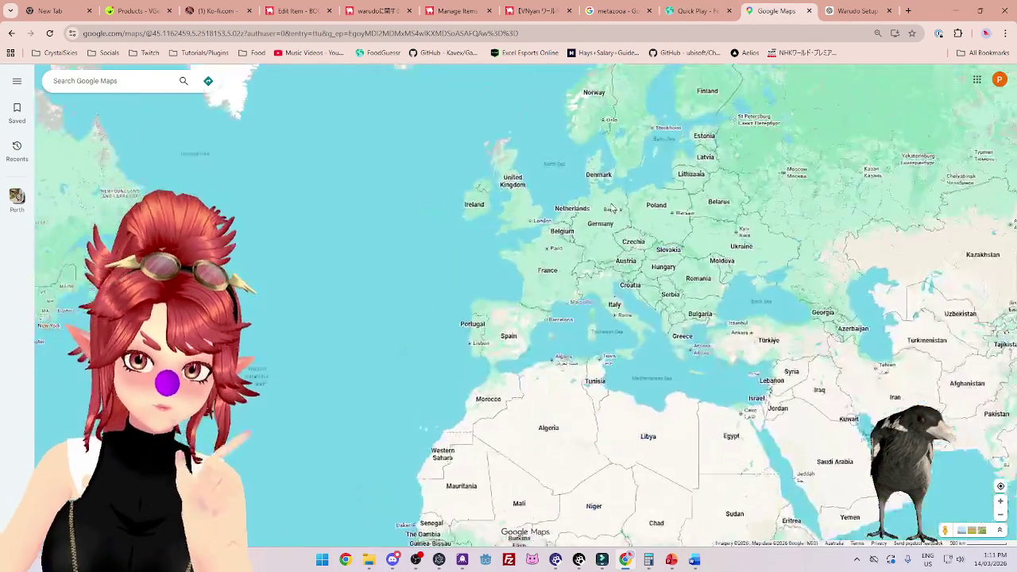
Pan the map from Scandinavia through central Europe down to the Mediterranean, zooming out.
{"action": "scroll", "coordinate": [613, 260], "scroll_direction": "up", "scroll_amount": 2}
{"action": "left_click_drag", "start_coordinate": [712, 135], "coordinate": [618, 247]}
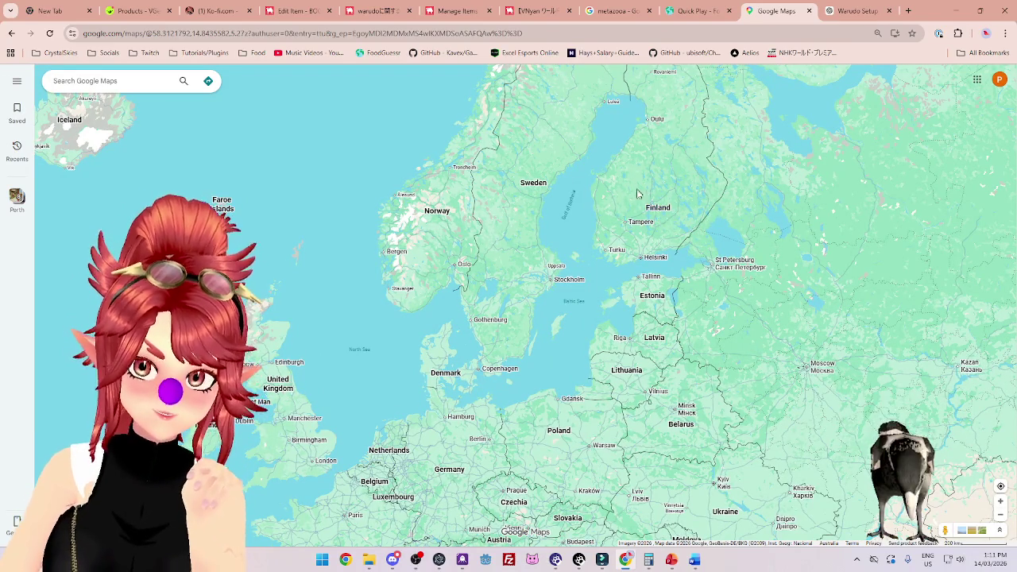
{"action": "key", "text": "Down"}
{"action": "key", "text": "Left"}
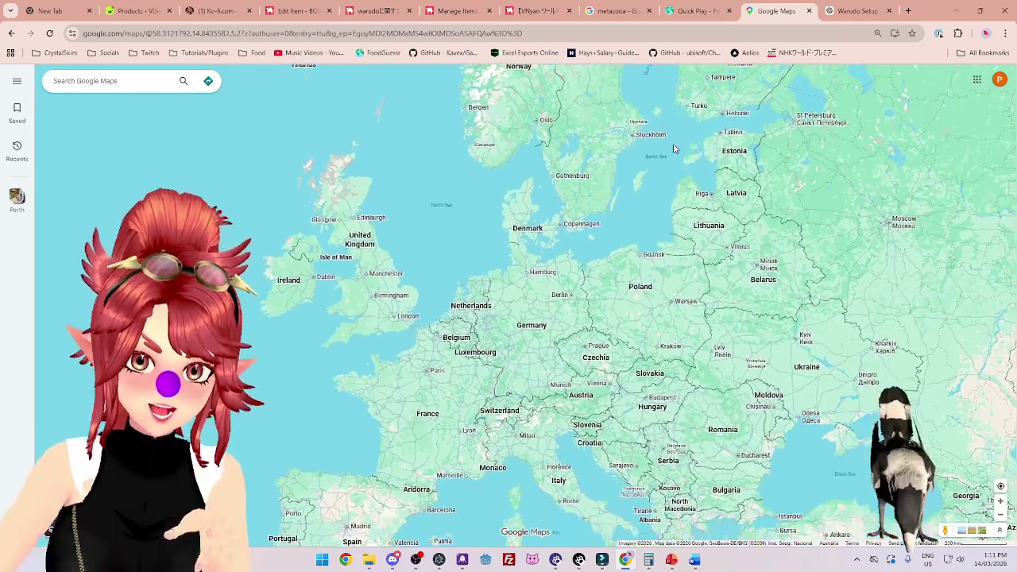
{"action": "scroll", "coordinate": [561, 265], "scroll_direction": "up", "scroll_amount": 2}
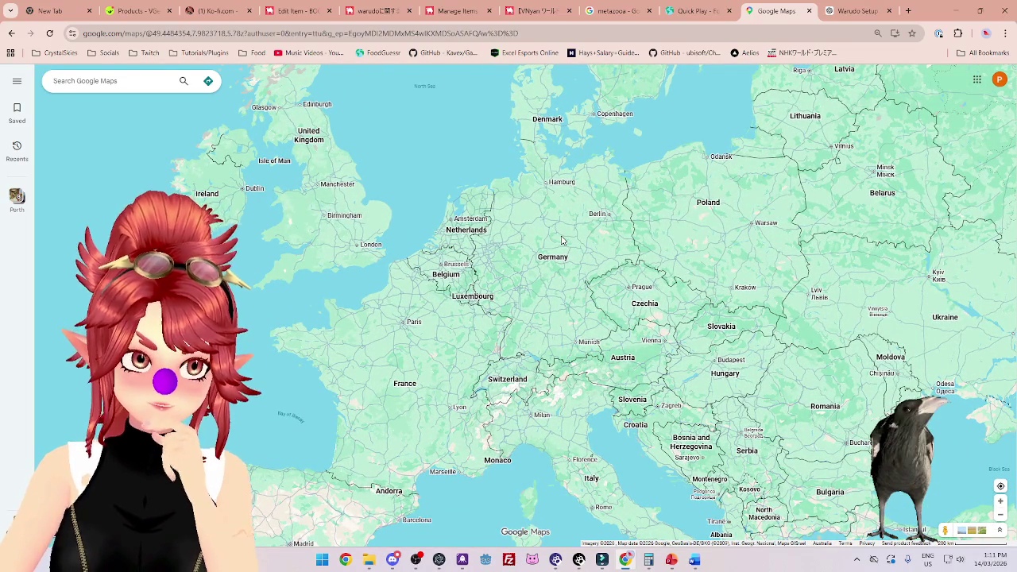
{"action": "scroll", "coordinate": [561, 240], "scroll_direction": "down", "scroll_amount": 1}
{"action": "key", "text": "Down"}
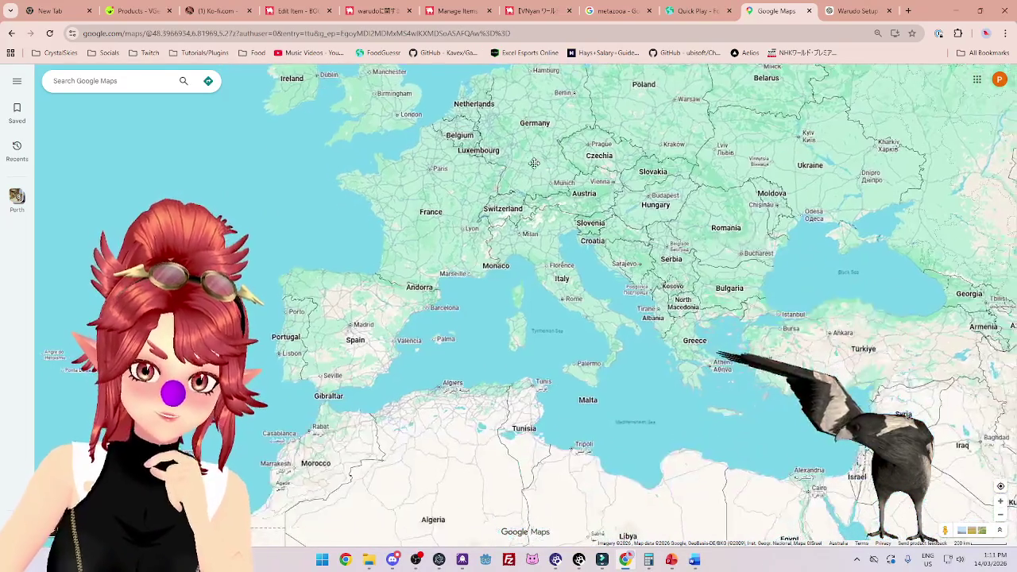
{"action": "scroll", "coordinate": [540, 235], "scroll_direction": "down", "scroll_amount": 2}
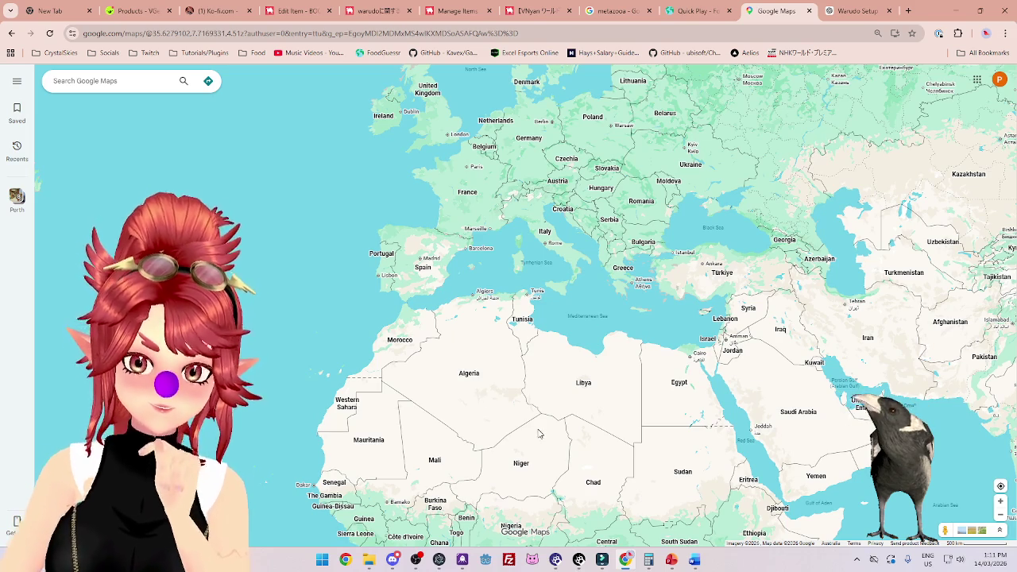
Guess Algeria as the rice salad's country of origin.
{"action": "left_click", "coordinate": [699, 11]}
{"action": "left_click", "coordinate": [744, 512]}
{"action": "type", "text": "al"}
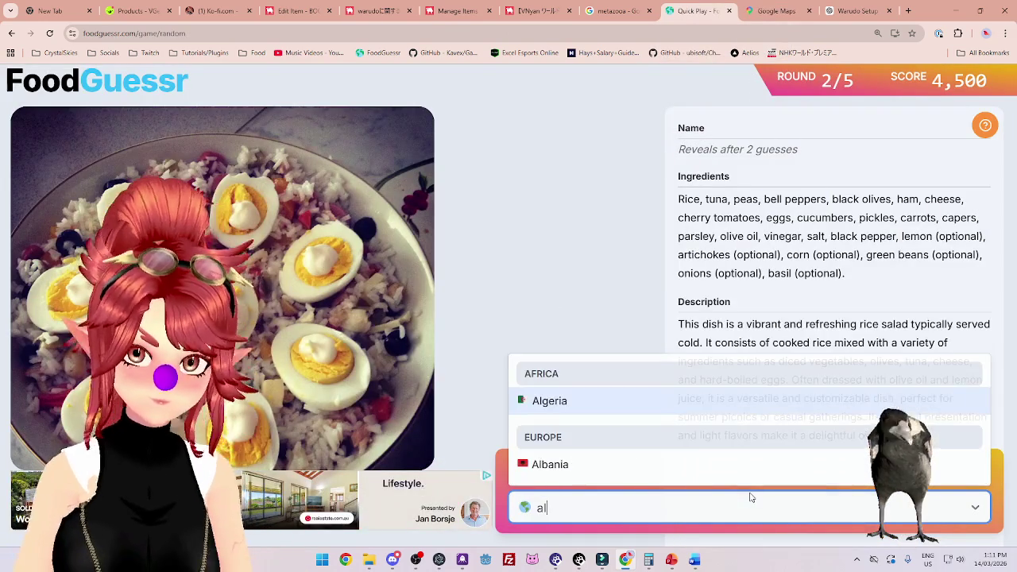
{"action": "left_click", "coordinate": [682, 398]}
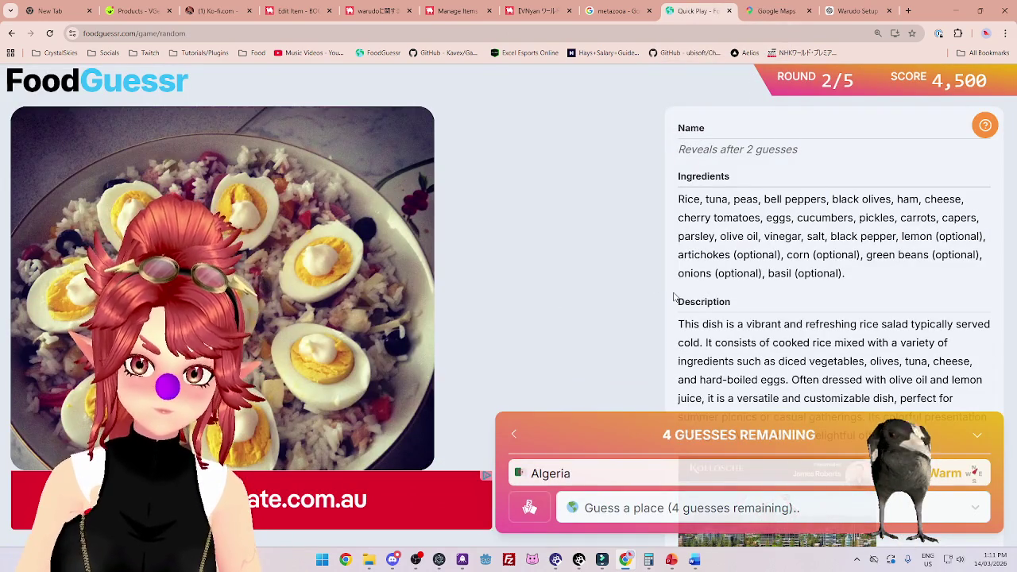
Zoom in on the Google Maps view for reference.
{"action": "left_click", "coordinate": [771, 11]}
{"action": "scroll", "coordinate": [497, 350], "scroll_direction": "up", "scroll_amount": 3}
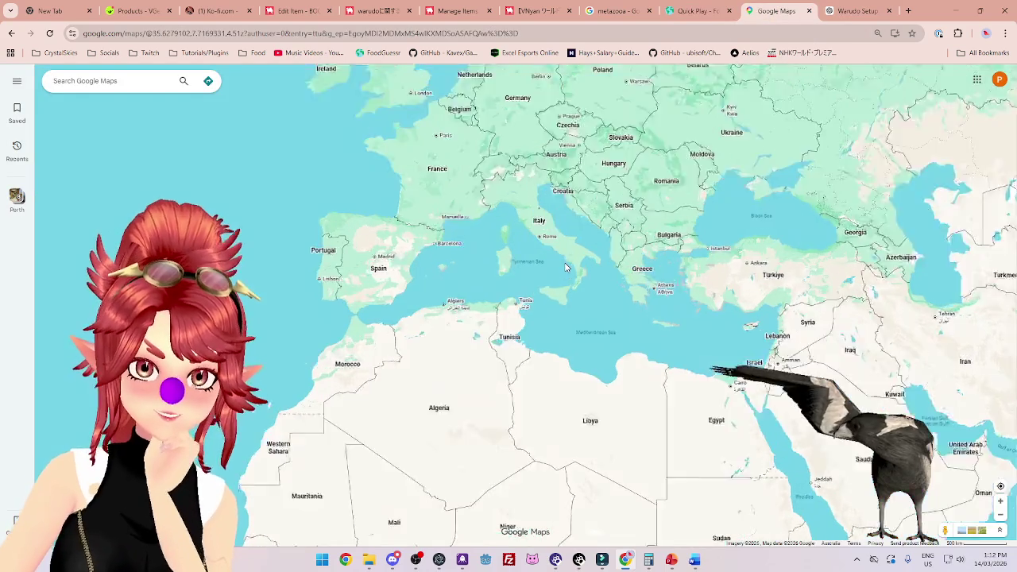
{"action": "scroll", "coordinate": [531, 263], "scroll_direction": "up", "scroll_amount": 2}
{"action": "scroll", "coordinate": [532, 262], "scroll_direction": "up", "scroll_amount": 2}
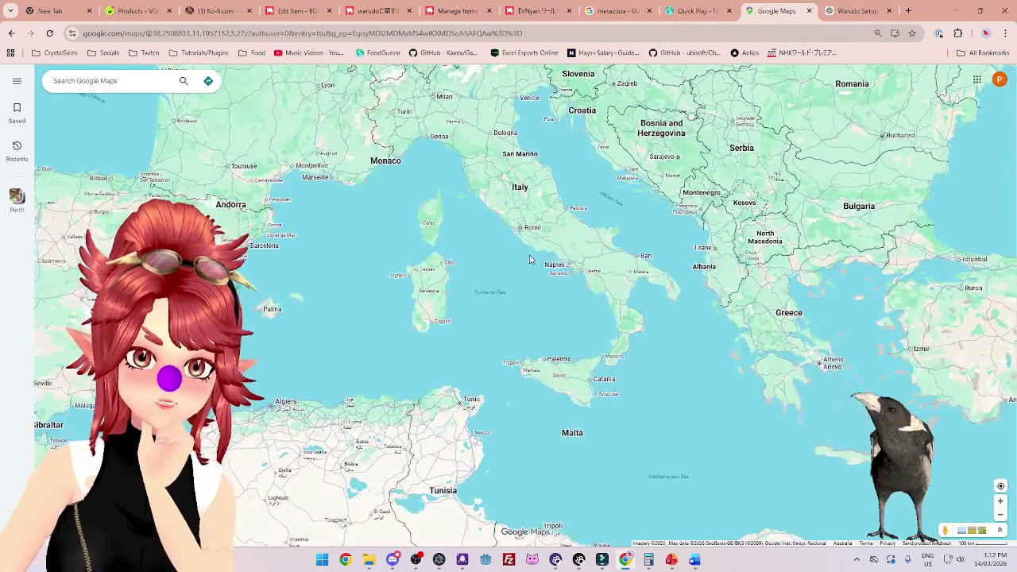
{"action": "left_click", "coordinate": [691, 16]}
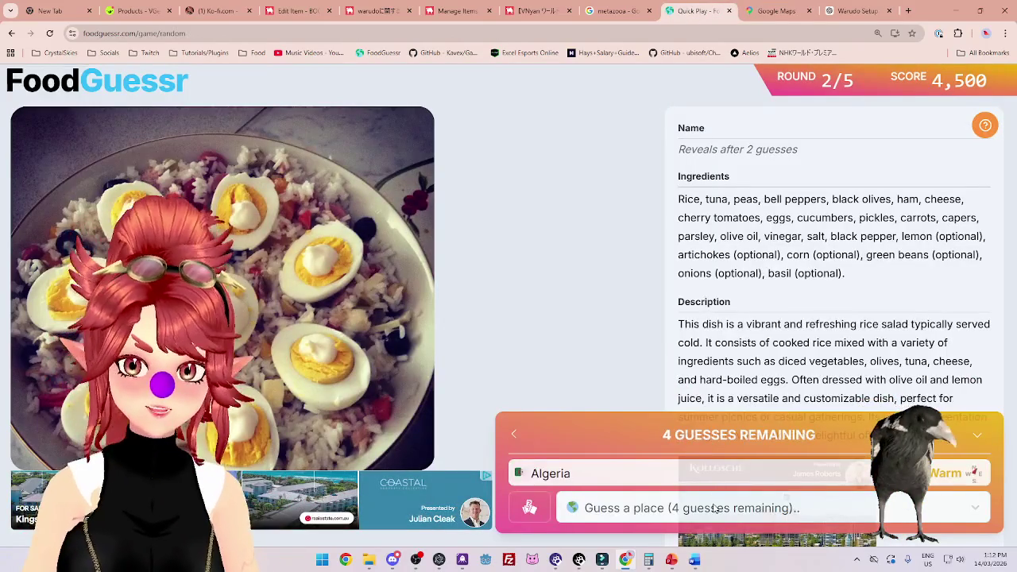
Guess Italy instead, revealing Insalata Di Riso, and rate it Yum.
{"action": "left_click", "coordinate": [713, 507]}
{"action": "type", "text": "it"}
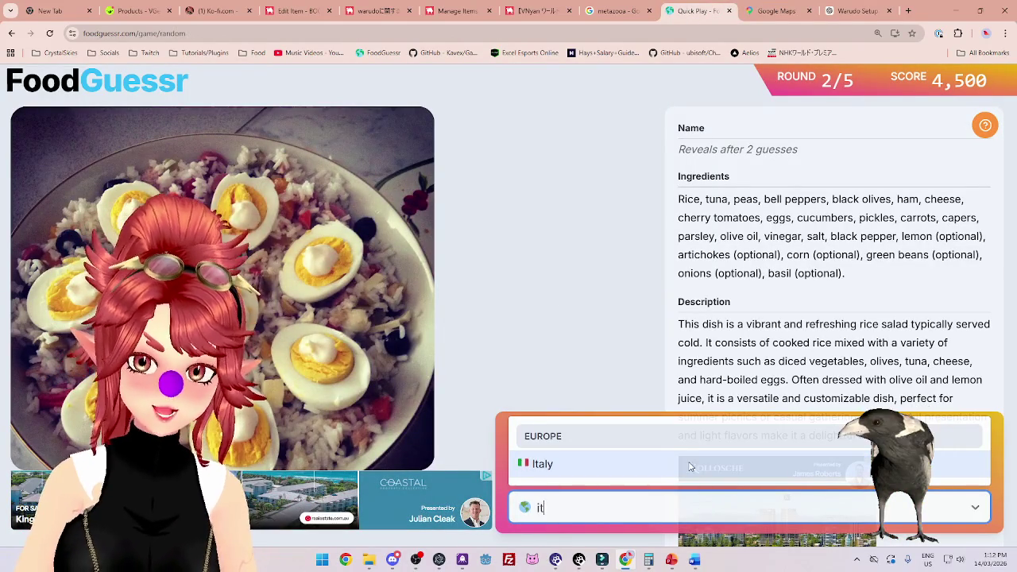
{"action": "left_click", "coordinate": [690, 467]}
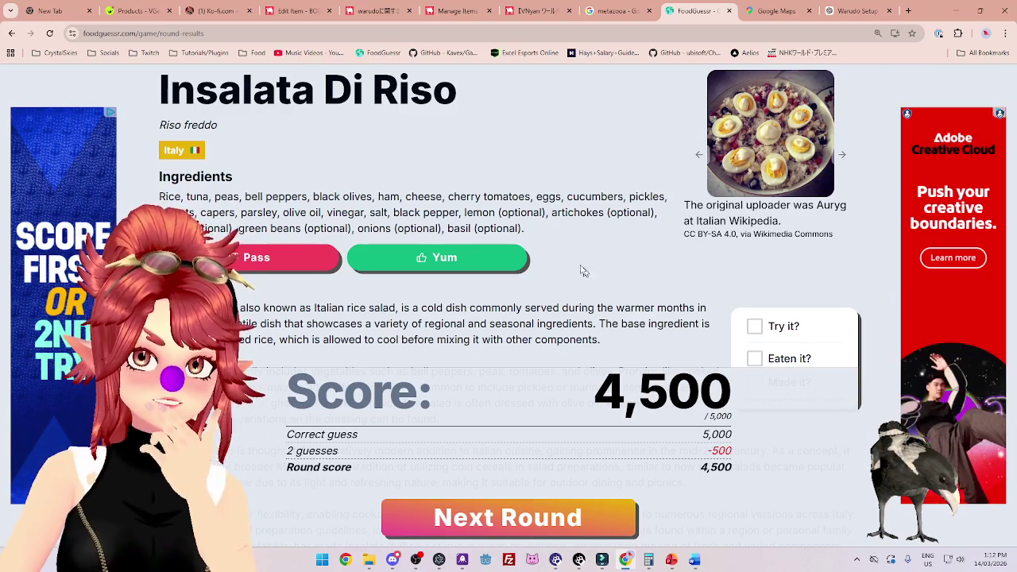
{"action": "left_click", "coordinate": [515, 260]}
Start round 3 and flip between the noodle dish's two photos.
{"action": "left_click", "coordinate": [574, 518]}
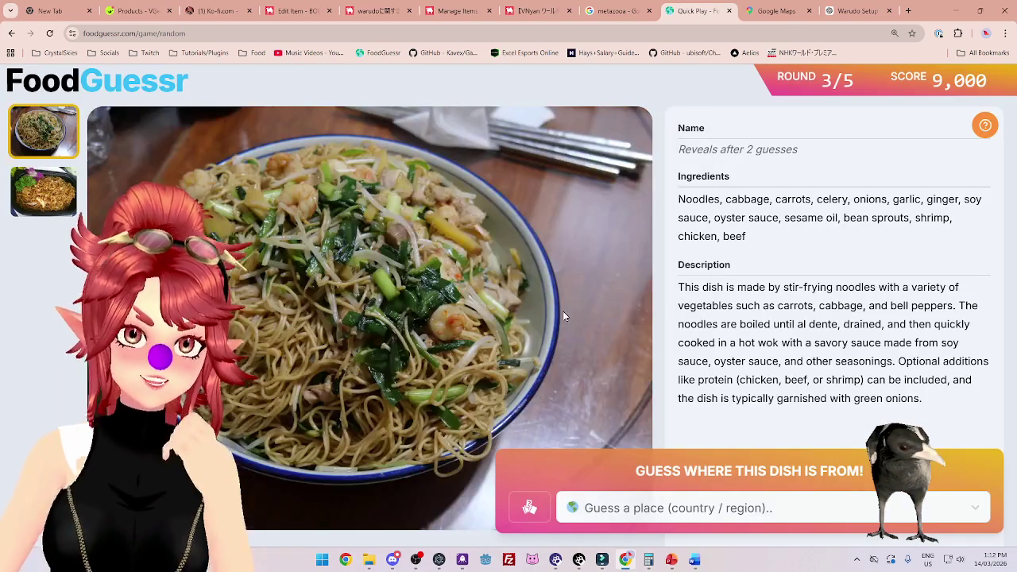
{"action": "left_click", "coordinate": [44, 195]}
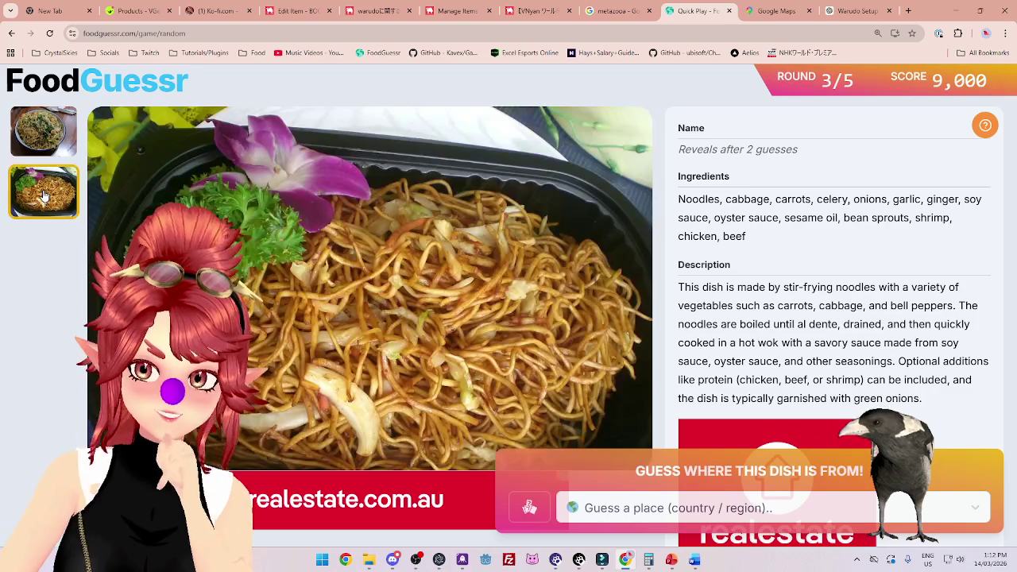
{"action": "left_click", "coordinate": [32, 135]}
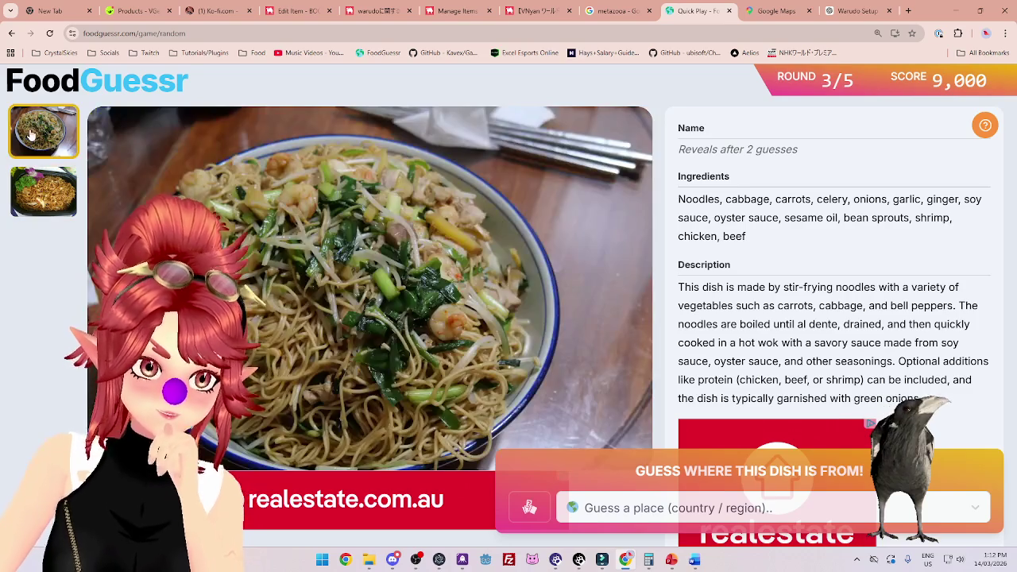
{"action": "left_click", "coordinate": [32, 195]}
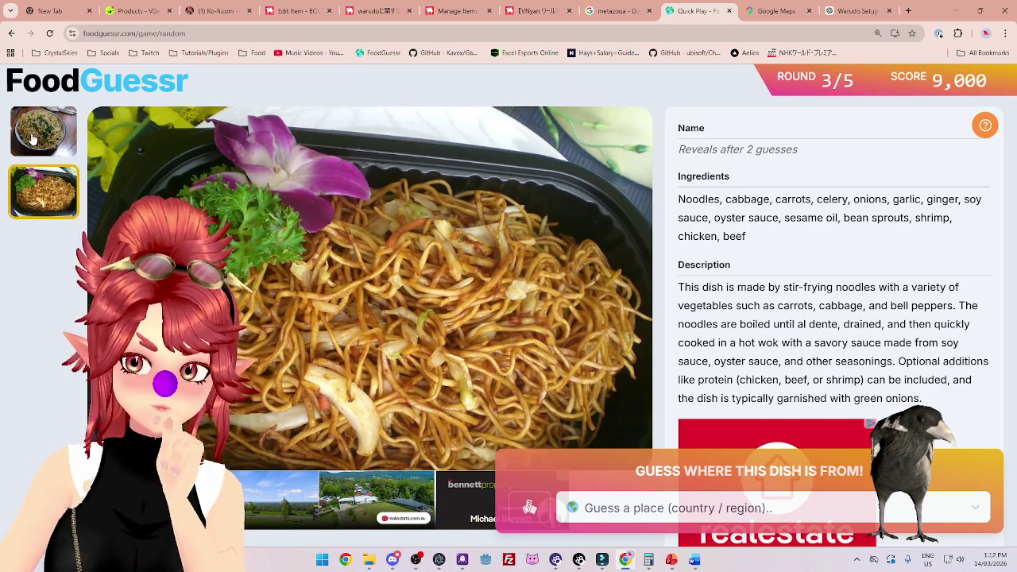
{"action": "left_click", "coordinate": [33, 140]}
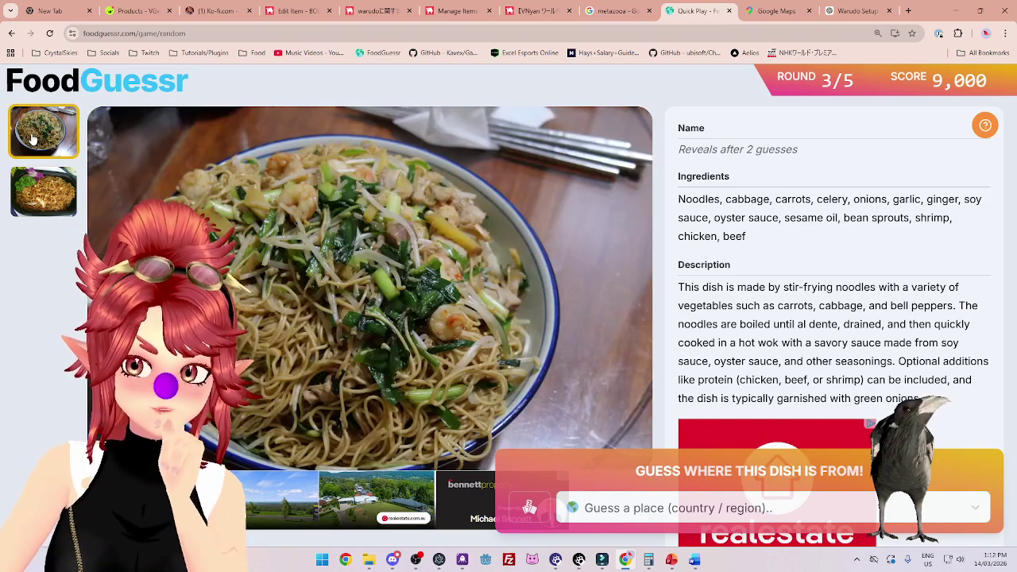
{"action": "left_click", "coordinate": [34, 191]}
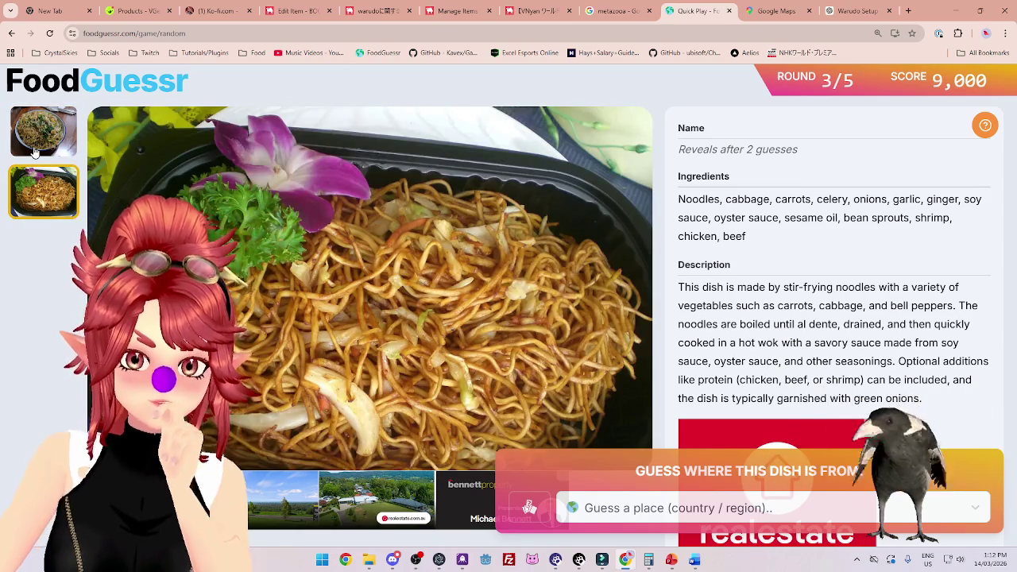
{"action": "left_click", "coordinate": [34, 151]}
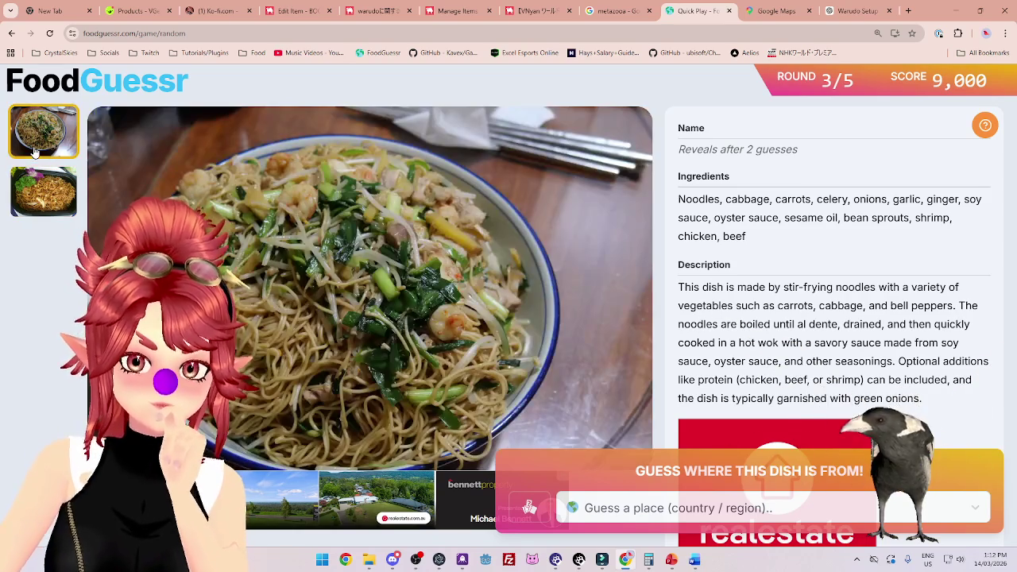
{"action": "left_click", "coordinate": [42, 198]}
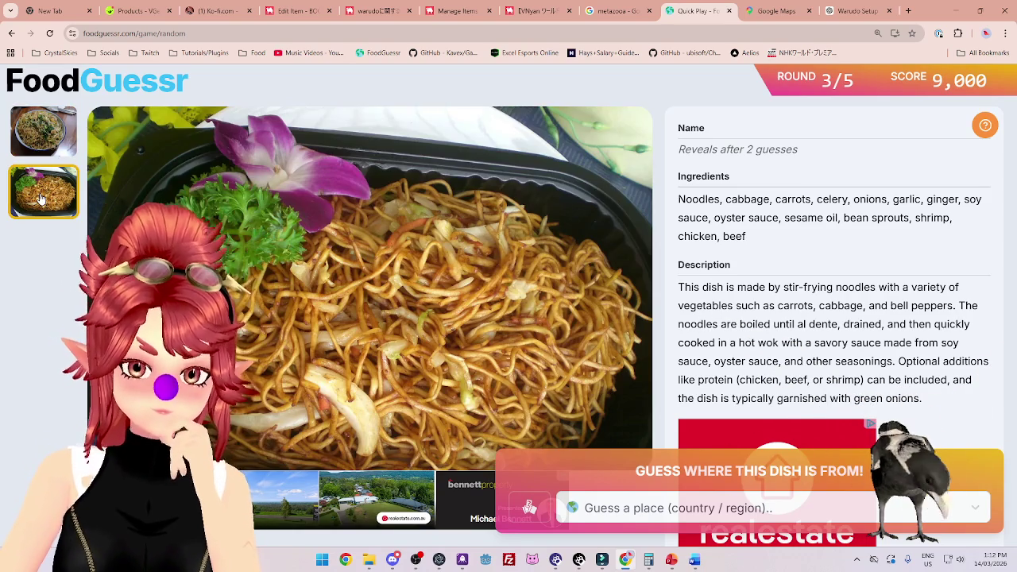
{"action": "left_click", "coordinate": [44, 151]}
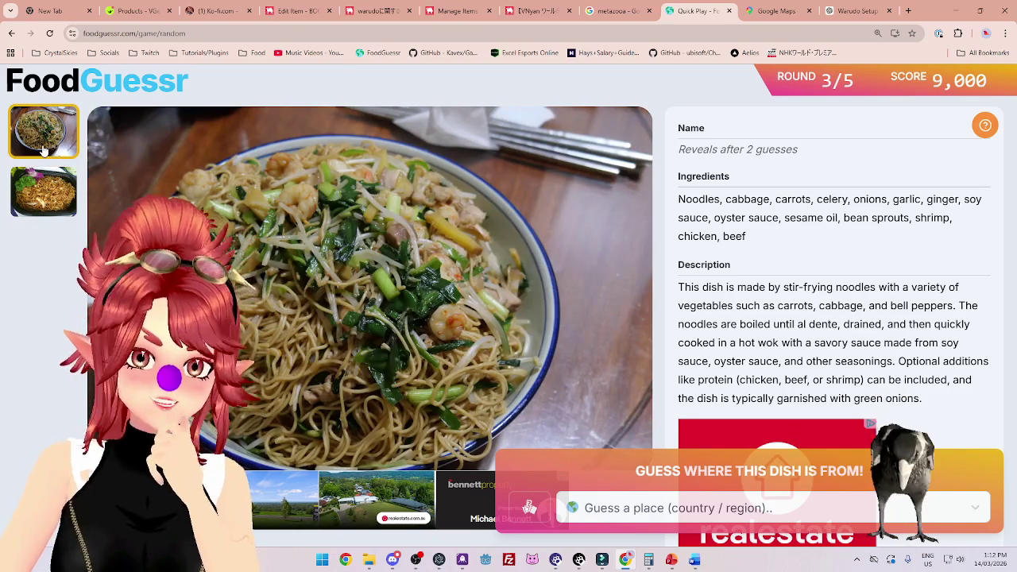
{"action": "left_click", "coordinate": [52, 185]}
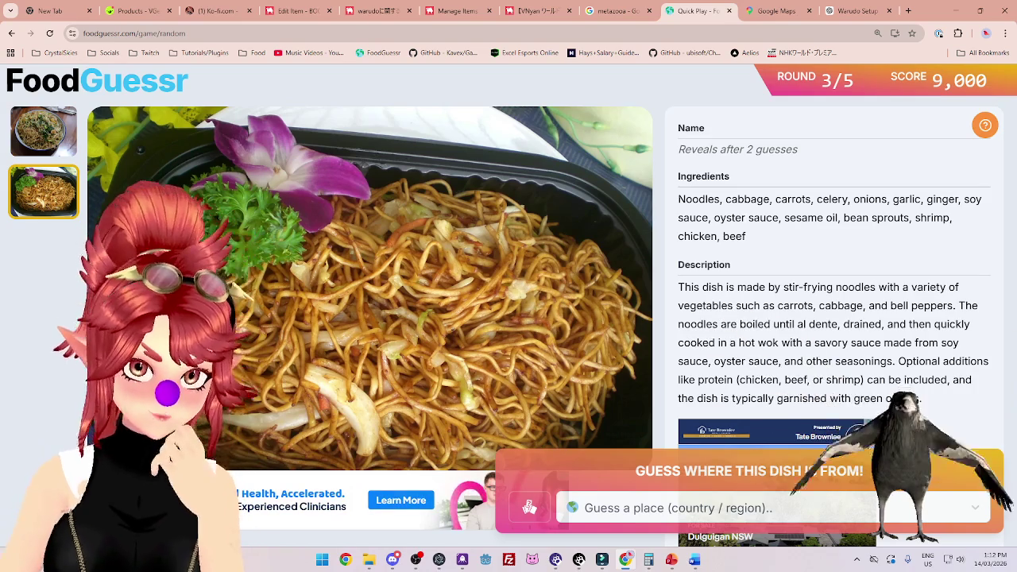
{"action": "left_click", "coordinate": [56, 149]}
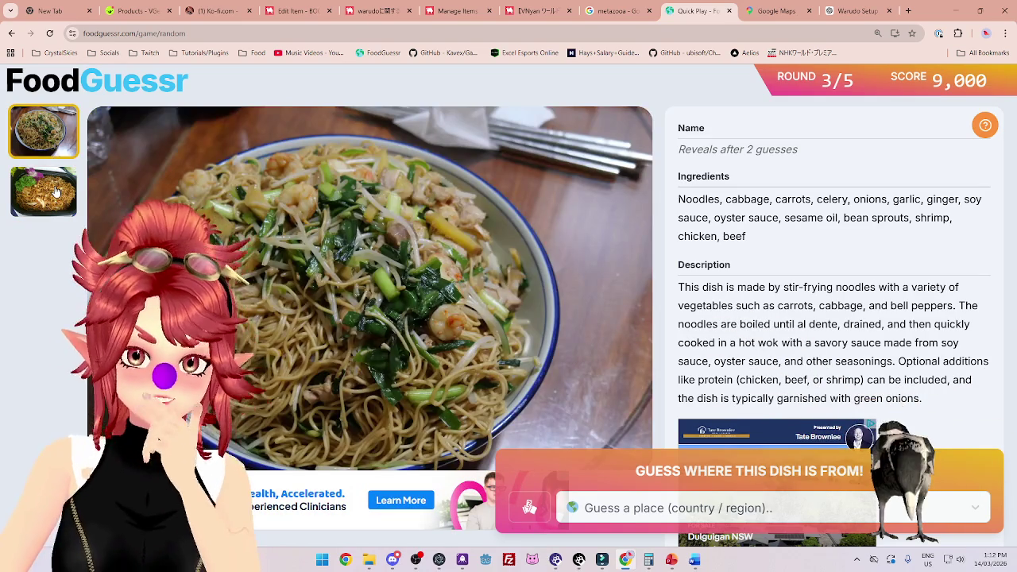
{"action": "left_click", "coordinate": [56, 191]}
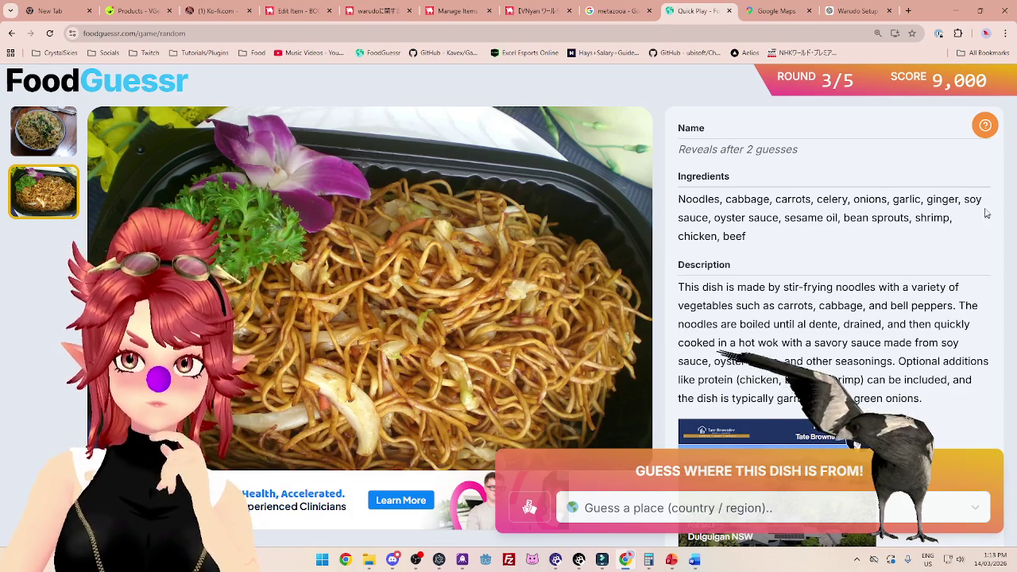
Note garlic and ginger in the ingredients and compare both photos again, including the orchid one.
{"action": "left_click_drag", "start_coordinate": [882, 199], "coordinate": [956, 200]}
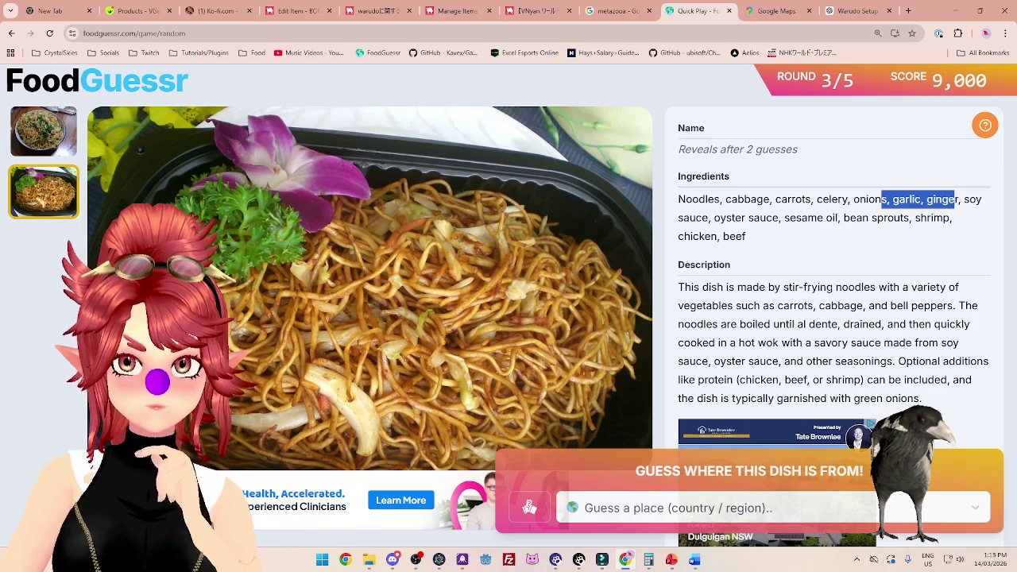
{"action": "left_click", "coordinate": [55, 120]}
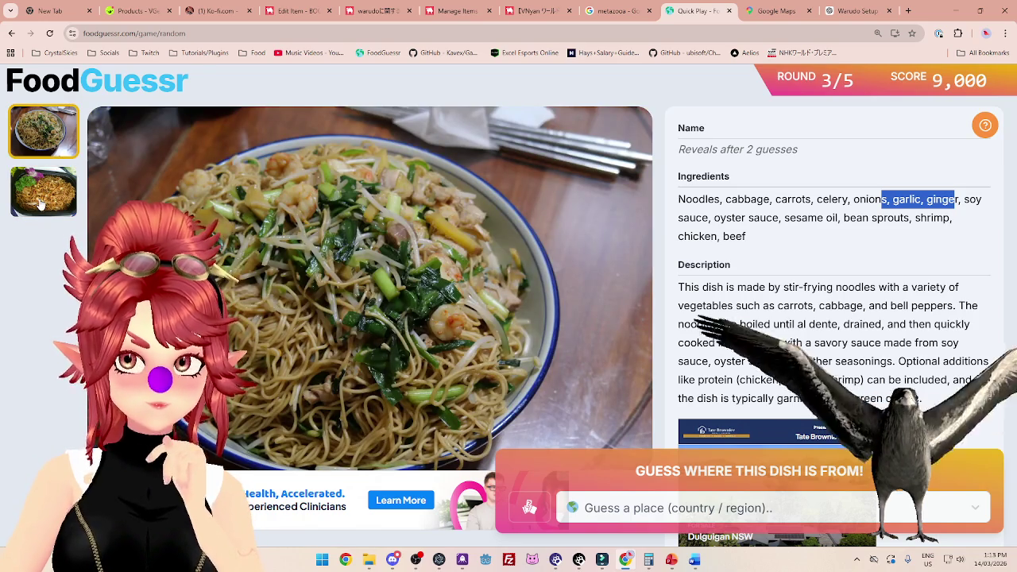
{"action": "left_click", "coordinate": [41, 203]}
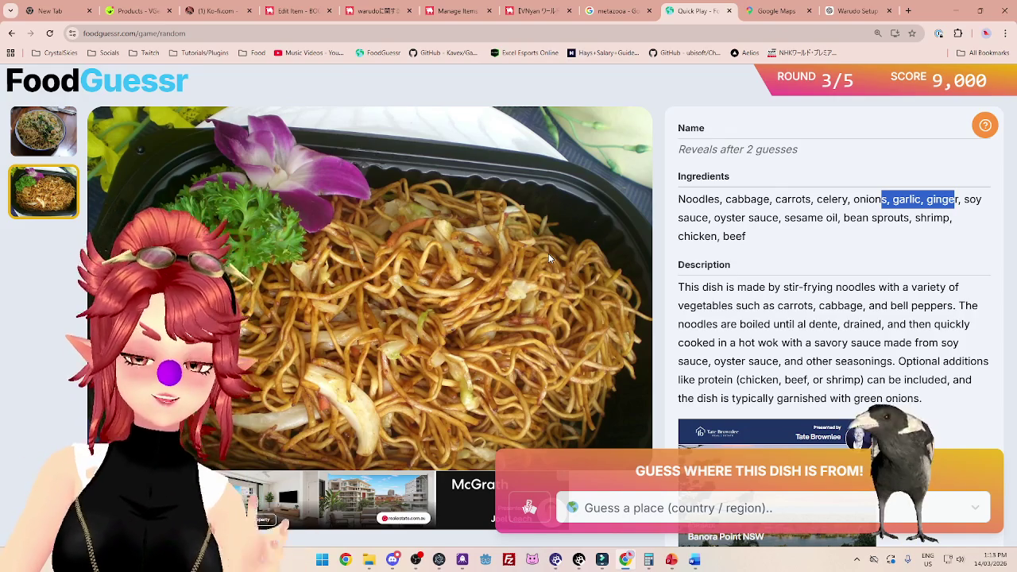
{"action": "left_click", "coordinate": [38, 155]}
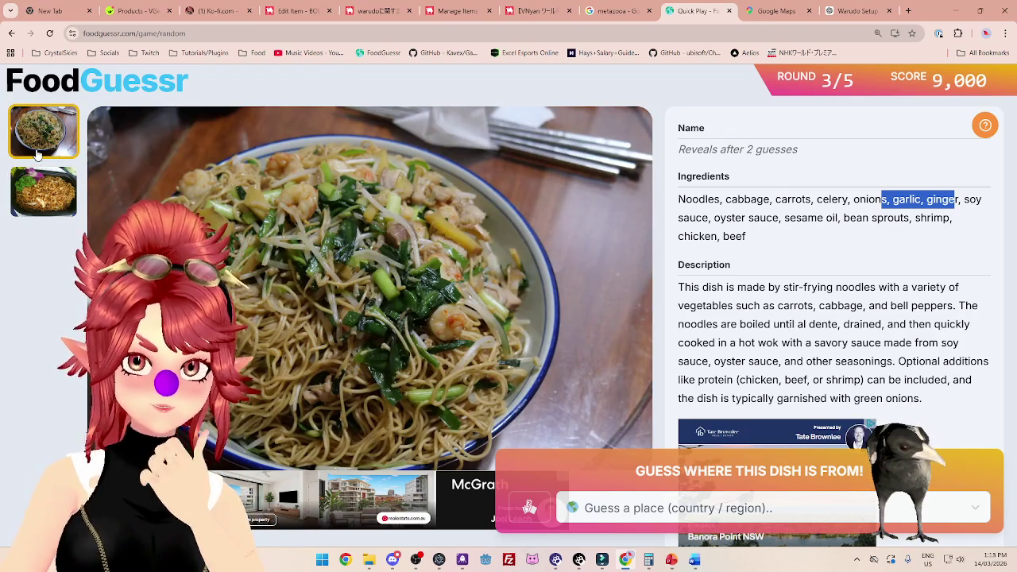
{"action": "left_click", "coordinate": [45, 166]}
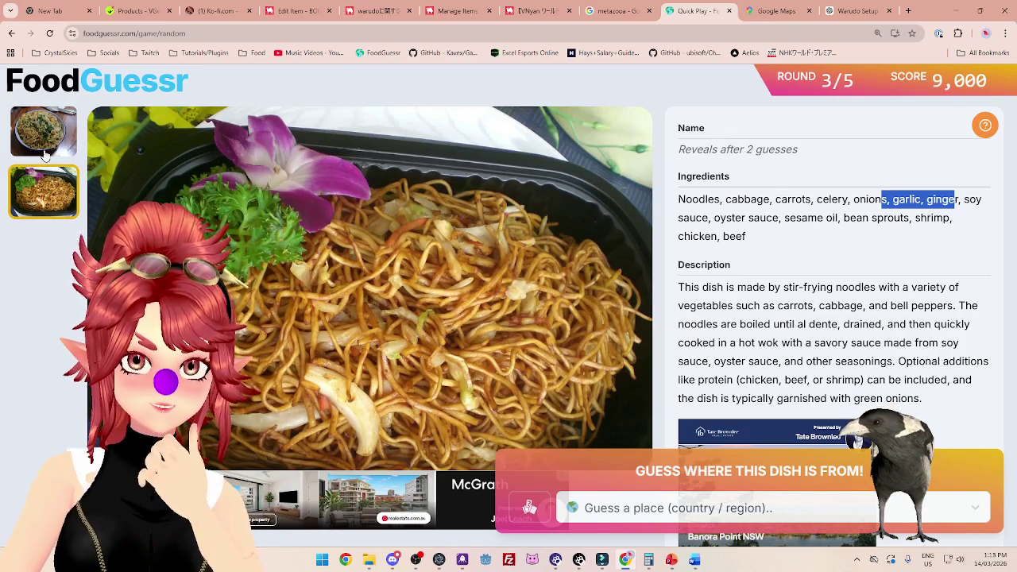
{"action": "left_click", "coordinate": [45, 151]}
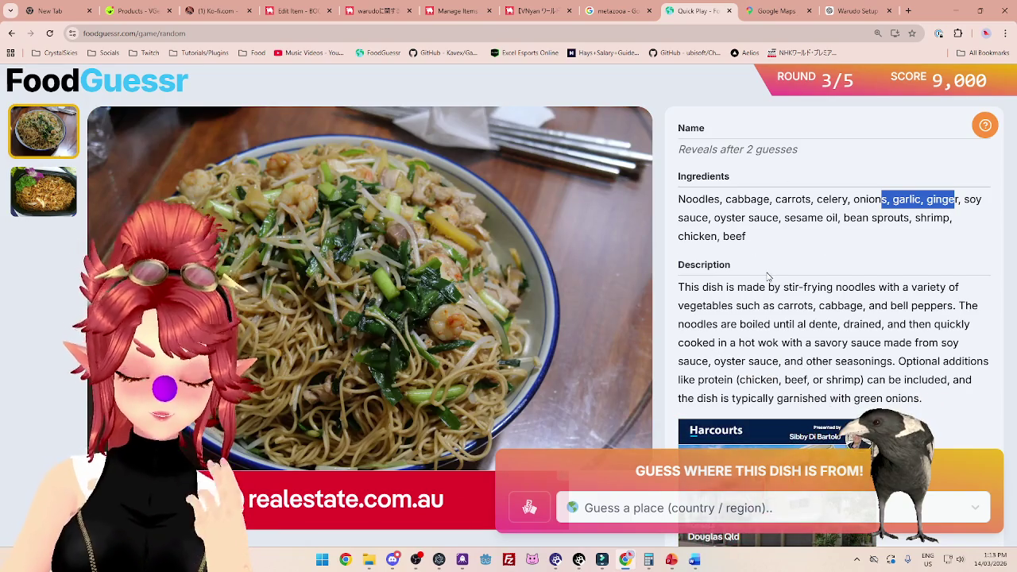
Read the noodle description: vegetables, peppers, boiled noodles, wok cooking, sauces and garnish.
{"action": "scroll", "coordinate": [767, 276], "scroll_direction": "down", "scroll_amount": 1}
{"action": "left_click_drag", "start_coordinate": [708, 268], "coordinate": [780, 269]}
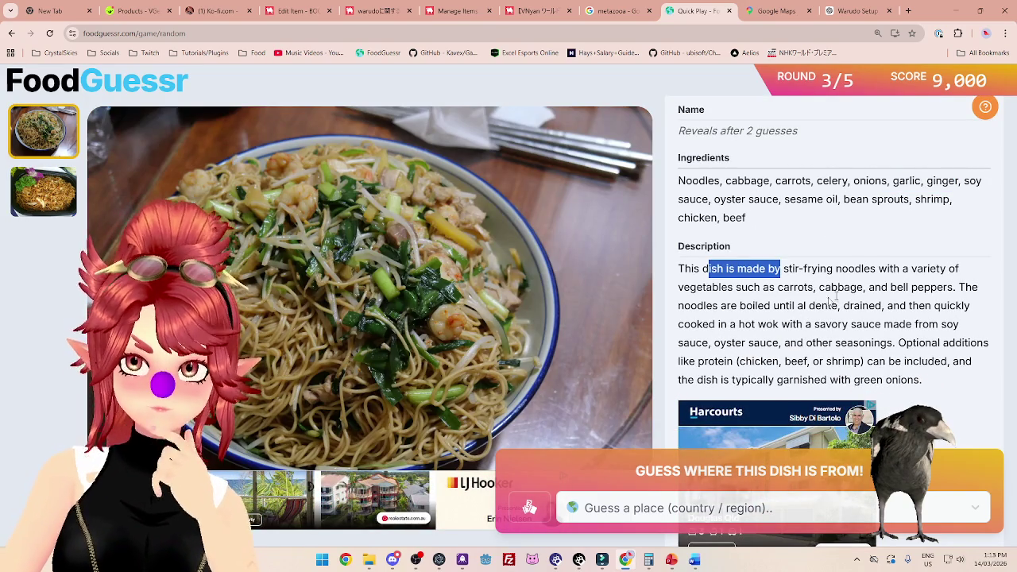
{"action": "left_click_drag", "start_coordinate": [712, 286], "coordinate": [808, 288]}
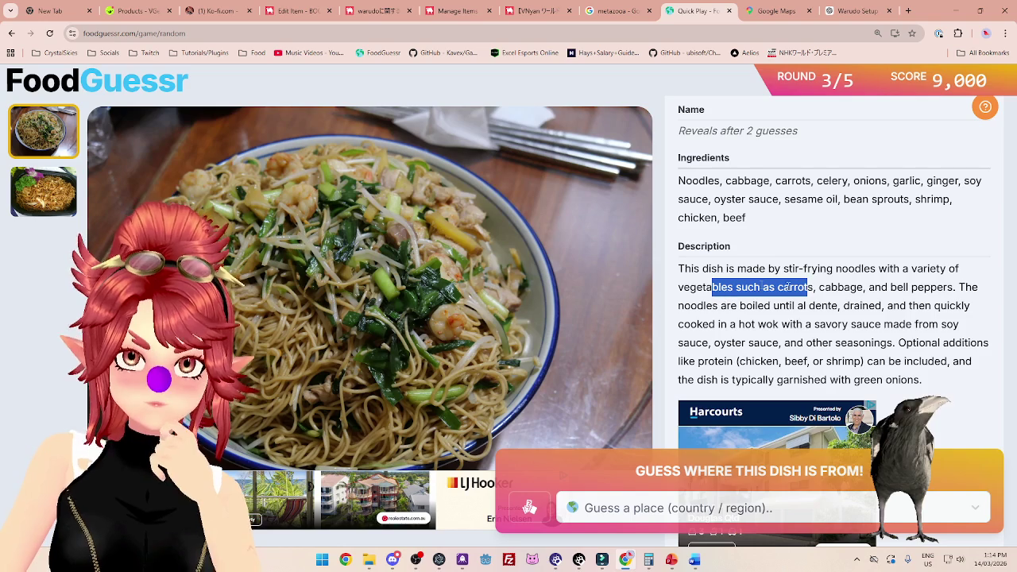
{"action": "double_click", "coordinate": [932, 287]}
{"action": "left_click_drag", "start_coordinate": [690, 306], "coordinate": [887, 309]}
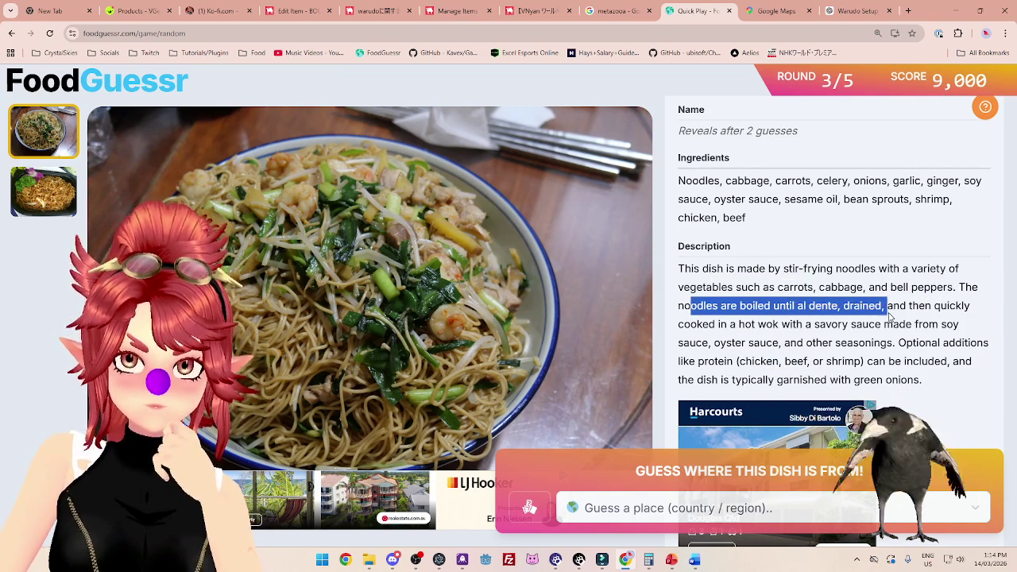
{"action": "left_click_drag", "start_coordinate": [703, 324], "coordinate": [953, 332]}
{"action": "mouse_move", "coordinate": [696, 342]}
{"action": "left_mouse_down"}
{"action": "mouse_move", "coordinate": [858, 342]}
{"action": "mouse_move", "coordinate": [871, 361]}
{"action": "mouse_move", "coordinate": [957, 362]}
{"action": "left_mouse_up"}
{"action": "left_click_drag", "start_coordinate": [706, 380], "coordinate": [826, 379]}
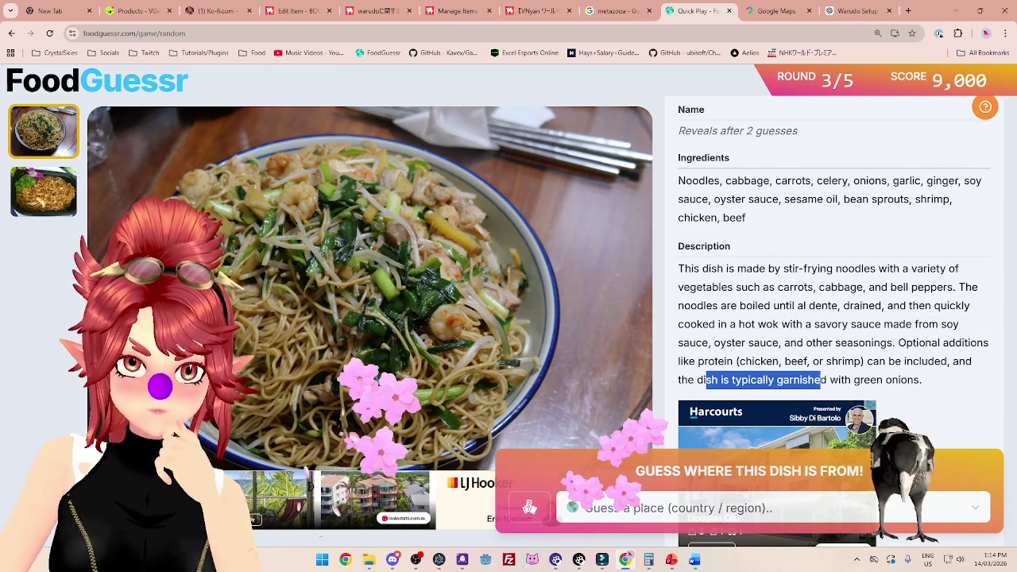
Compare the two dish photos again and bring up the country list.
{"action": "left_click", "coordinate": [63, 192]}
{"action": "left_click", "coordinate": [56, 149]}
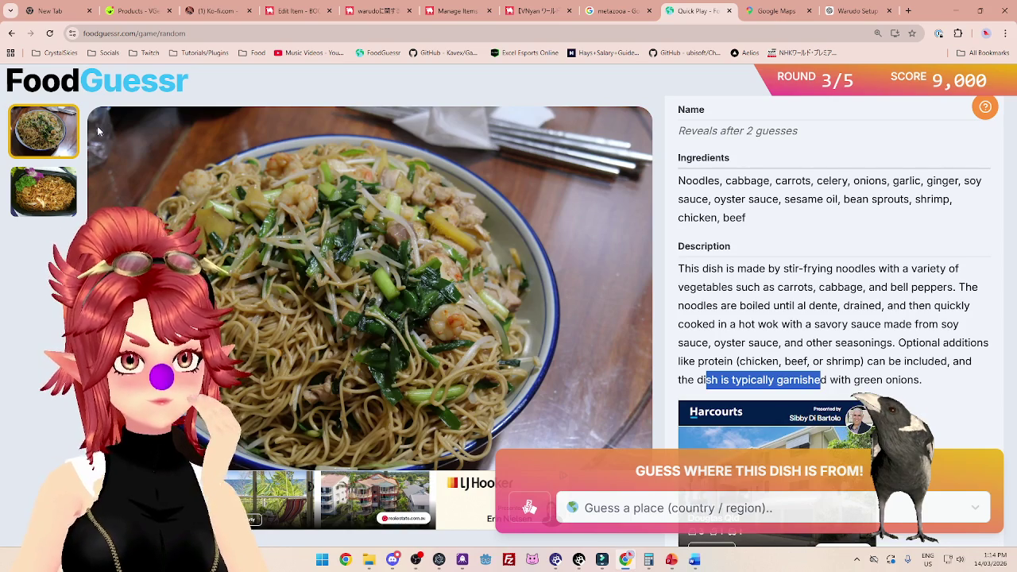
{"action": "left_click", "coordinate": [38, 168]}
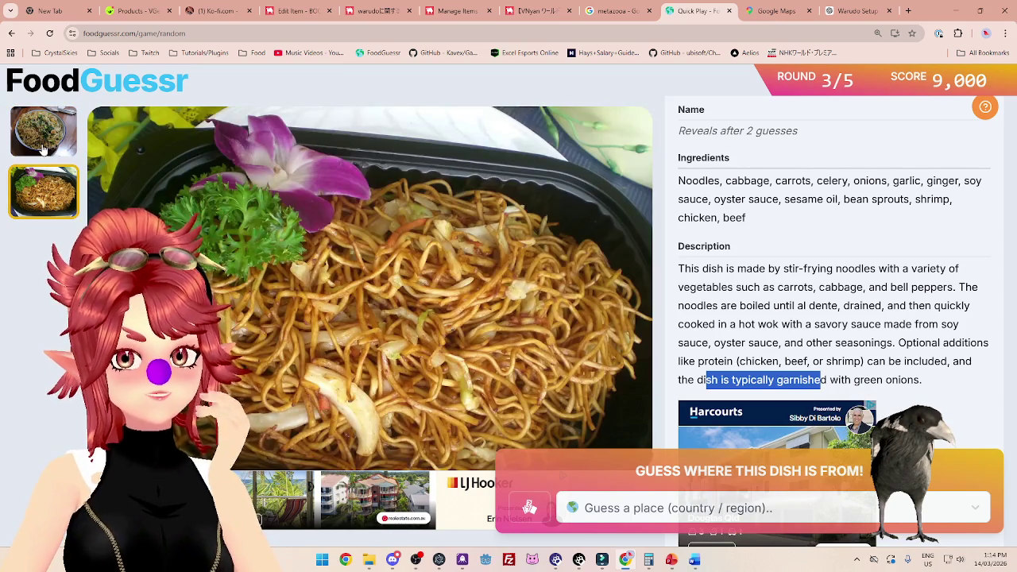
{"action": "left_click", "coordinate": [44, 149]}
{"action": "left_click", "coordinate": [24, 195]}
{"action": "left_click", "coordinate": [33, 155]}
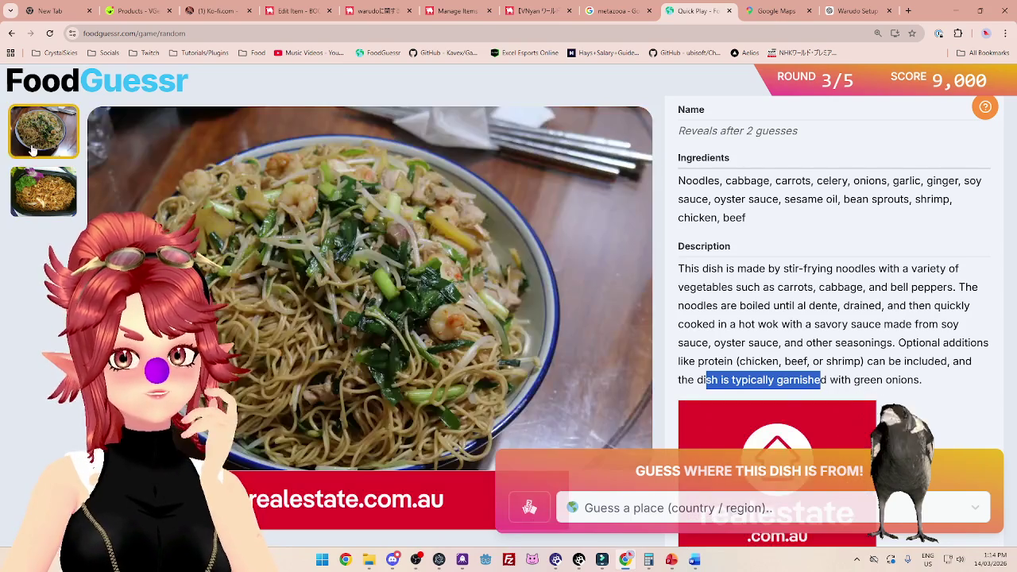
{"action": "left_click", "coordinate": [32, 193]}
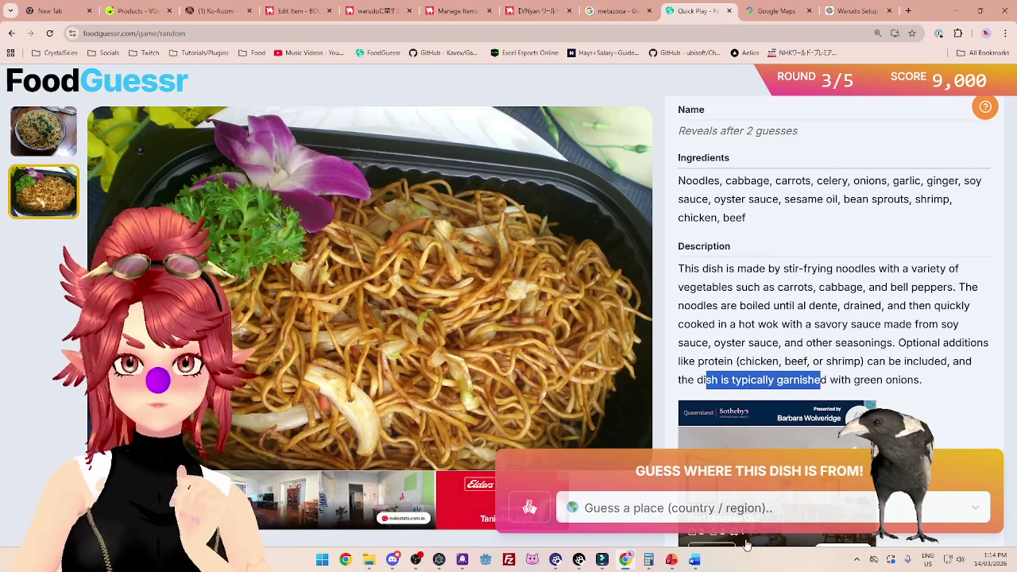
{"action": "left_click", "coordinate": [743, 507]}
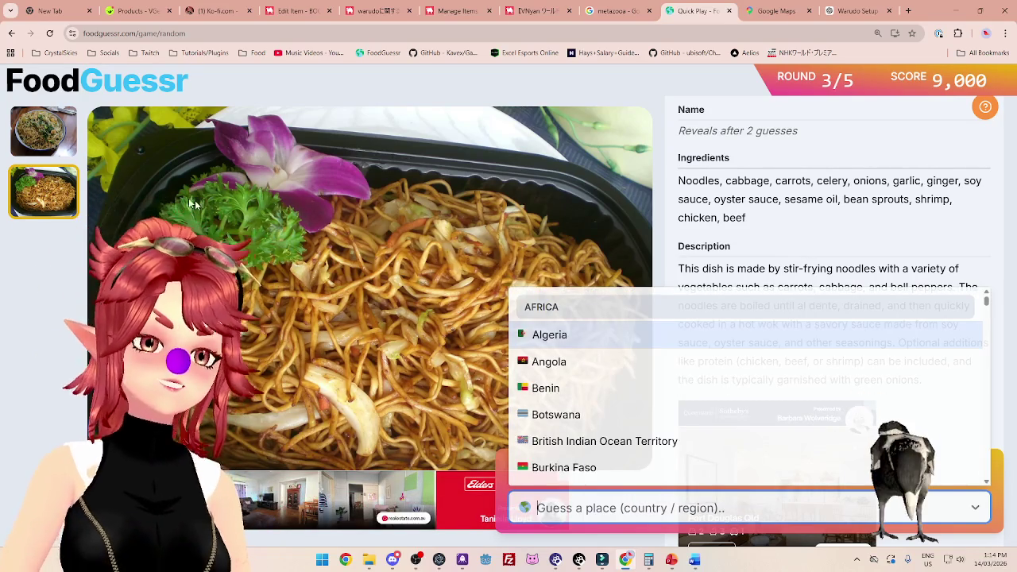
Take a final look at both photos, then guess China for the noodle dish.
{"action": "left_click", "coordinate": [57, 140]}
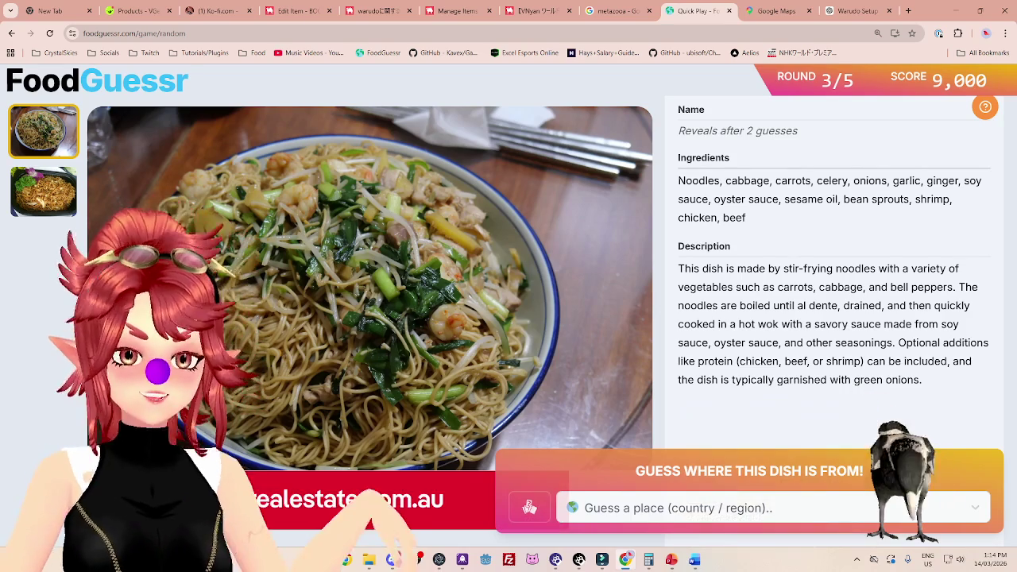
{"action": "left_click", "coordinate": [43, 191]}
{"action": "left_click", "coordinate": [31, 143]}
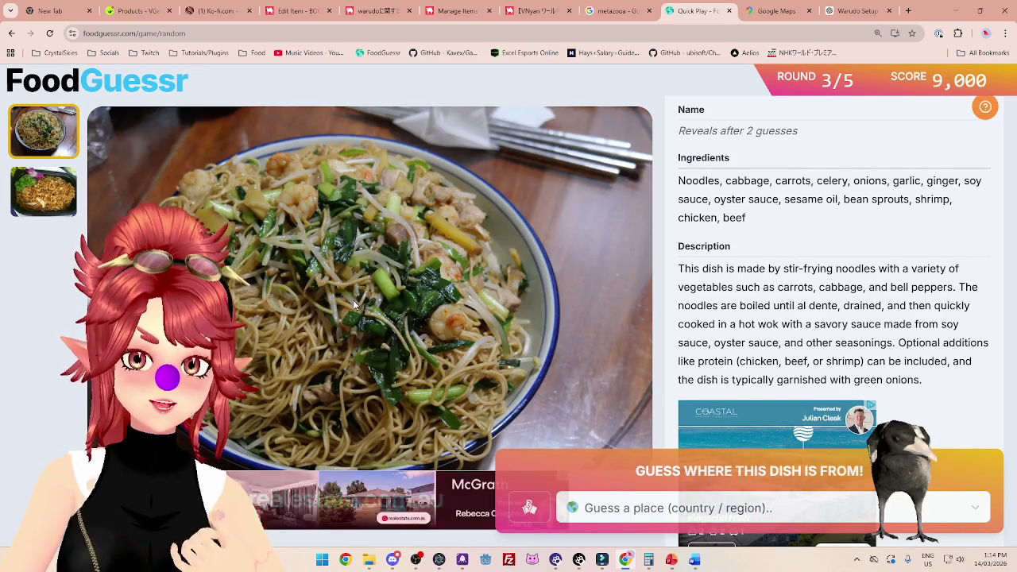
{"action": "left_click", "coordinate": [62, 205]}
{"action": "left_click", "coordinate": [30, 128]}
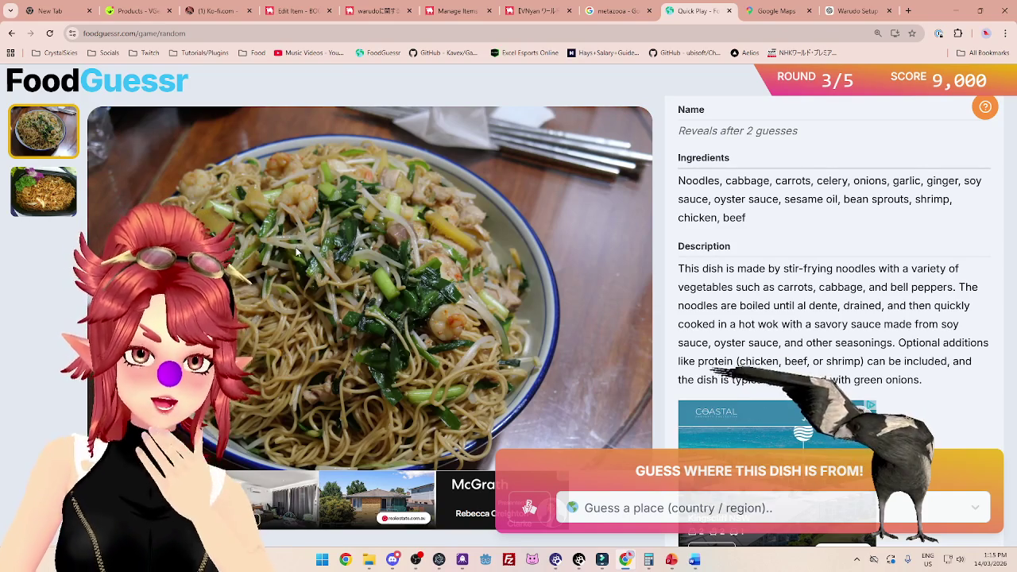
{"action": "left_click", "coordinate": [619, 511]}
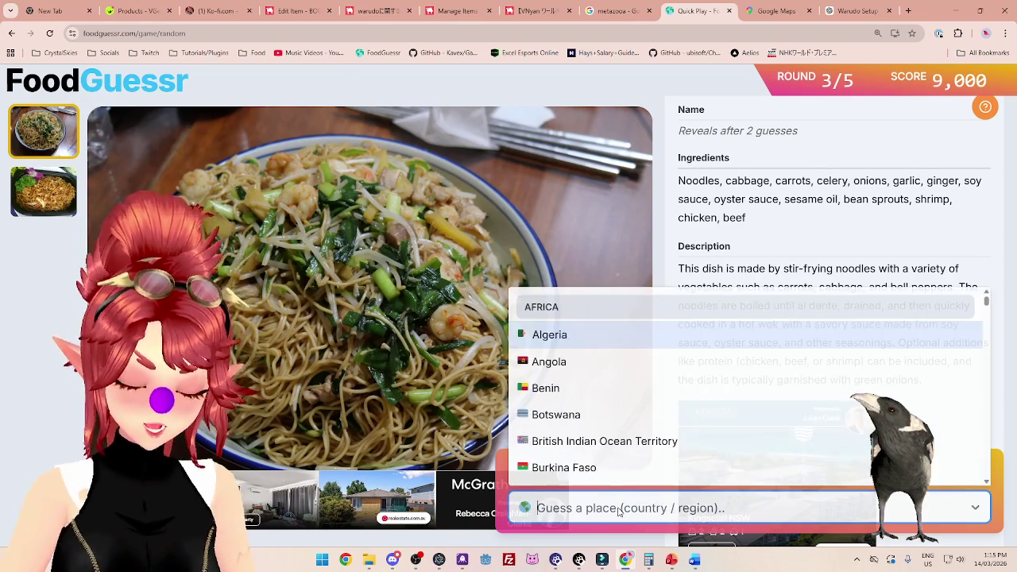
{"action": "type", "text": "chin"}
{"action": "key", "text": "Return"}
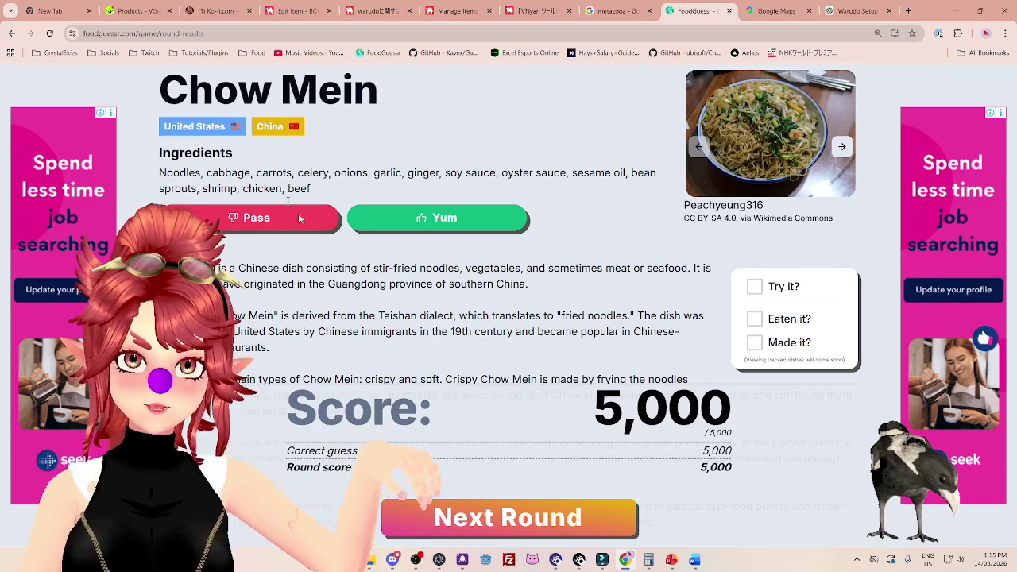
Read the Chow Mein results, noting the Chinese-American restaurants line and the United States origin.
{"action": "scroll", "coordinate": [299, 218], "scroll_direction": "down", "scroll_amount": 1}
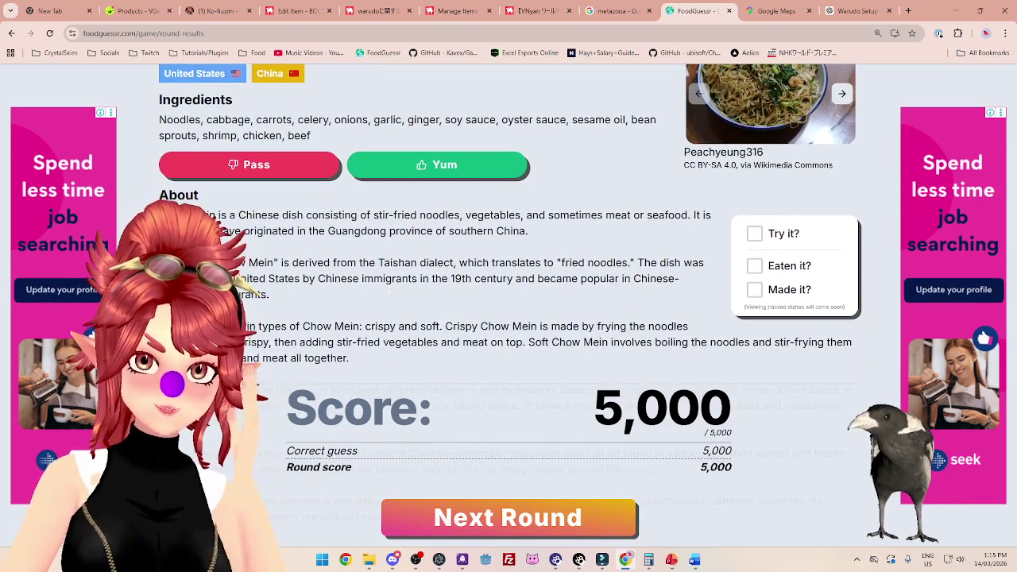
{"action": "scroll", "coordinate": [390, 293], "scroll_direction": "down", "scroll_amount": 1}
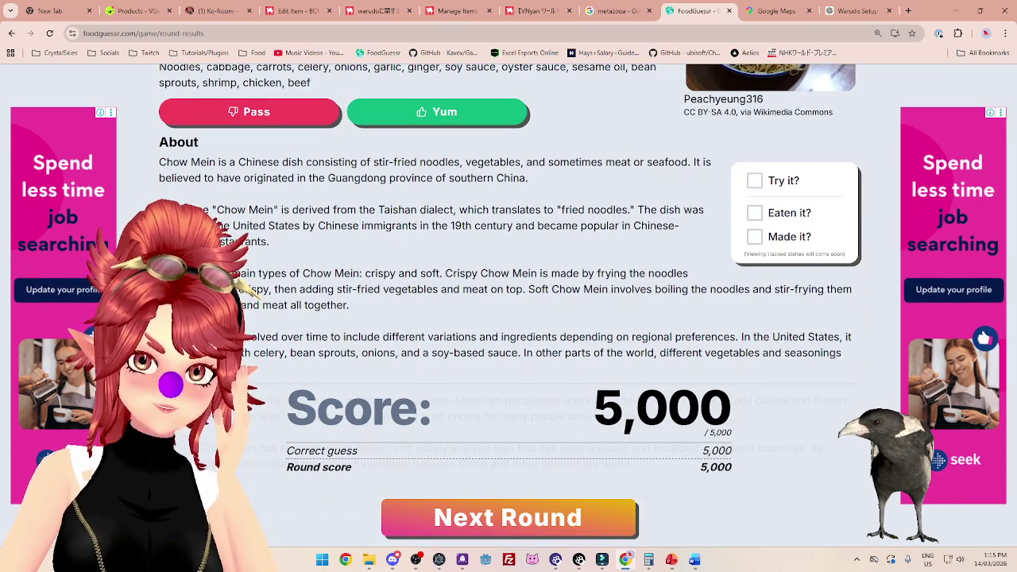
{"action": "scroll", "coordinate": [389, 280], "scroll_direction": "down", "scroll_amount": 2}
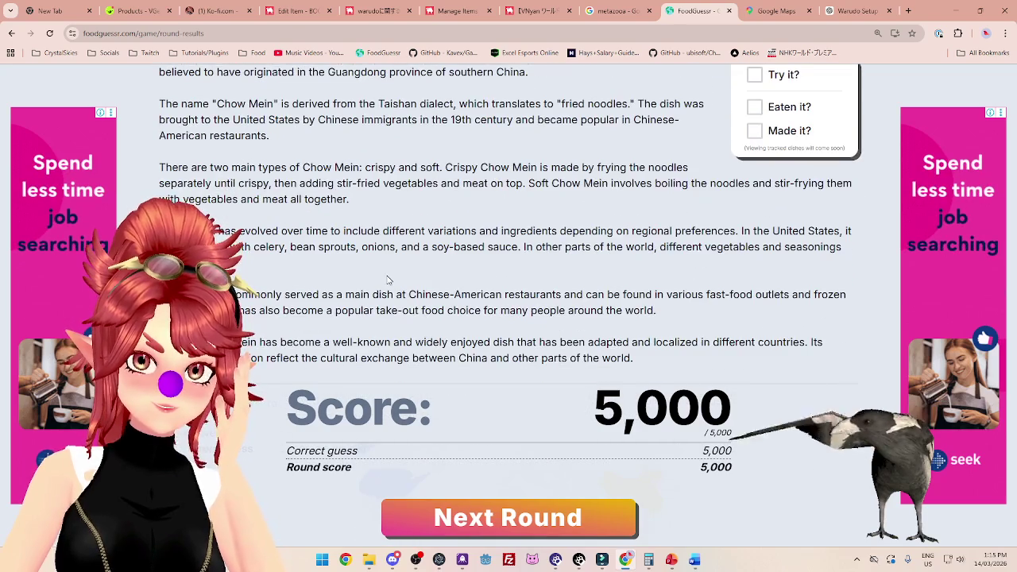
{"action": "scroll", "coordinate": [390, 280], "scroll_direction": "down", "scroll_amount": 1}
{"action": "left_click_drag", "start_coordinate": [335, 242], "coordinate": [678, 241]}
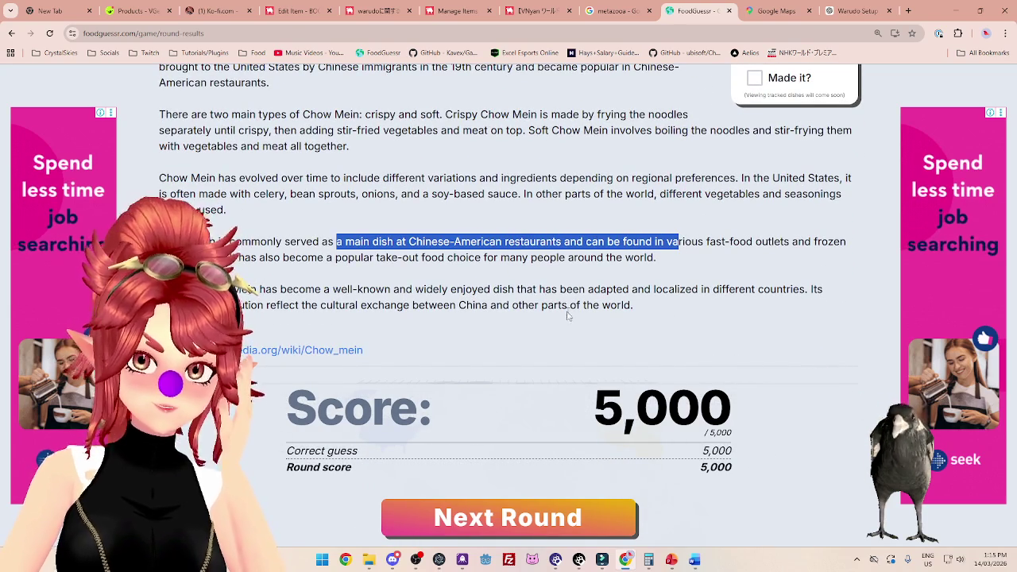
{"action": "scroll", "coordinate": [563, 318], "scroll_direction": "up", "scroll_amount": 3}
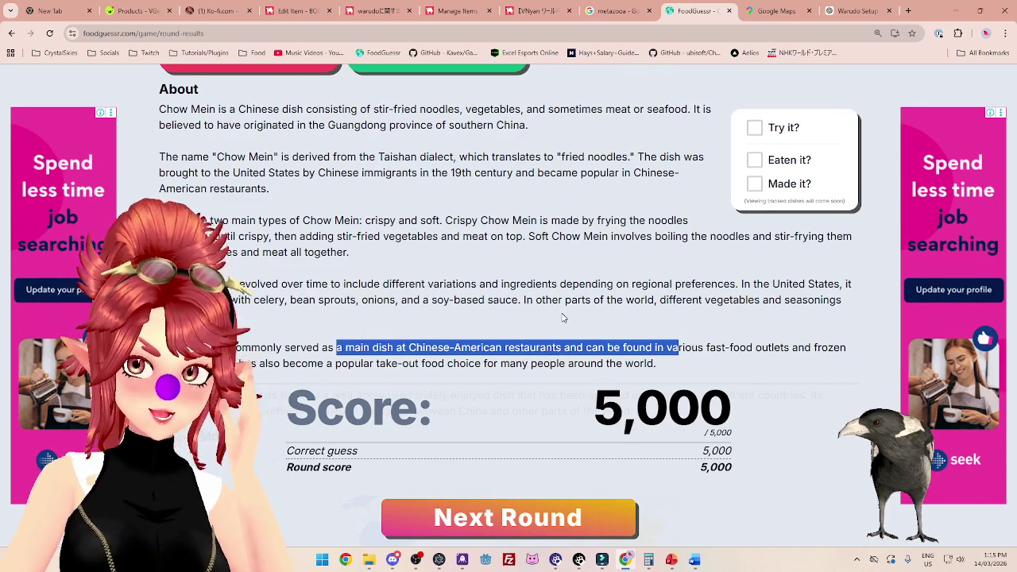
{"action": "scroll", "coordinate": [564, 318], "scroll_direction": "up", "scroll_amount": 3}
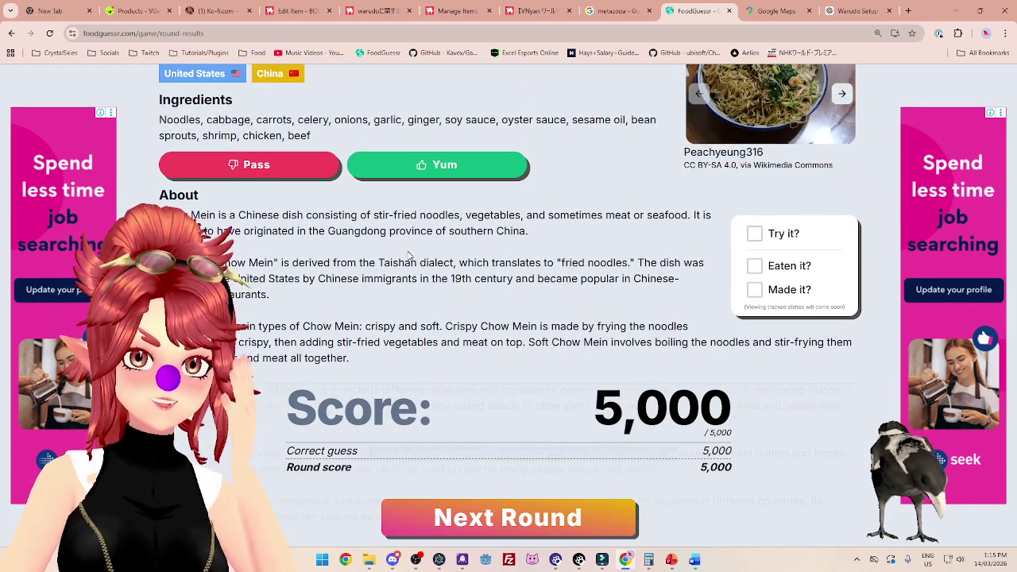
{"action": "left_click_drag", "start_coordinate": [379, 262], "coordinate": [637, 263]}
{"action": "left_click", "coordinate": [623, 265]}
{"action": "left_click_drag", "start_coordinate": [233, 279], "coordinate": [302, 279]}
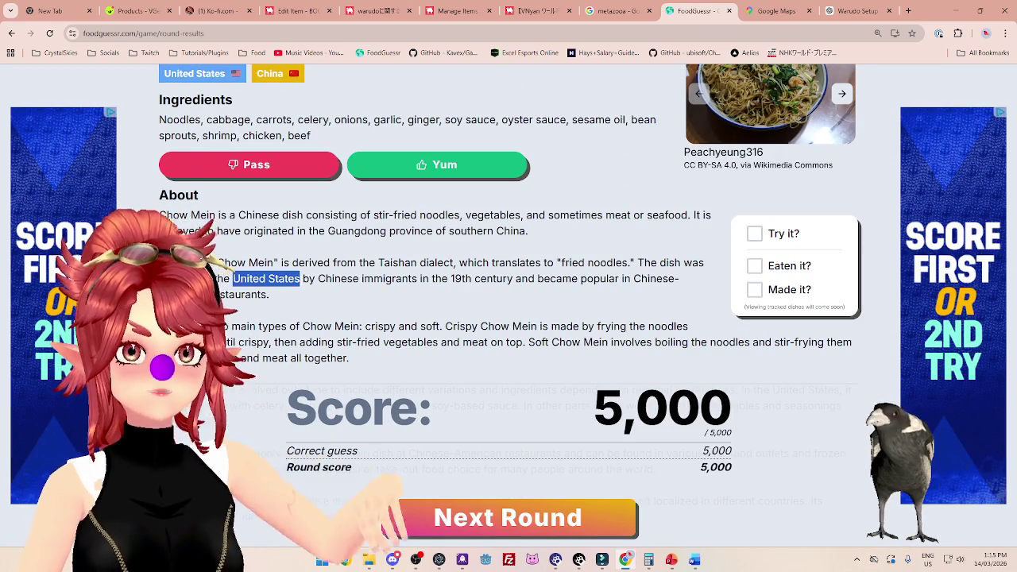
{"action": "scroll", "coordinate": [331, 297], "scroll_direction": "down", "scroll_amount": 1}
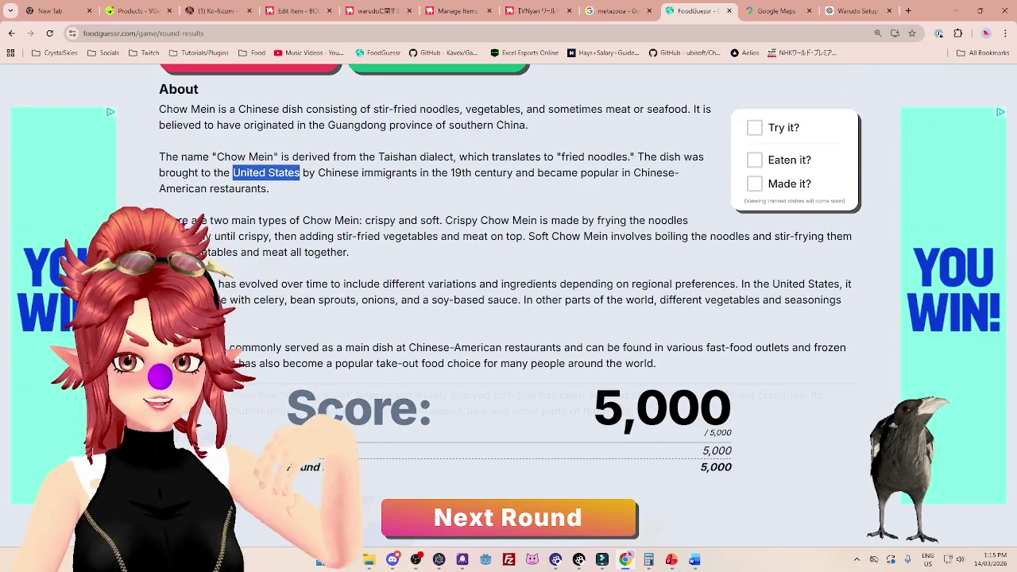
{"action": "scroll", "coordinate": [410, 280], "scroll_direction": "up", "scroll_amount": 2}
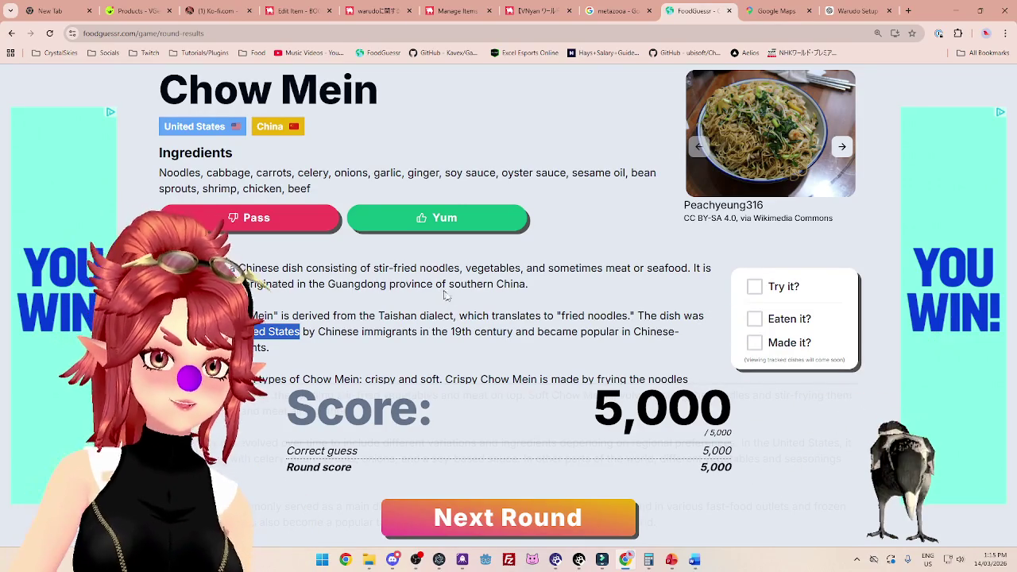
Rate Chow Mein Yum and continue to round 4.
{"action": "scroll", "coordinate": [509, 286], "scroll_direction": "down", "scroll_amount": 3}
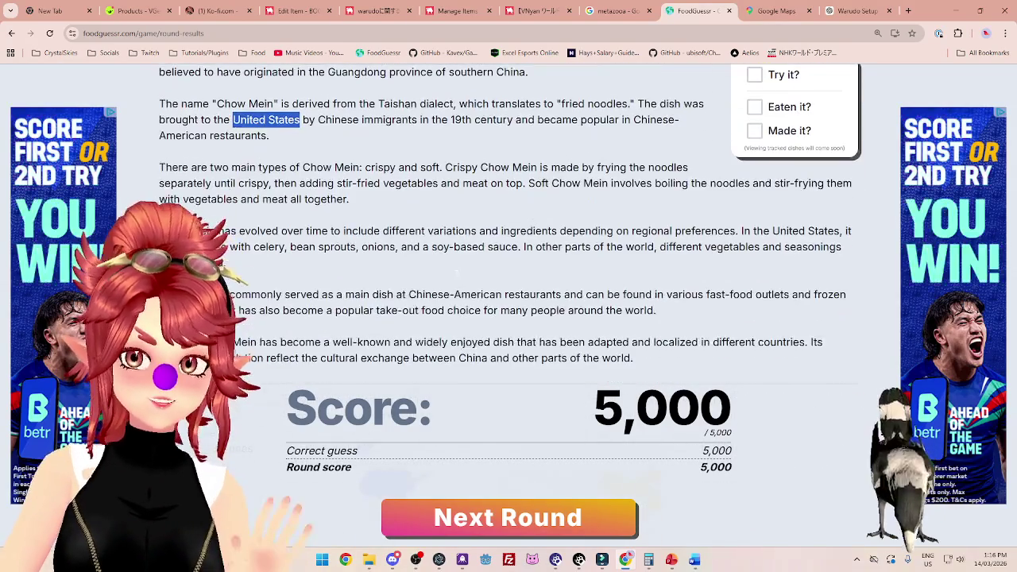
{"action": "scroll", "coordinate": [457, 278], "scroll_direction": "up", "scroll_amount": 3}
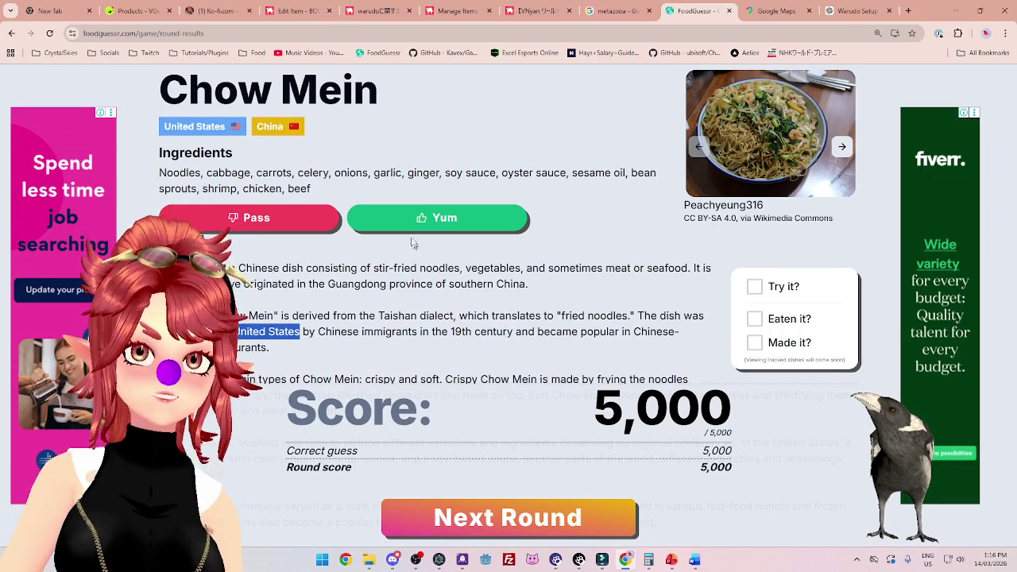
{"action": "scroll", "coordinate": [477, 199], "scroll_direction": "down", "scroll_amount": 2}
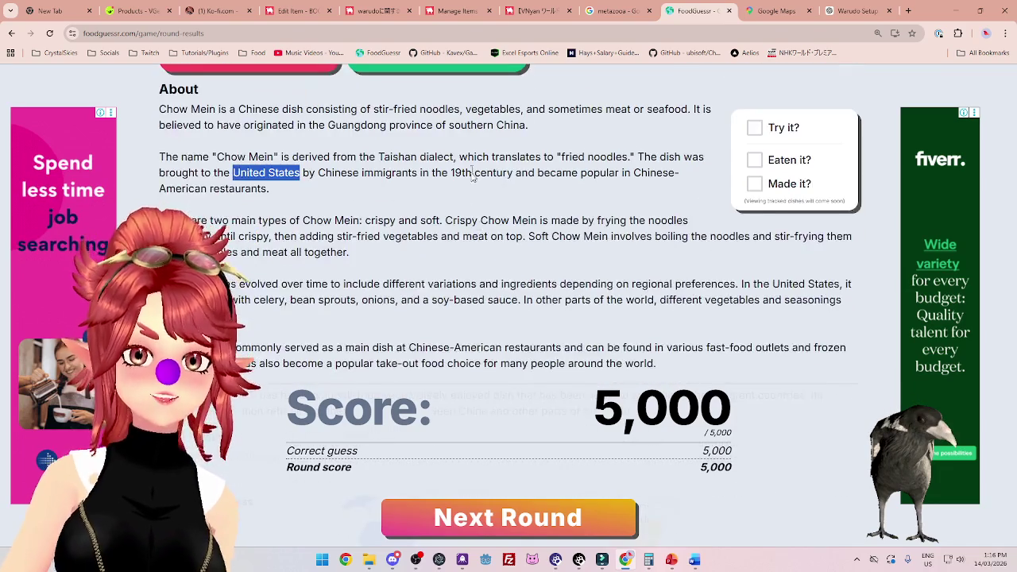
{"action": "scroll", "coordinate": [478, 204], "scroll_direction": "up", "scroll_amount": 2}
{"action": "left_click", "coordinate": [479, 210]}
{"action": "left_click", "coordinate": [546, 513]}
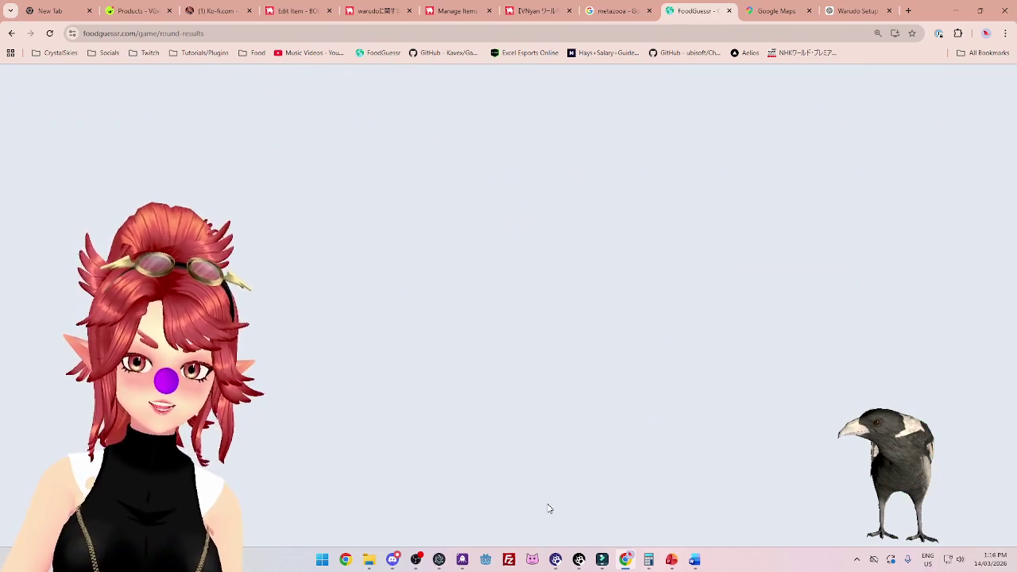
Look through the three photos of the round 4 vegetable dish.
{"action": "left_click", "coordinate": [41, 195]}
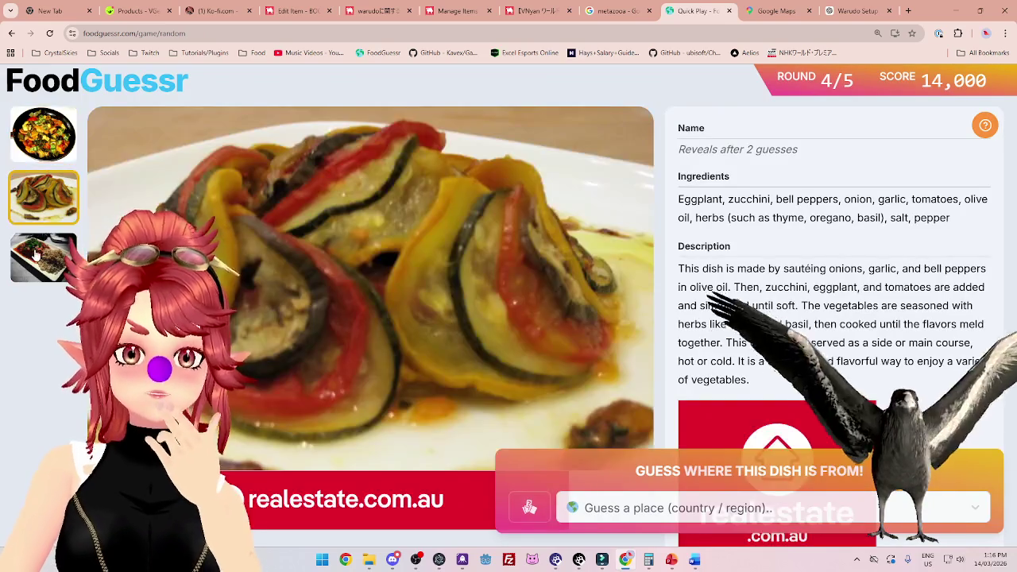
{"action": "left_click", "coordinate": [43, 255]}
{"action": "left_click", "coordinate": [42, 204]}
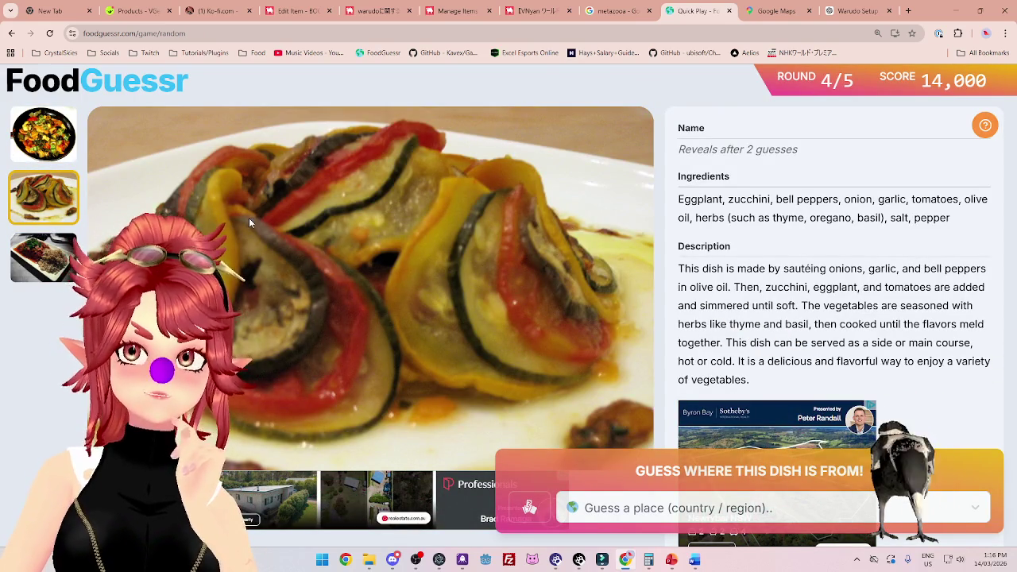
{"action": "left_click", "coordinate": [38, 133]}
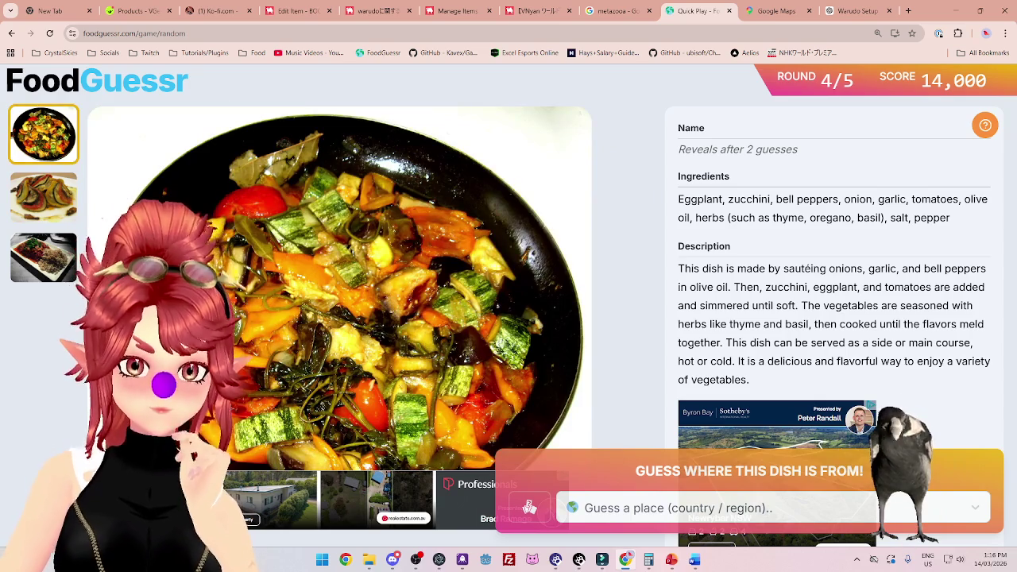
{"action": "left_click", "coordinate": [49, 248]}
{"action": "left_click", "coordinate": [33, 151]}
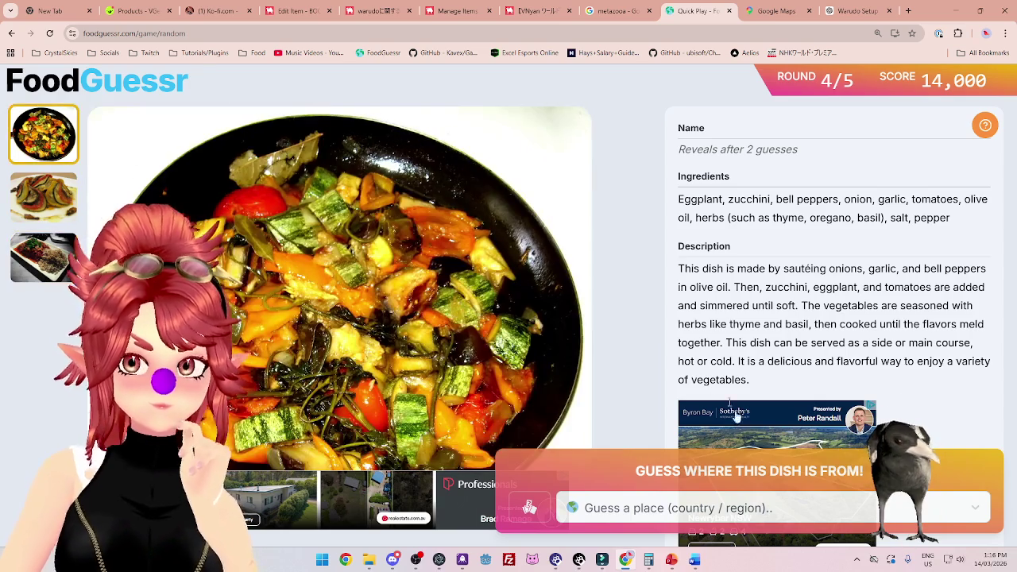
Guess France for Ratatouille, scoring 5,000 points, and continue to round 5.
{"action": "left_click", "coordinate": [769, 508]}
{"action": "type", "text": "fr"}
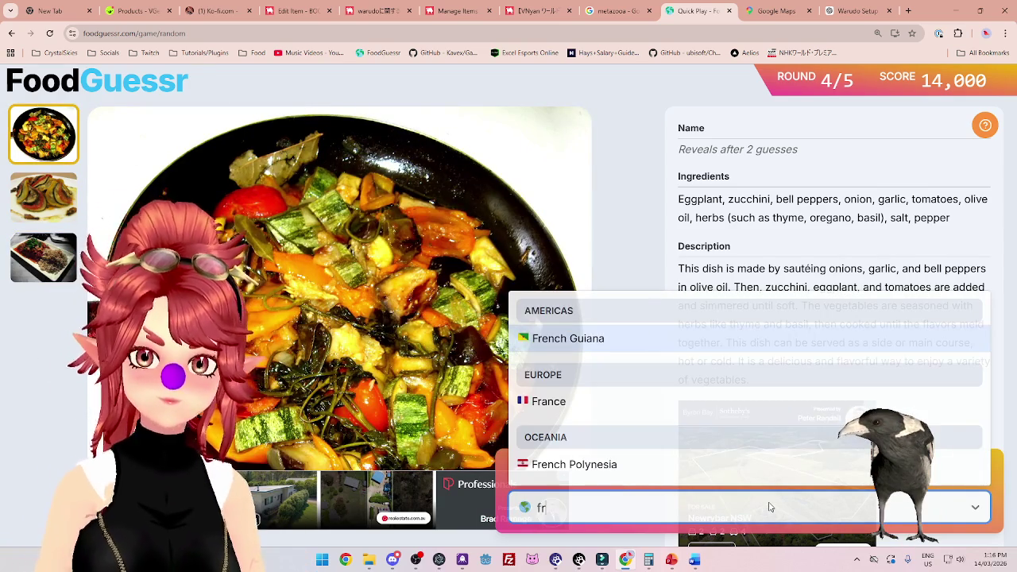
{"action": "left_click", "coordinate": [653, 413]}
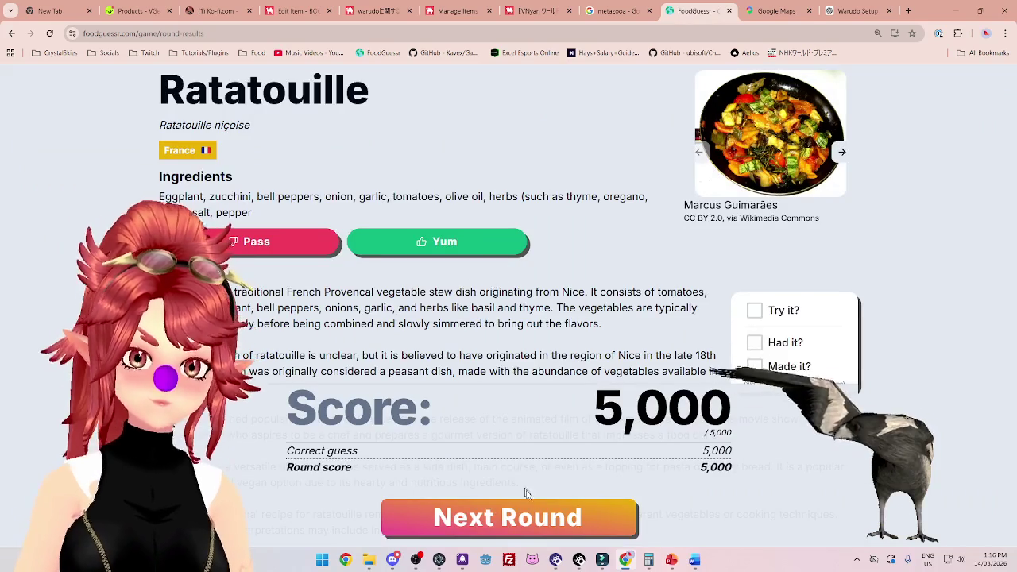
{"action": "left_click", "coordinate": [539, 520]}
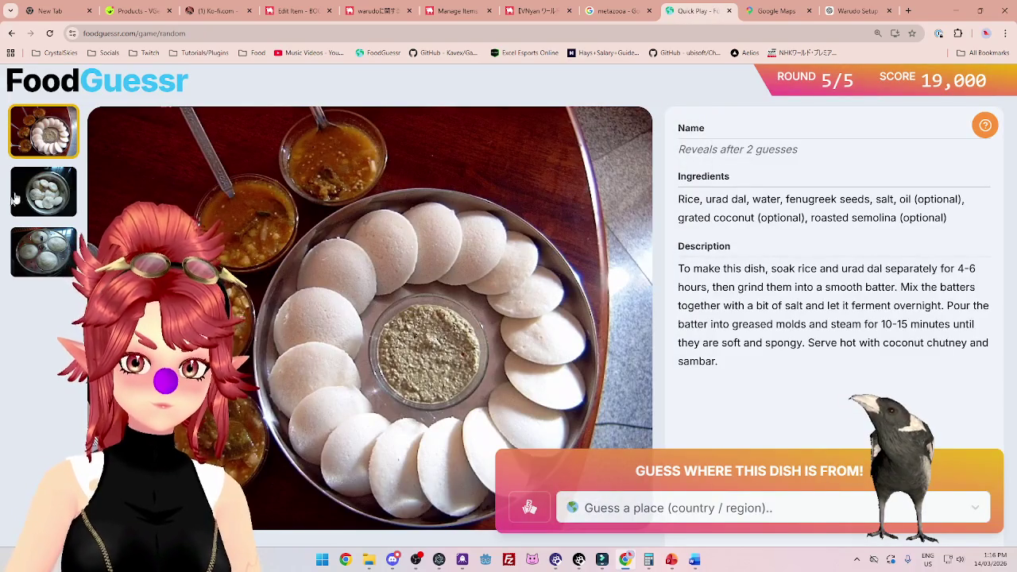
Cycle through the three photos of the round 5 dish.
{"action": "left_click", "coordinate": [40, 205]}
{"action": "left_click", "coordinate": [53, 255]}
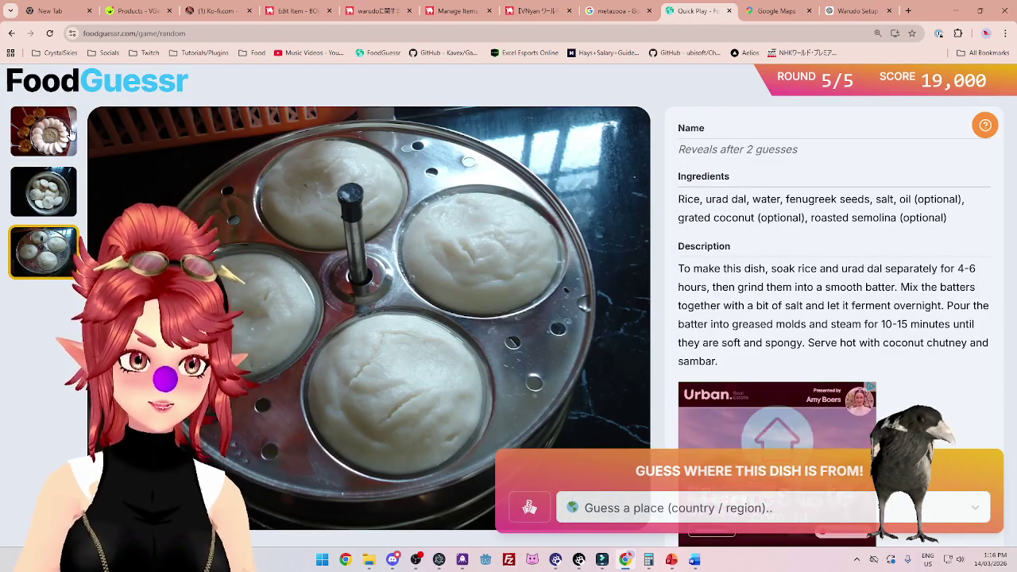
{"action": "left_click", "coordinate": [59, 143]}
{"action": "left_click", "coordinate": [52, 186]}
{"action": "left_click", "coordinate": [55, 255]}
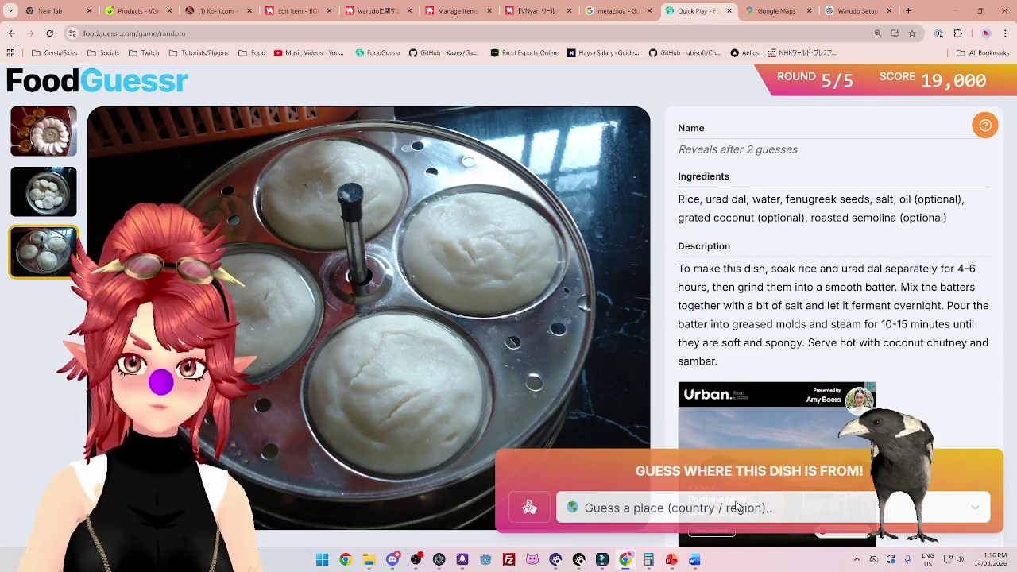
Guess India for Idli, rate it Yum, and open the final score.
{"action": "left_click", "coordinate": [737, 506]}
{"action": "type", "text": "ind"}
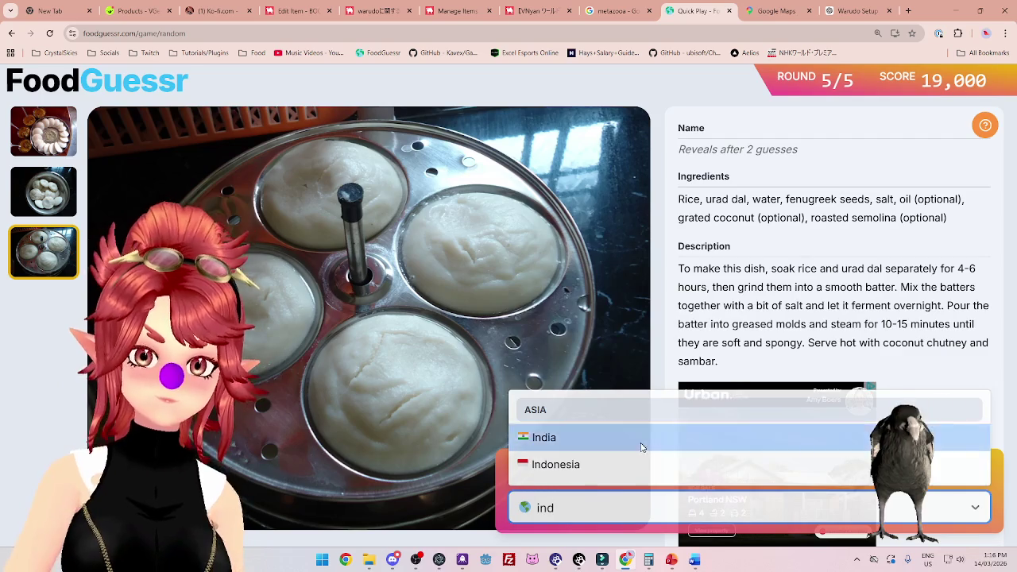
{"action": "left_click", "coordinate": [642, 439]}
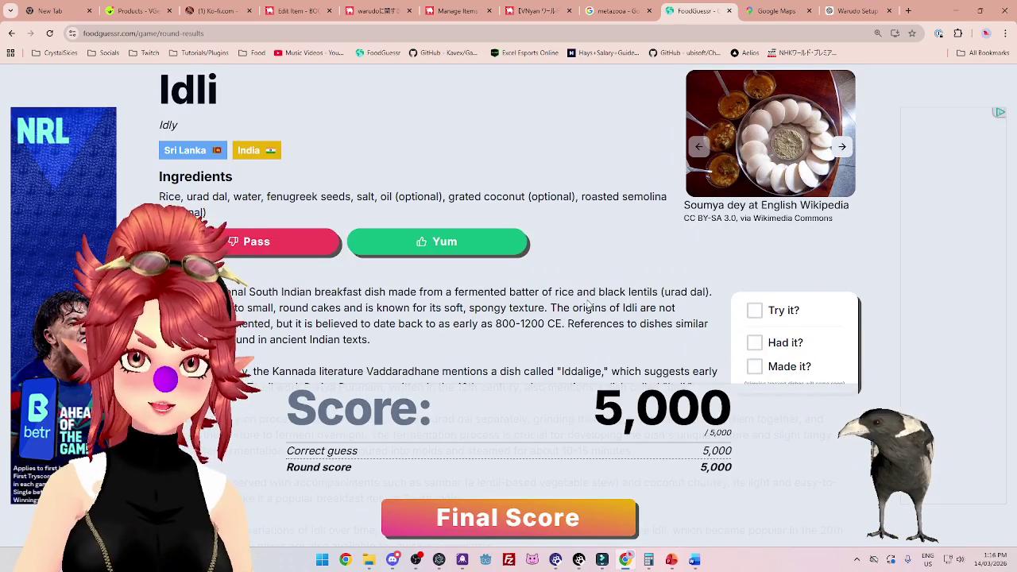
{"action": "left_click", "coordinate": [441, 243]}
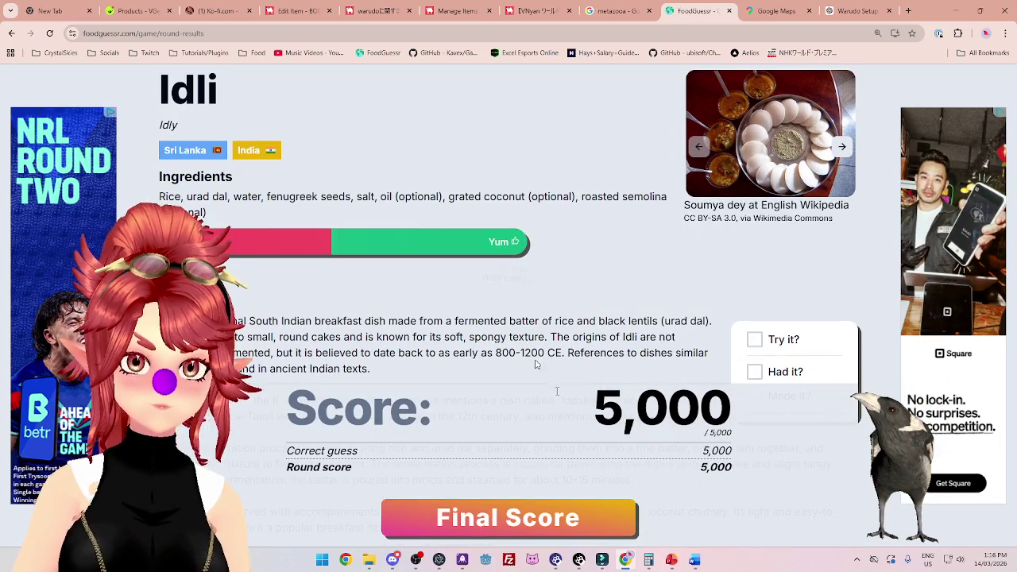
{"action": "left_click", "coordinate": [469, 518]}
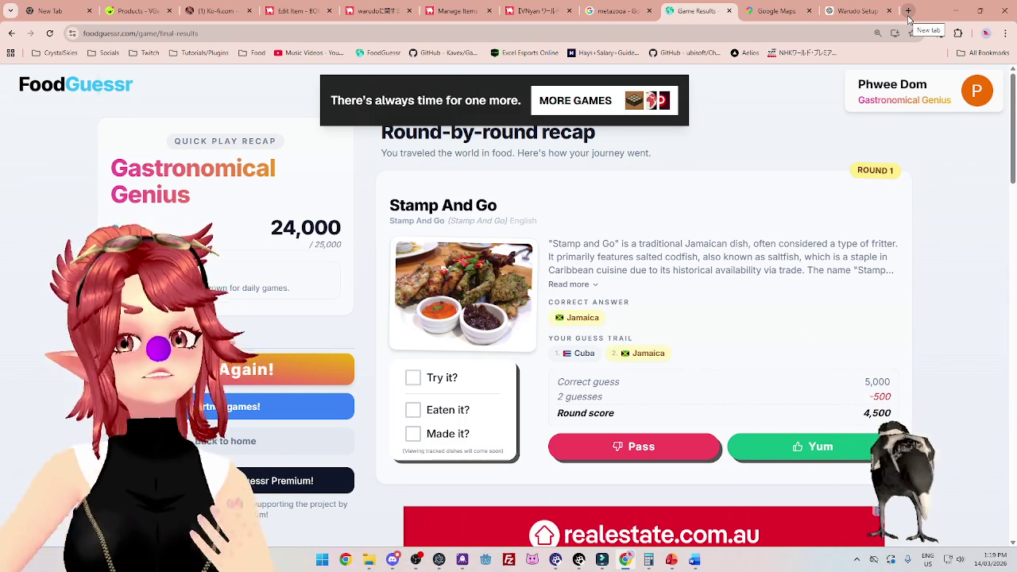
{"action": "left_click", "coordinate": [910, 19]}
{"action": "type", "text": "dim"}
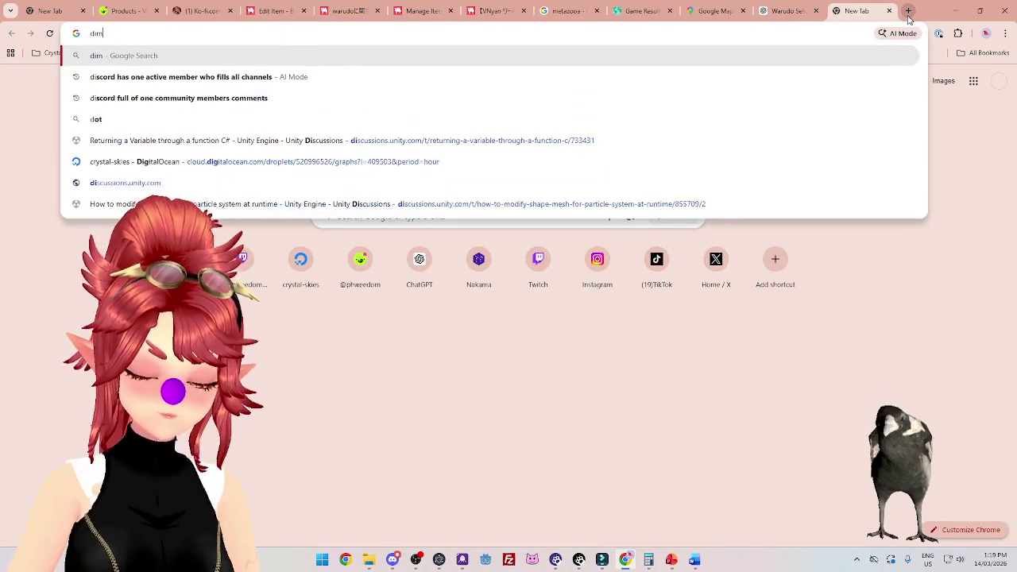
{"action": "type", "text": " s"}
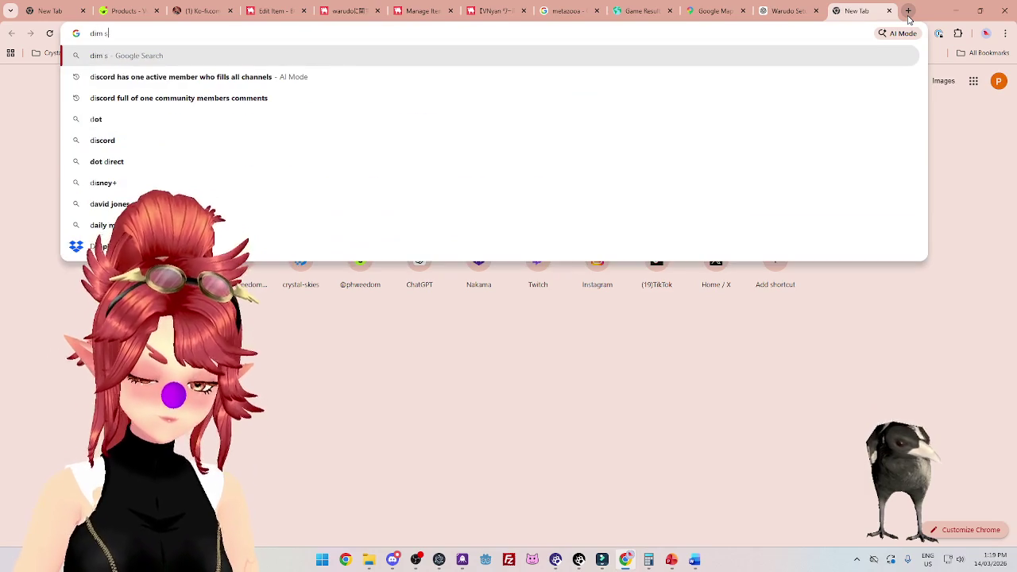
{"action": "type", "text": "um"}
{"action": "key", "text": "Return"}
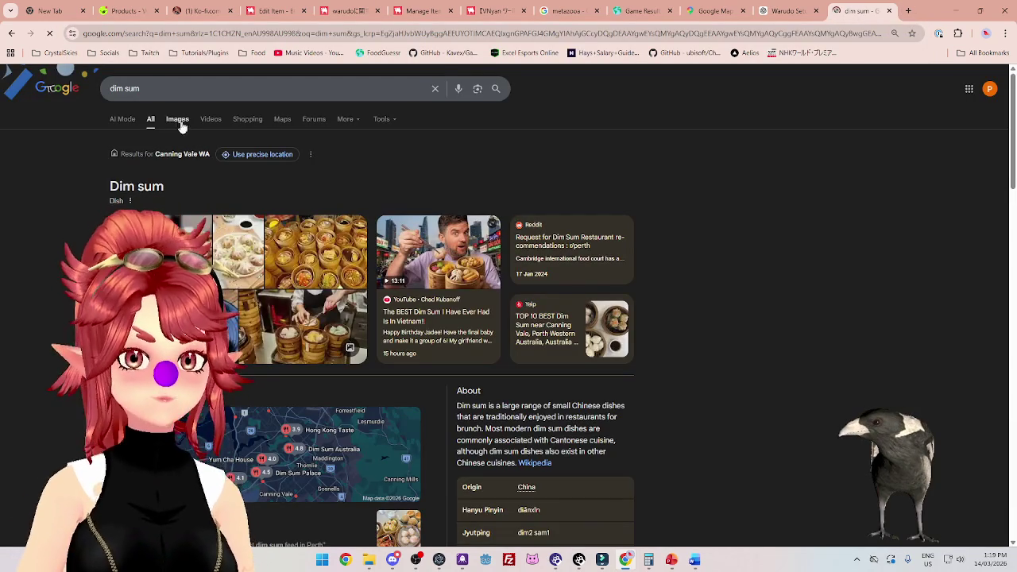
{"action": "left_click", "coordinate": [177, 121]}
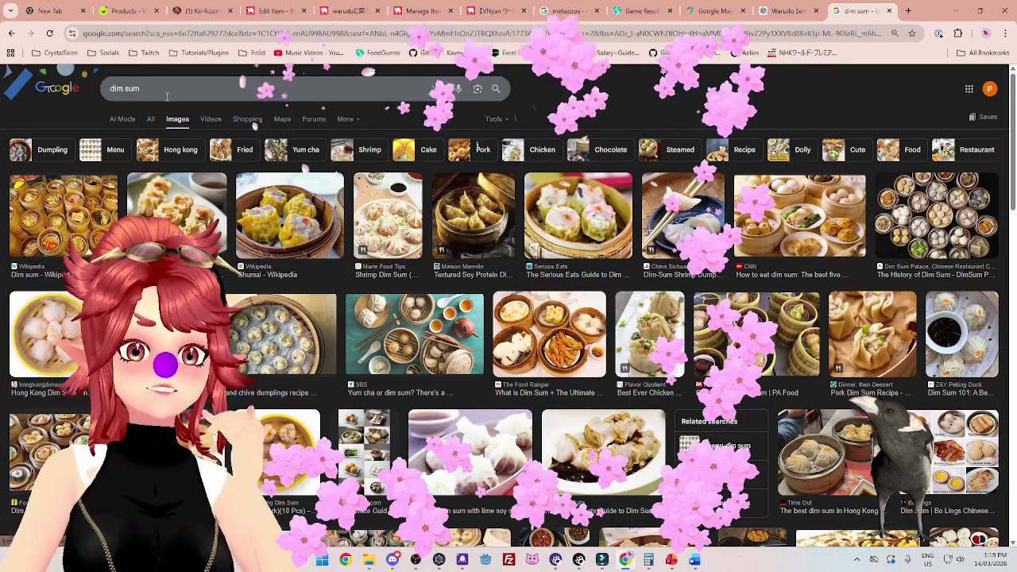
{"action": "left_click", "coordinate": [133, 88]}
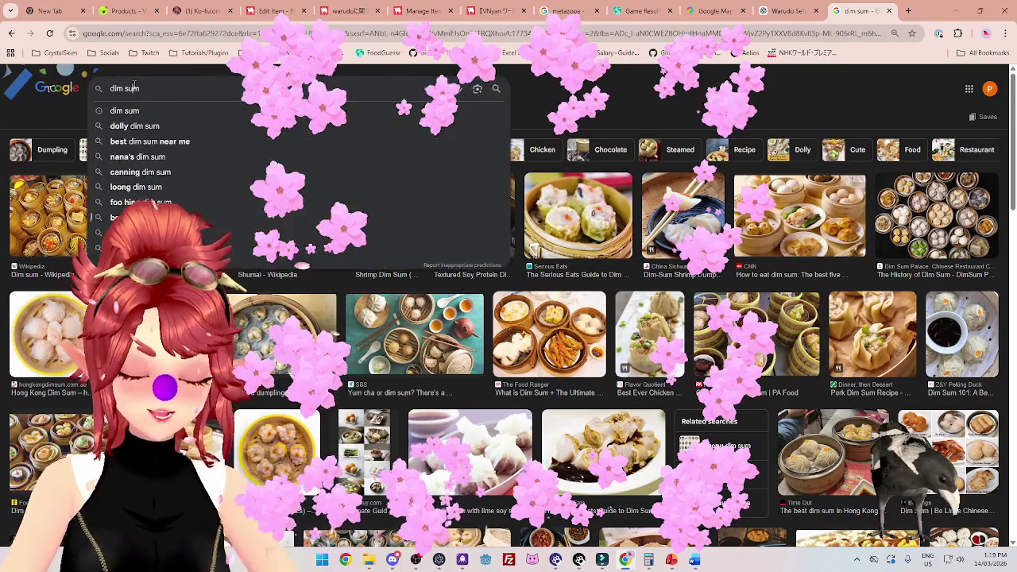
{"action": "key", "text": "BackSpace"}
{"action": "type", "text": "i"}
{"action": "key", "text": "Return"}
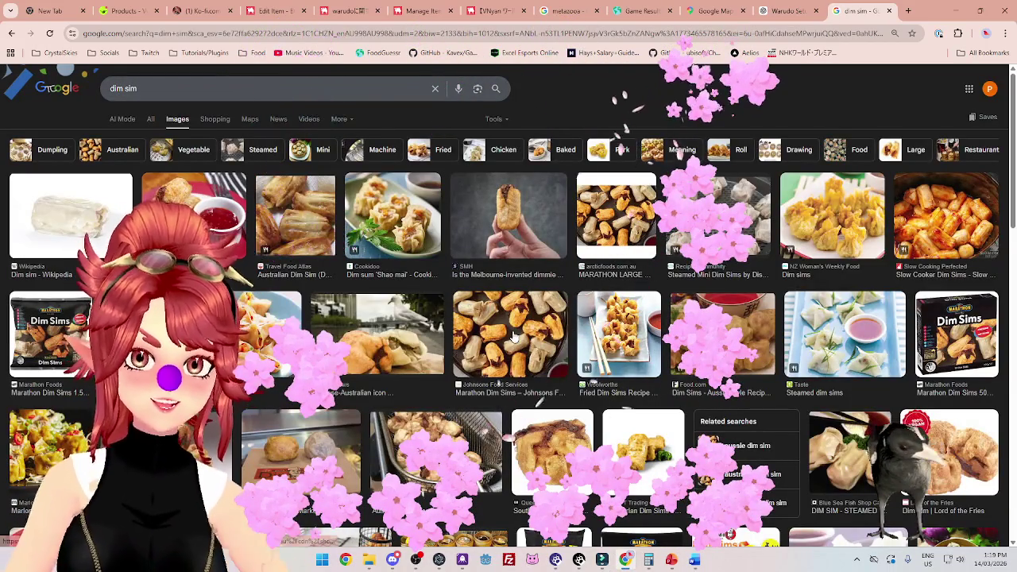
{"action": "left_click", "coordinate": [514, 335]}
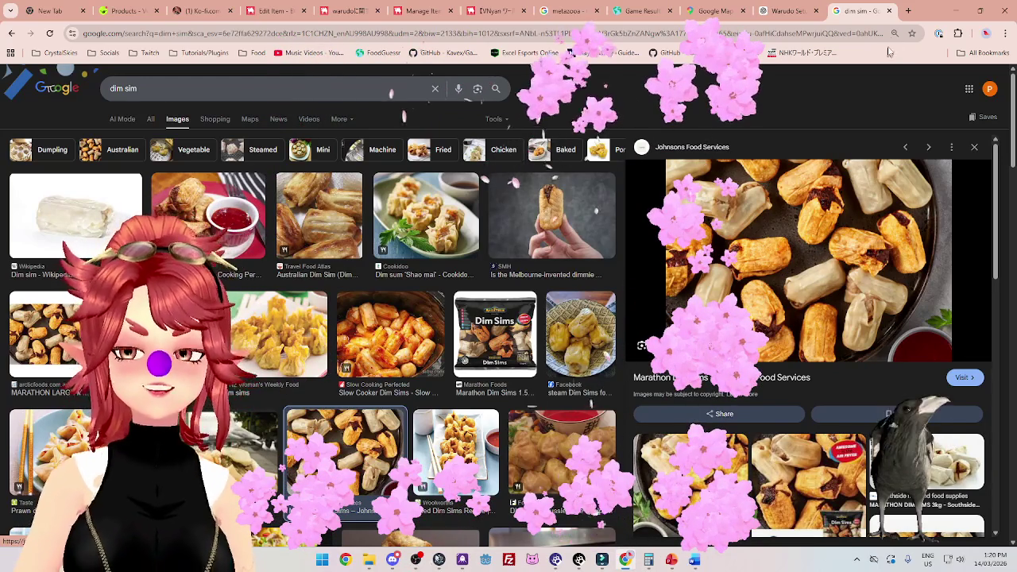
{"action": "left_click", "coordinate": [889, 10]}
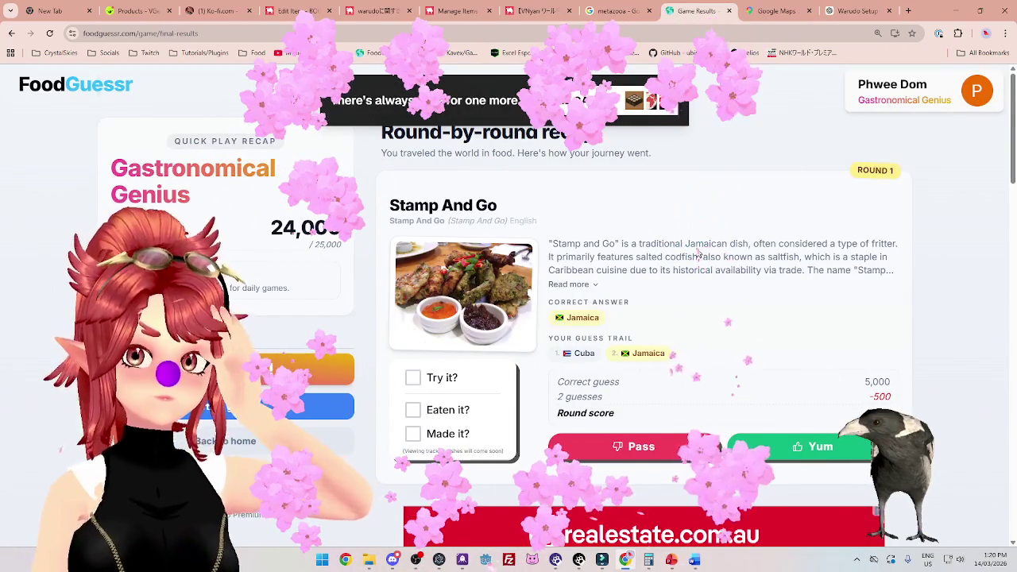
Close the FoodGuessr and Google Maps tabs and return to the Word guide.
{"action": "left_click", "coordinate": [728, 11]}
{"action": "left_click", "coordinate": [728, 11]}
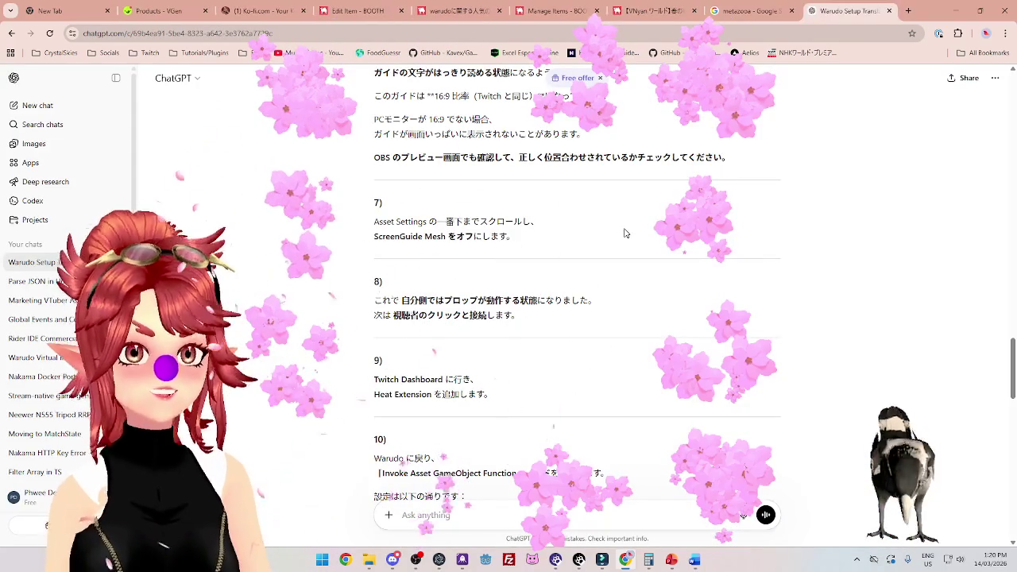
{"action": "left_click", "coordinate": [695, 560]}
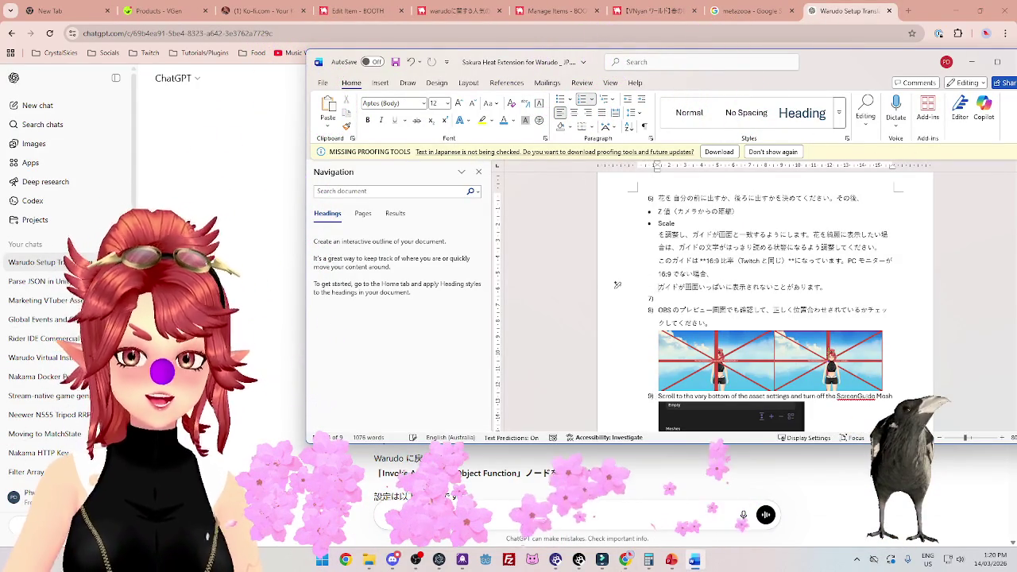
Remove step 6's empty numbered items and join the OBS preview note onto its paragraph.
{"action": "key", "text": "BackSpace"}
{"action": "key", "text": "BackSpace"}
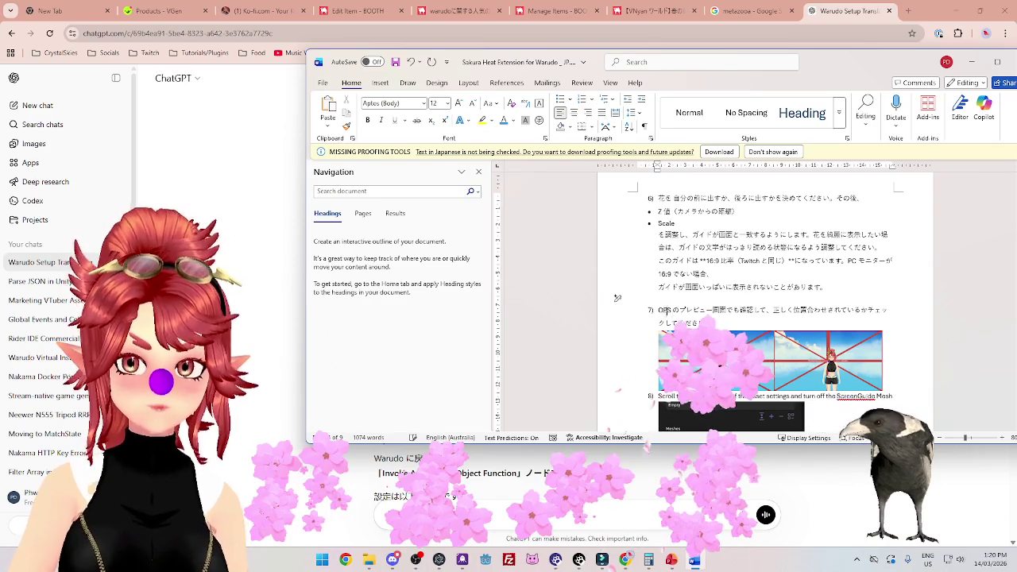
{"action": "key", "text": "Down"}
{"action": "key", "text": "BackSpace"}
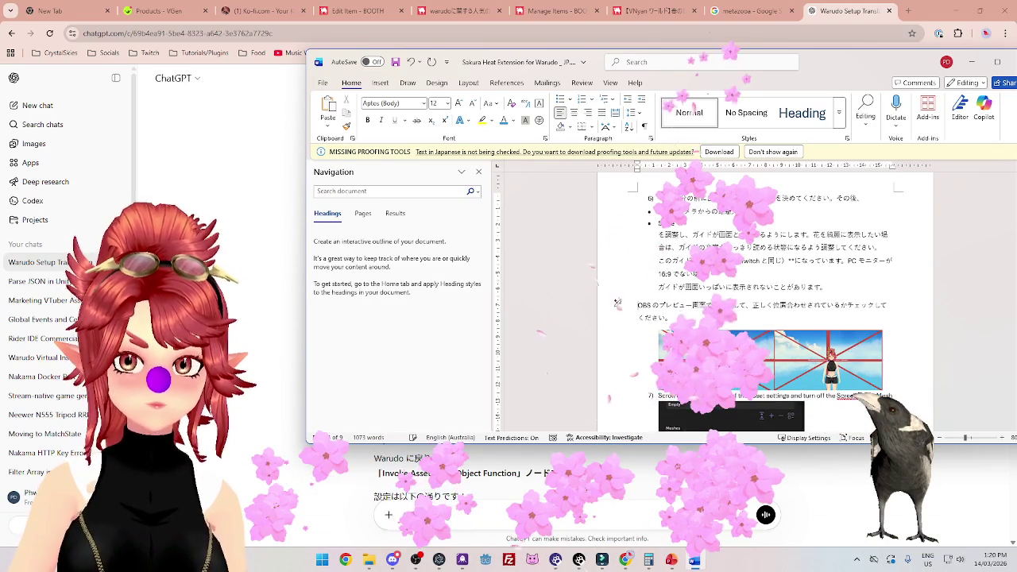
{"action": "key", "text": "BackSpace"}
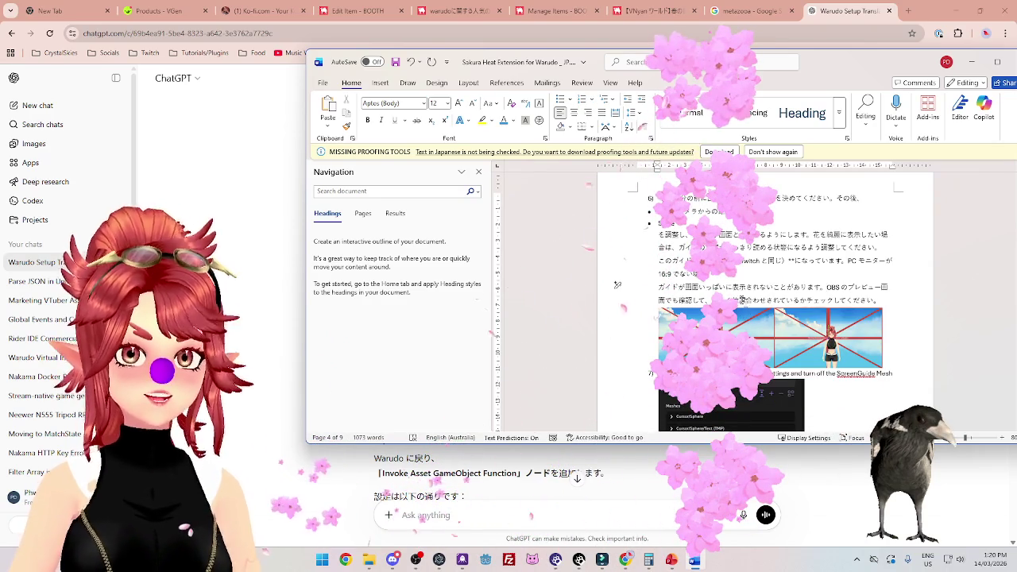
{"action": "left_click_drag", "start_coordinate": [617, 284], "coordinate": [480, 290]}
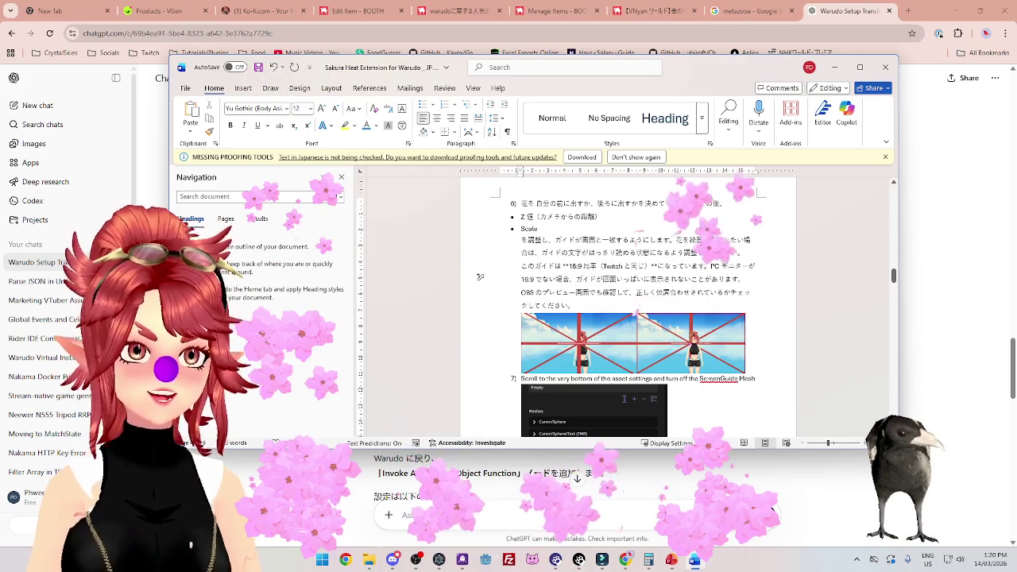
{"action": "key", "text": "Delete"}
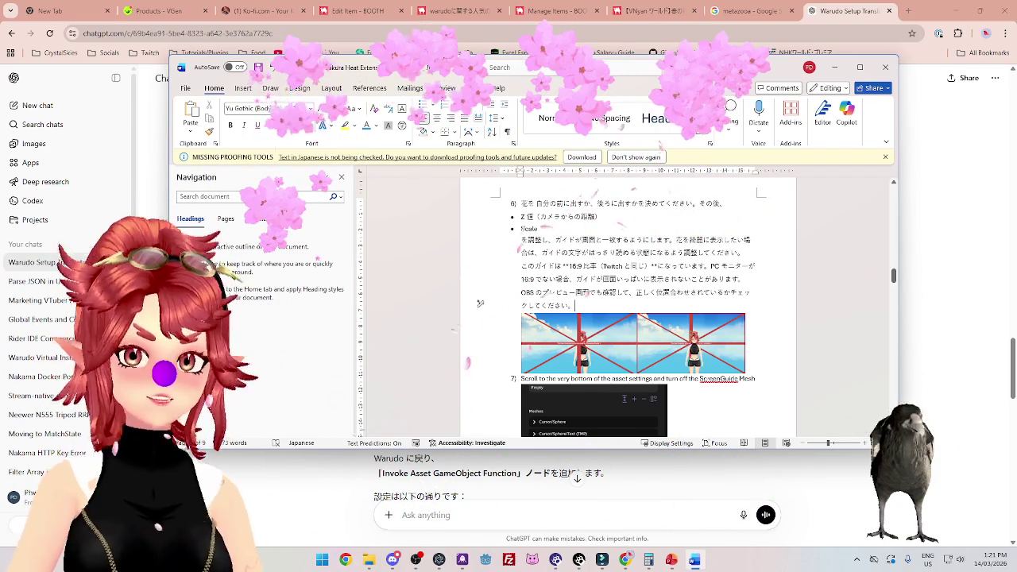
Select step 7's Japanese translation in ChatGPT.
{"action": "scroll", "coordinate": [601, 315], "scroll_direction": "down", "scroll_amount": 2}
{"action": "left_click", "coordinate": [958, 193]}
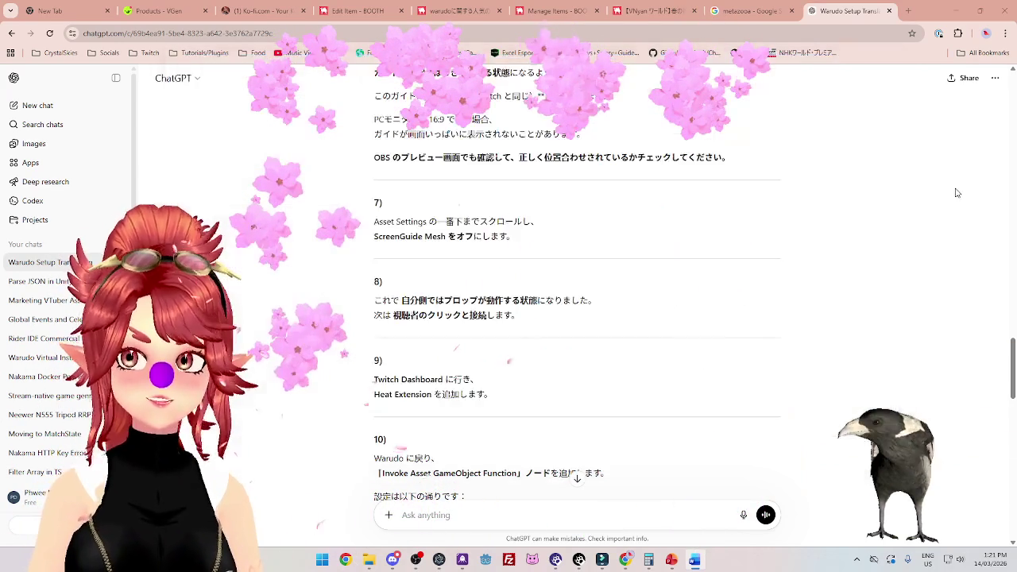
{"action": "left_click_drag", "start_coordinate": [501, 236], "coordinate": [387, 228]}
{"action": "key", "text": "ctrl+c"}
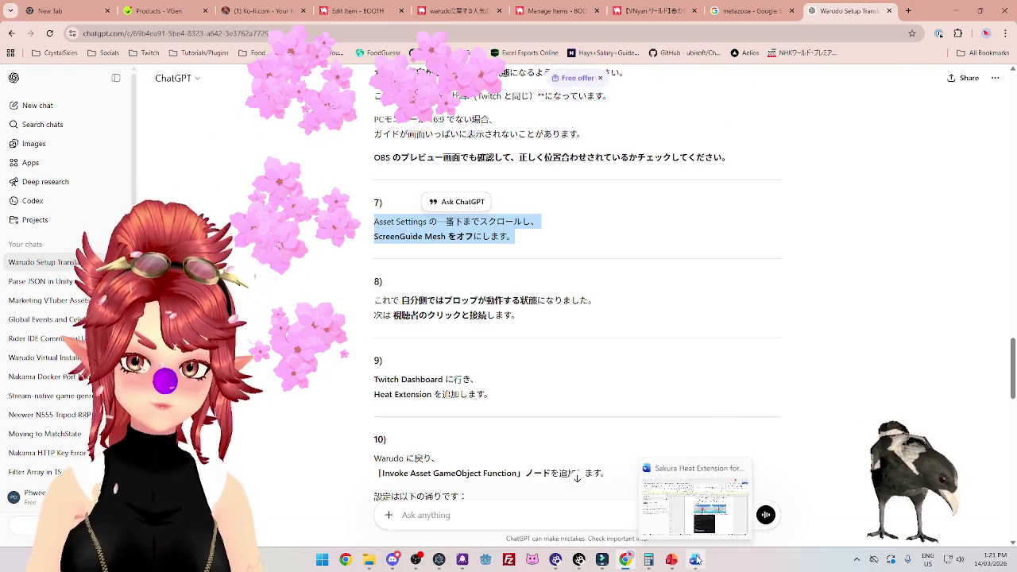
Replace Word's English step 7 line with the Japanese translation.
{"action": "left_click", "coordinate": [696, 560]}
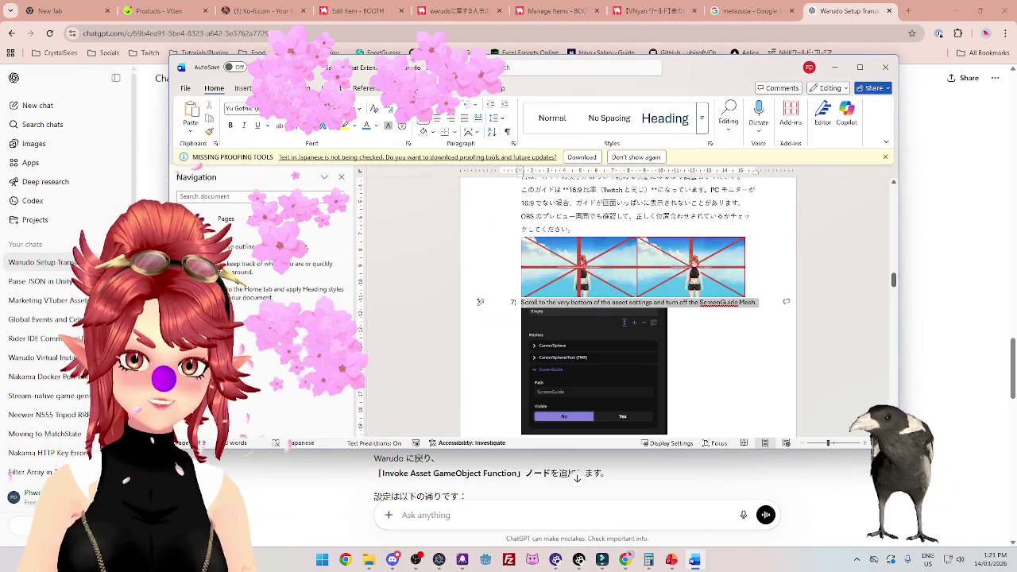
{"action": "right_click", "coordinate": [523, 305]}
{"action": "left_click", "coordinate": [583, 112]}
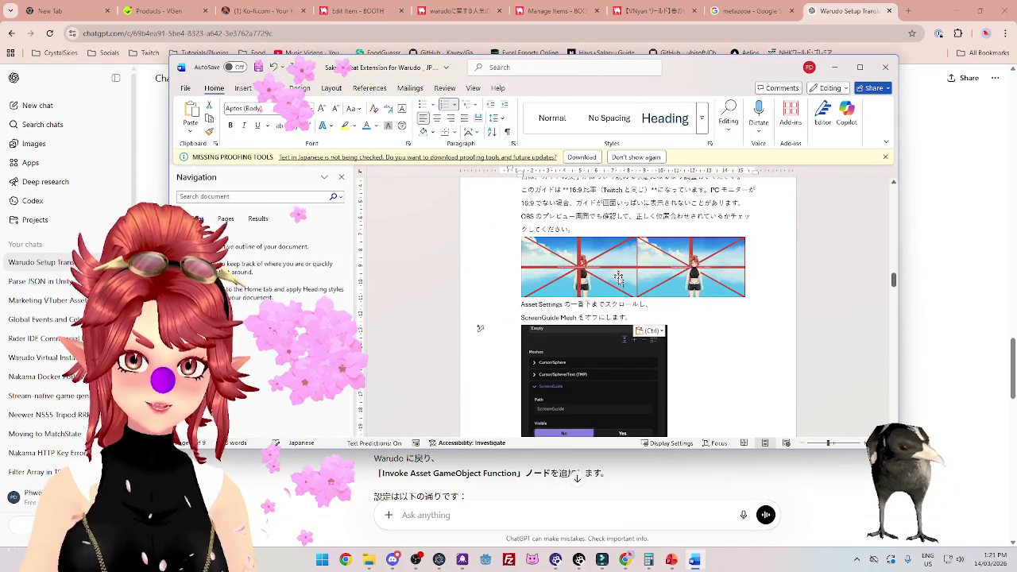
{"action": "key", "text": "ctrl+z"}
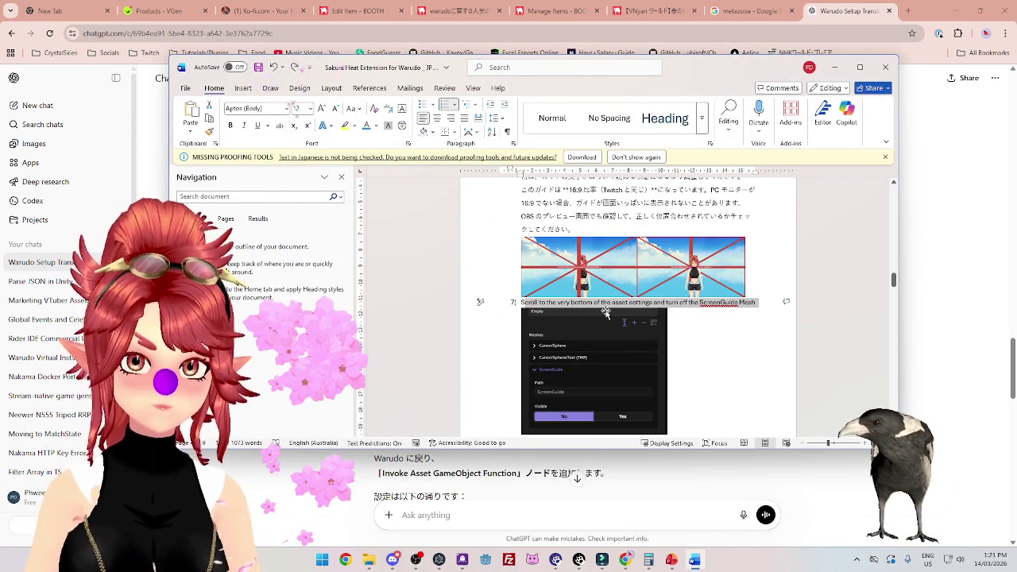
{"action": "key", "text": "Delete"}
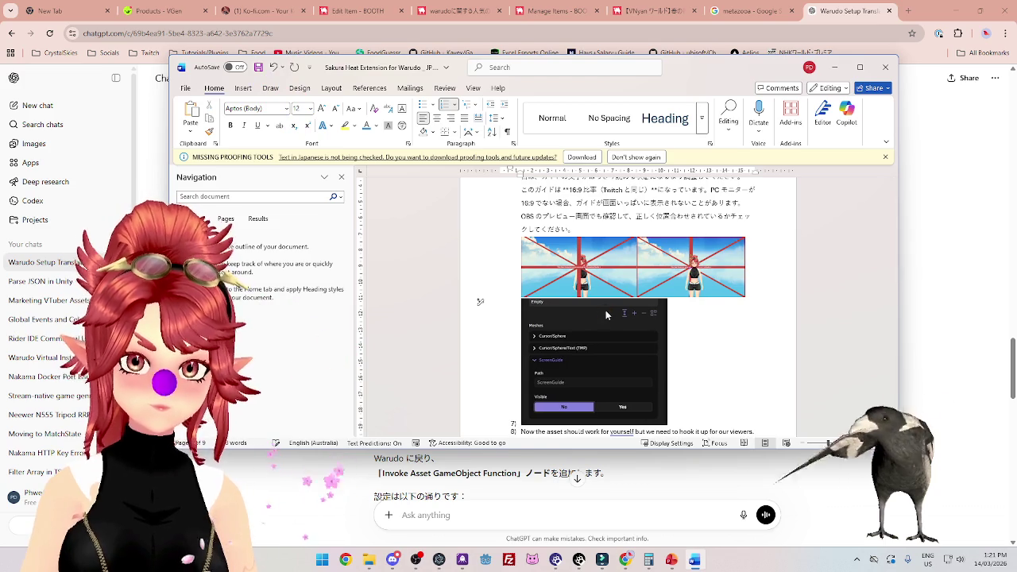
{"action": "key", "text": "ctrl+v"}
{"action": "key", "text": "ctrl"}
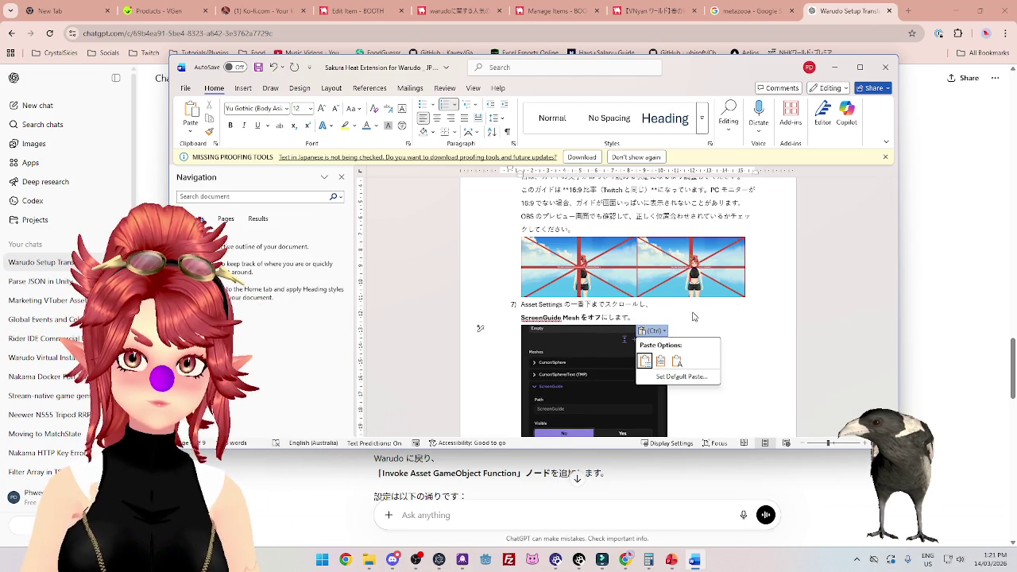
{"action": "key", "text": "Escape"}
Join step 7's two lines and move its screenshot onto its own line below.
{"action": "scroll", "coordinate": [644, 278], "scroll_direction": "down", "scroll_amount": 2}
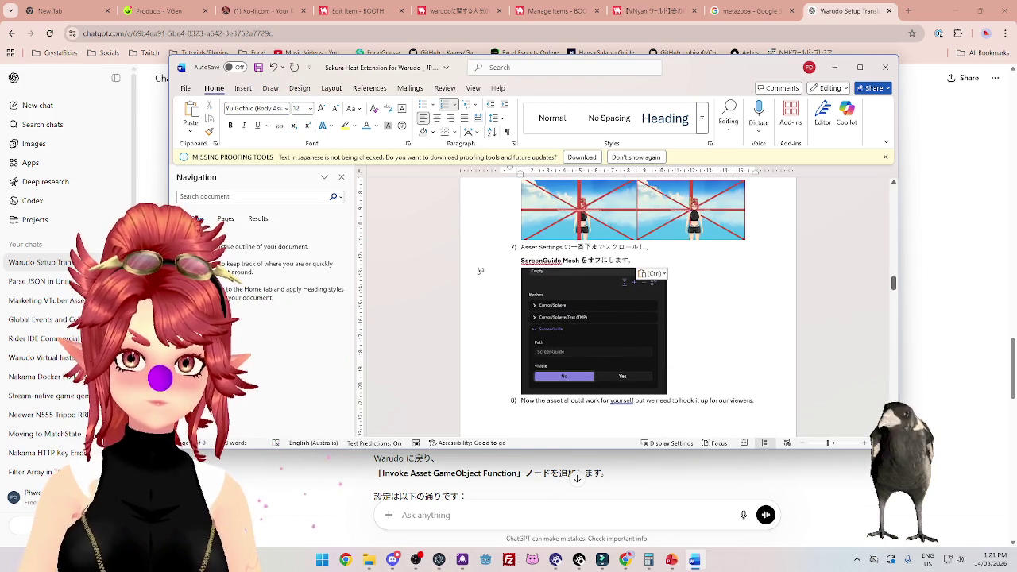
{"action": "key", "text": "Delete"}
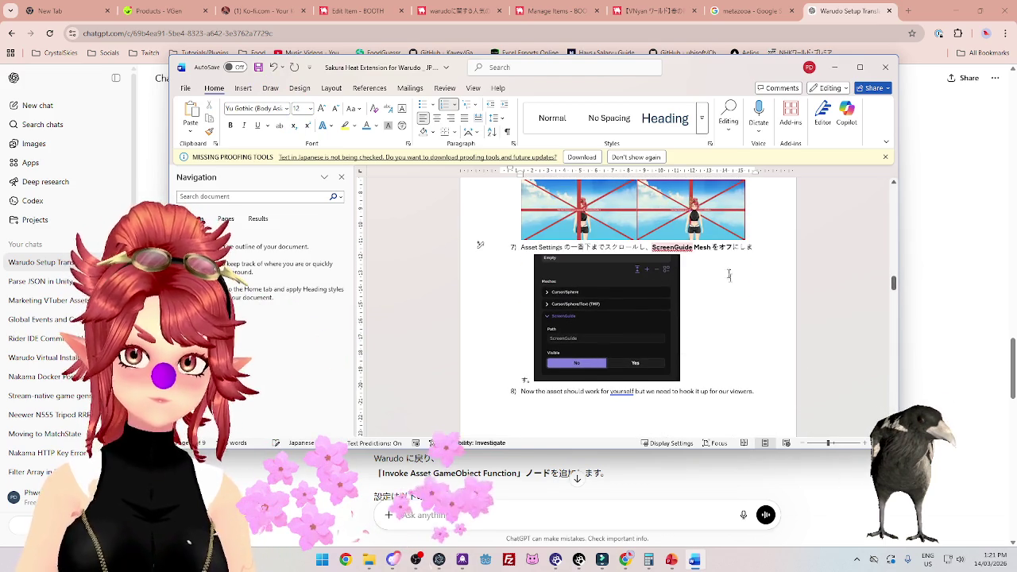
{"action": "scroll", "coordinate": [729, 275], "scroll_direction": "down", "scroll_amount": 2}
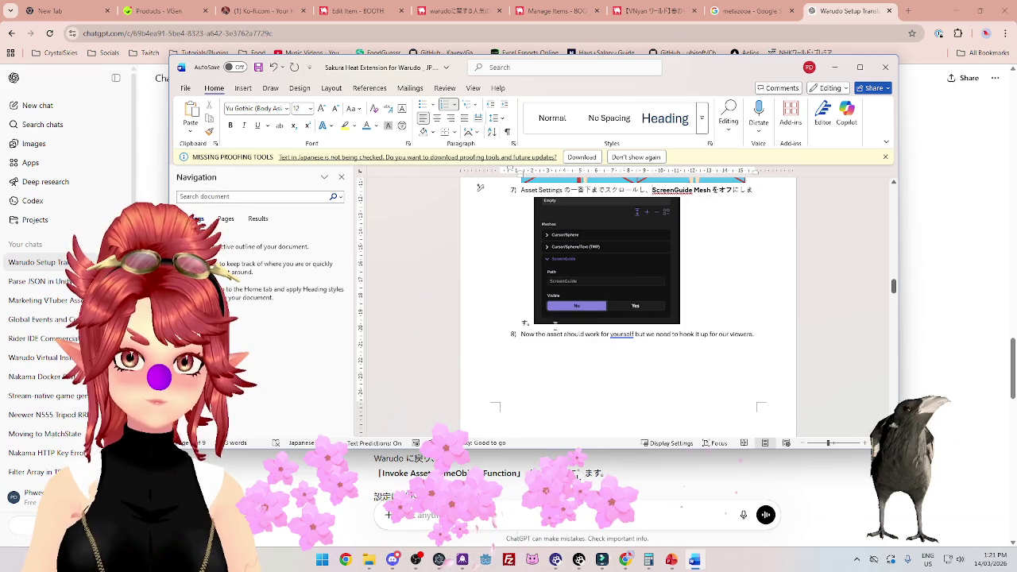
{"action": "key", "text": "Return"}
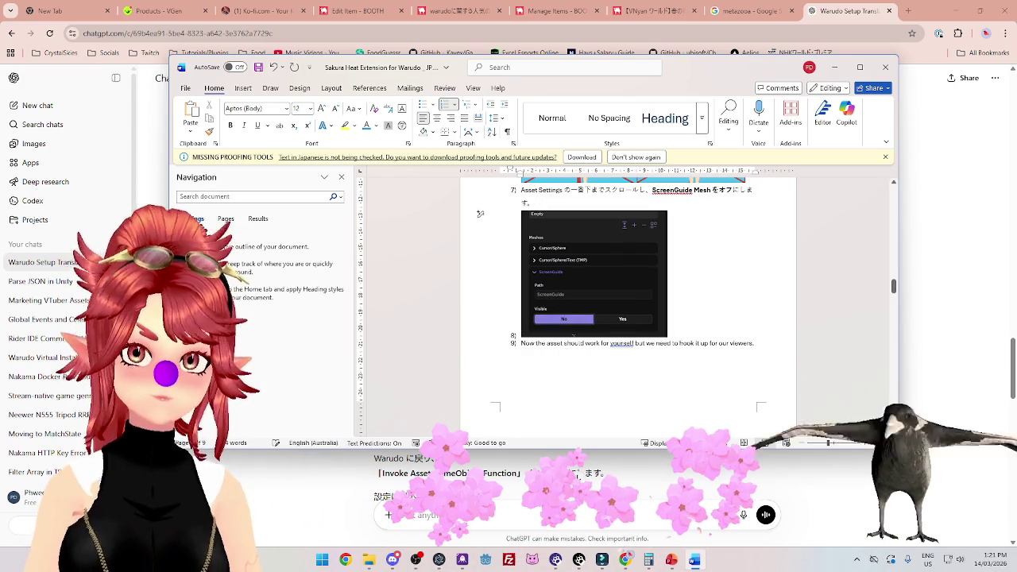
Select the Japanese wording for step 8 in ChatGPT.
{"action": "left_click", "coordinate": [695, 561]}
{"action": "scroll", "coordinate": [461, 386], "scroll_direction": "down", "scroll_amount": 3}
{"action": "left_click_drag", "start_coordinate": [518, 211], "coordinate": [375, 196]}
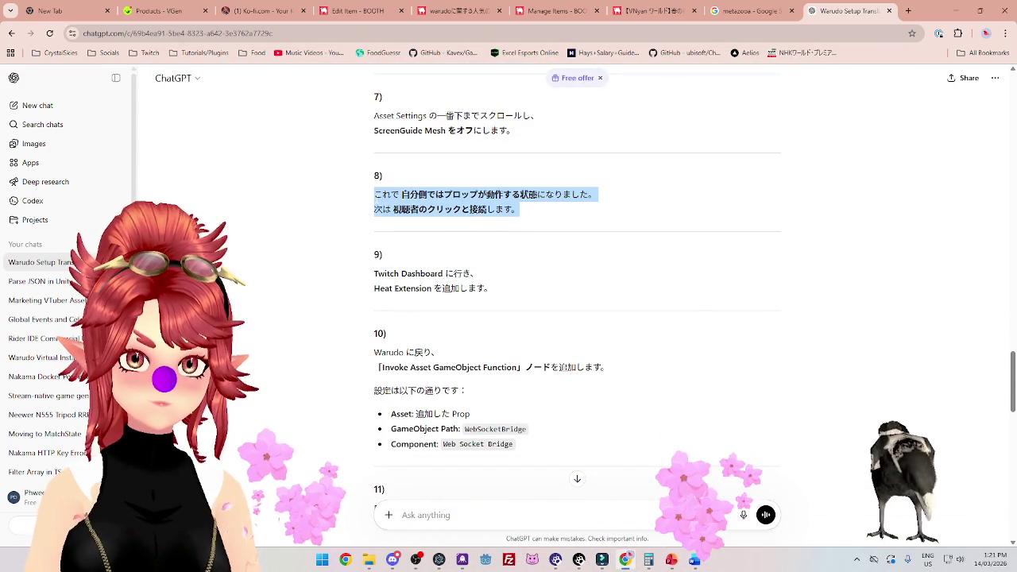
Replace step 8's English sentence with Japanese and join it into one paragraph.
{"action": "left_click", "coordinate": [690, 562]}
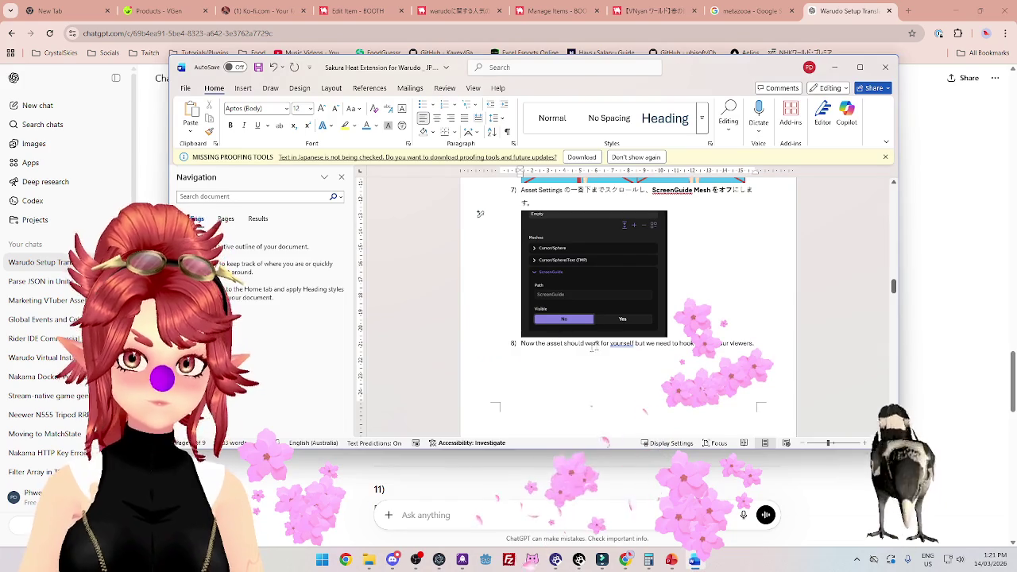
{"action": "scroll", "coordinate": [665, 304], "scroll_direction": "down", "scroll_amount": 3}
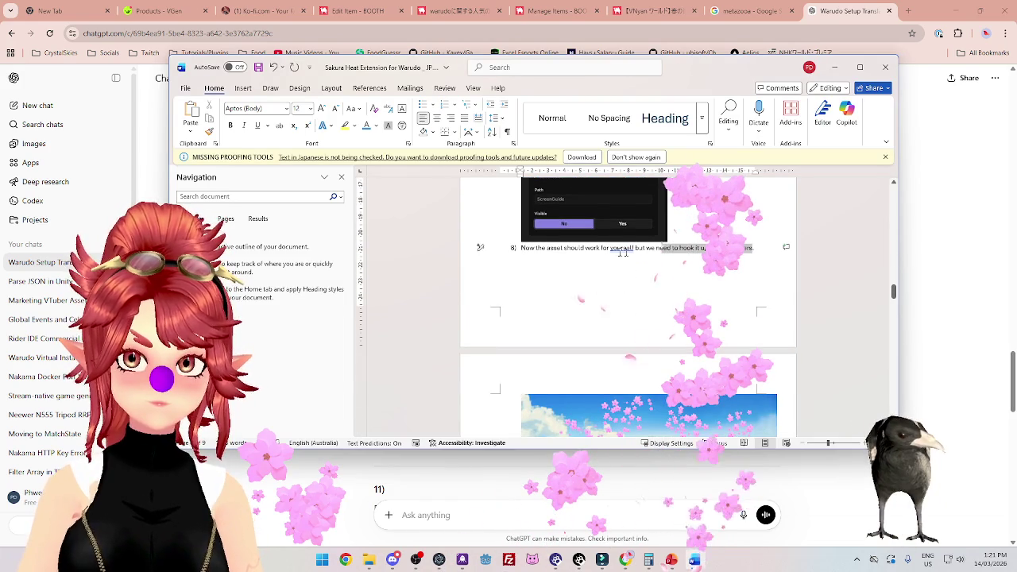
{"action": "left_click_drag", "start_coordinate": [623, 252], "coordinate": [521, 249]}
{"action": "type", "text": "No"}
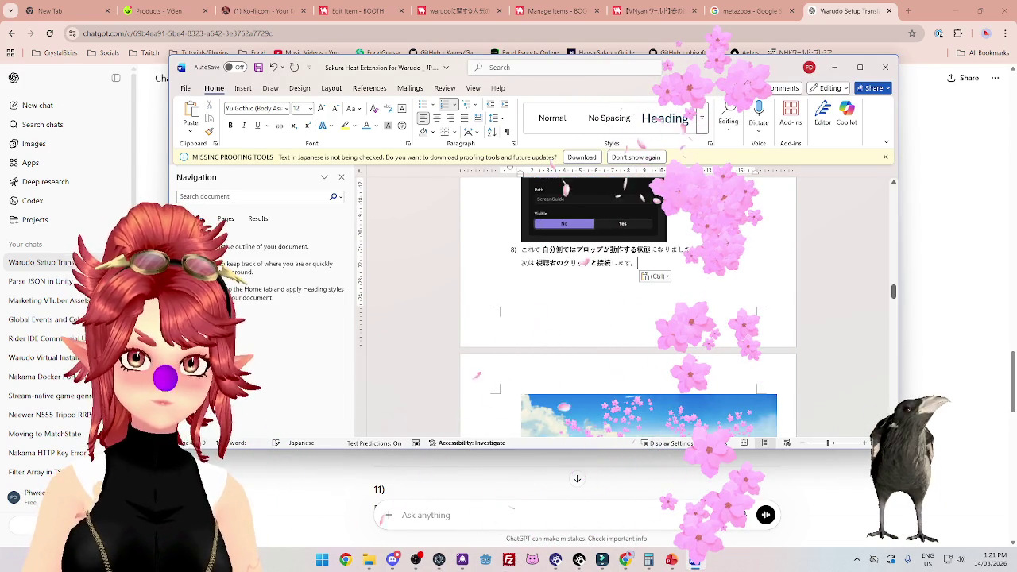
{"action": "key", "text": "BackSpace"}
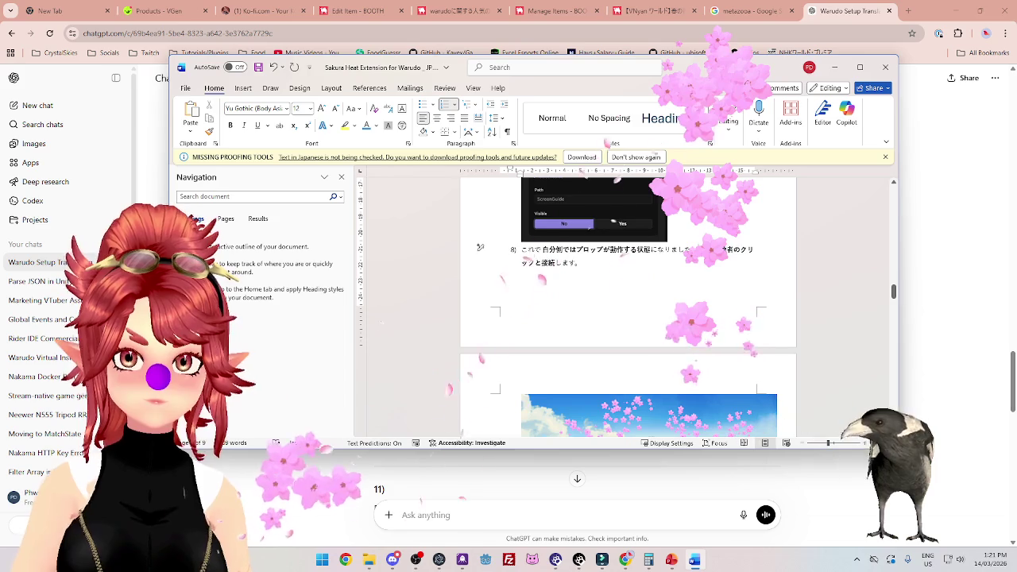
{"action": "scroll", "coordinate": [632, 322], "scroll_direction": "down", "scroll_amount": 5}
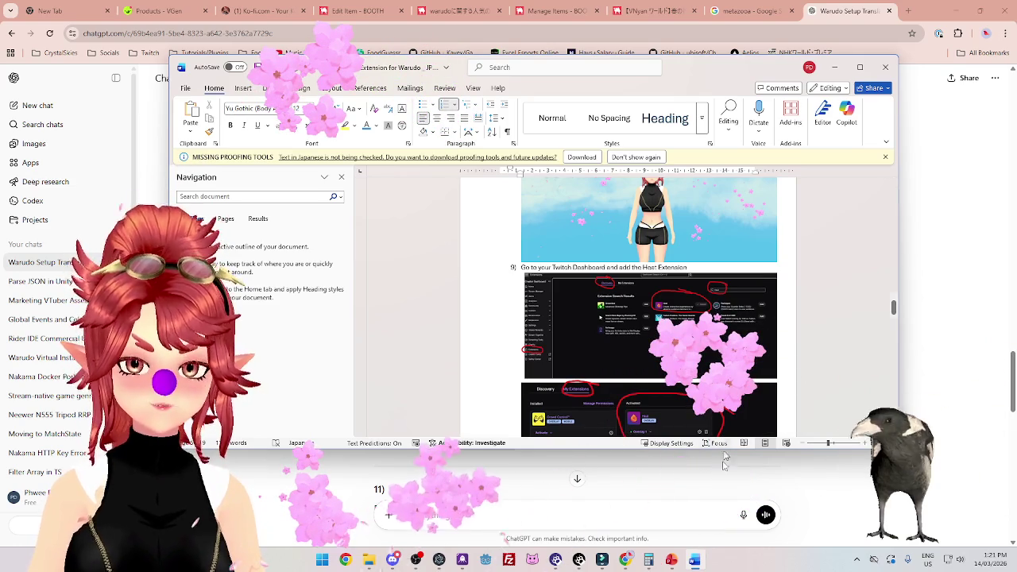
Copy step 9's Japanese translation and paste it as plain text over the English.
{"action": "mouse_move", "coordinate": [672, 562]}
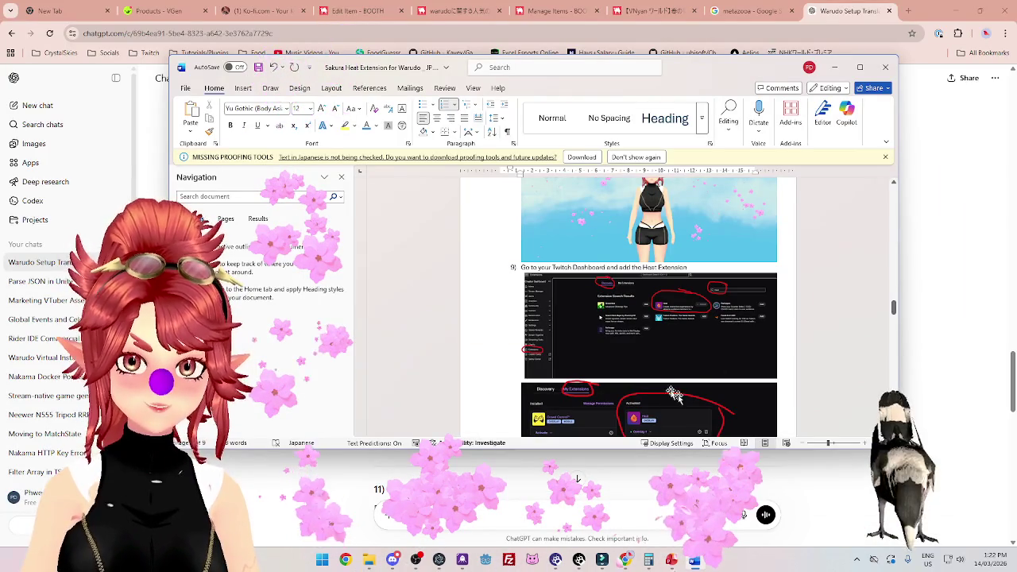
{"action": "left_click", "coordinate": [962, 395]}
{"action": "left_click_drag", "start_coordinate": [374, 273], "coordinate": [491, 289]}
{"action": "key", "text": "ctrl+c"}
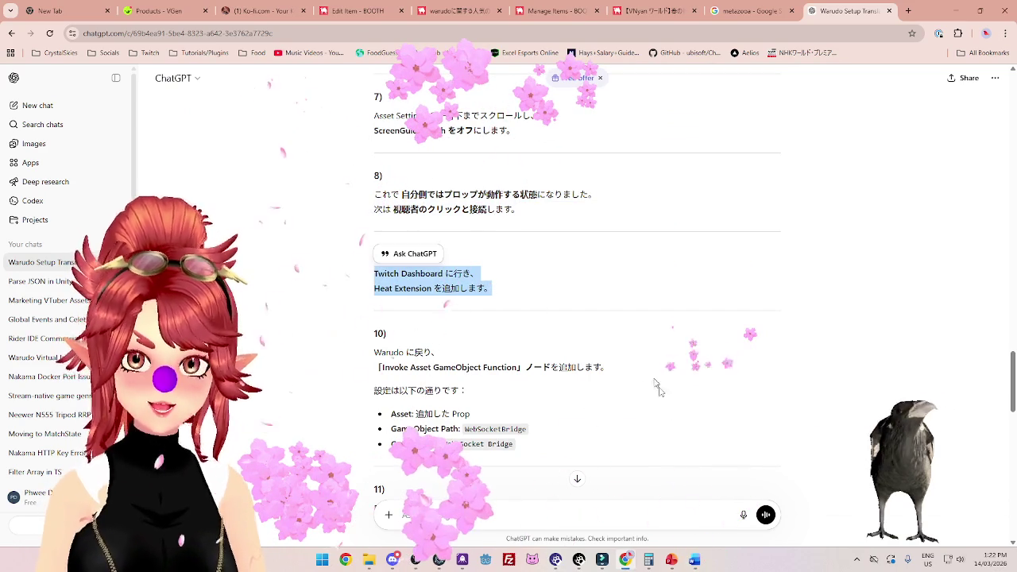
{"action": "key", "text": "alt+Tab"}
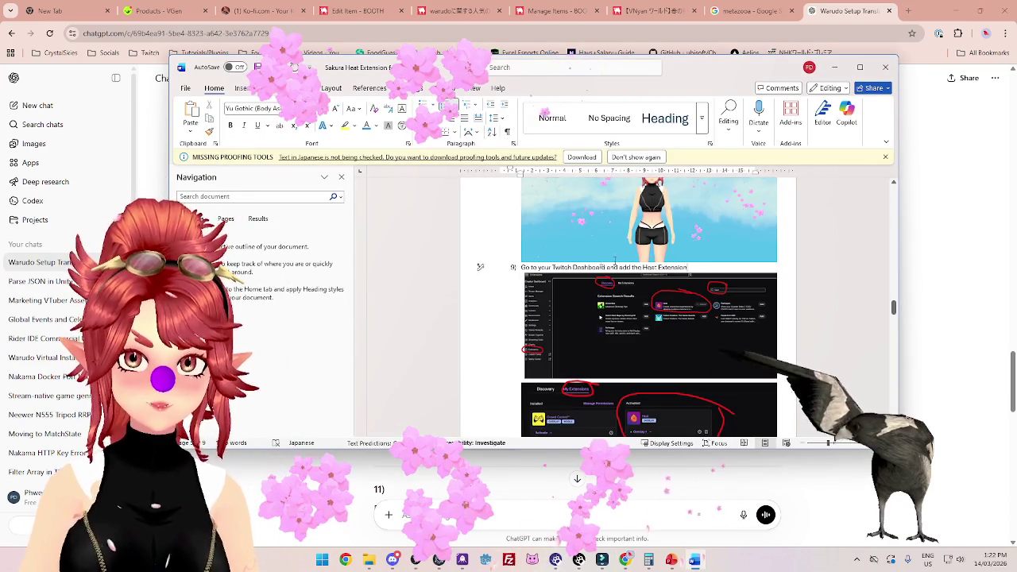
{"action": "left_click", "coordinate": [480, 267]}
{"action": "key", "text": "BackSpace"}
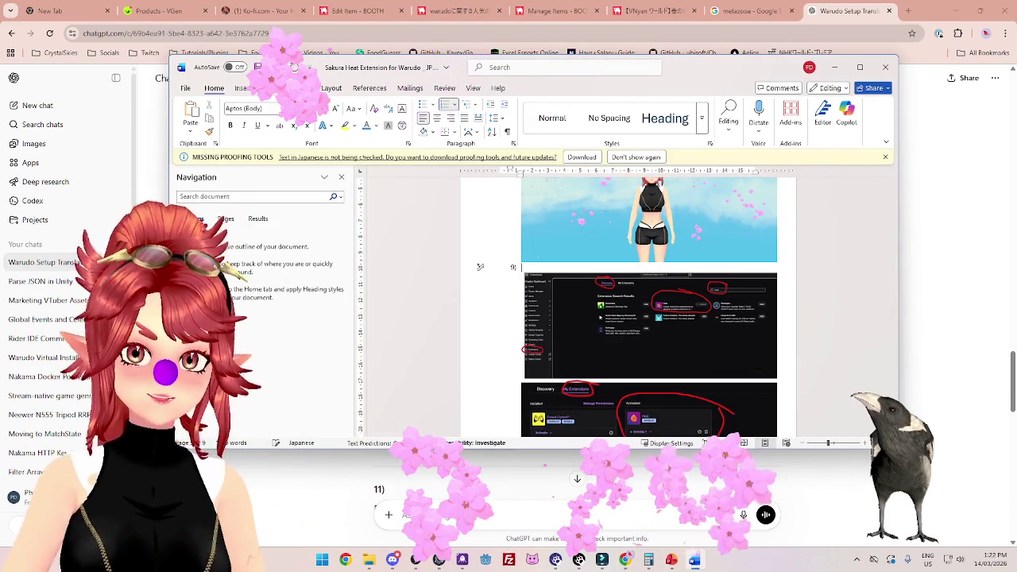
{"action": "key", "text": "shift+F10"}
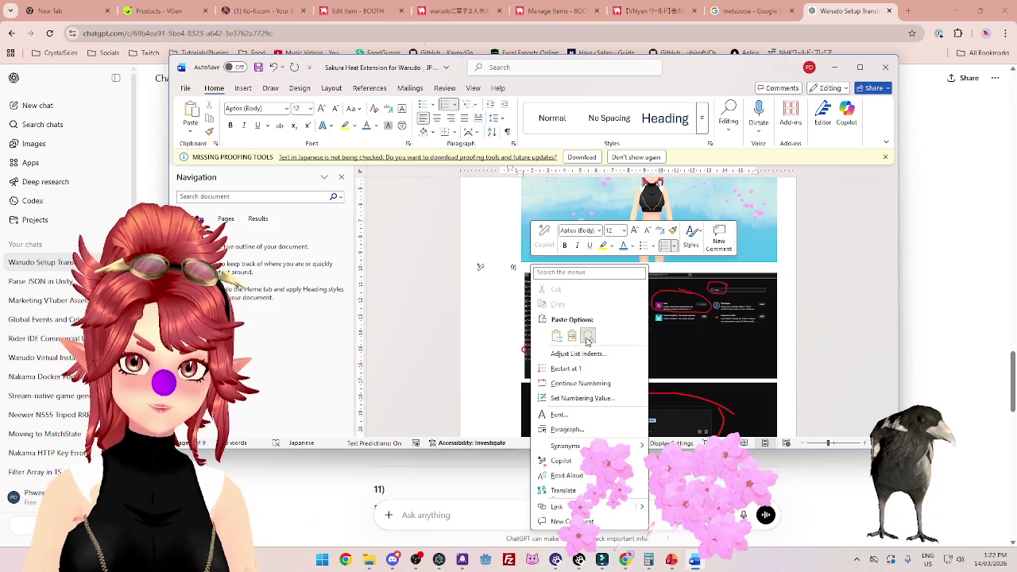
{"action": "key", "text": "ctrl+v"}
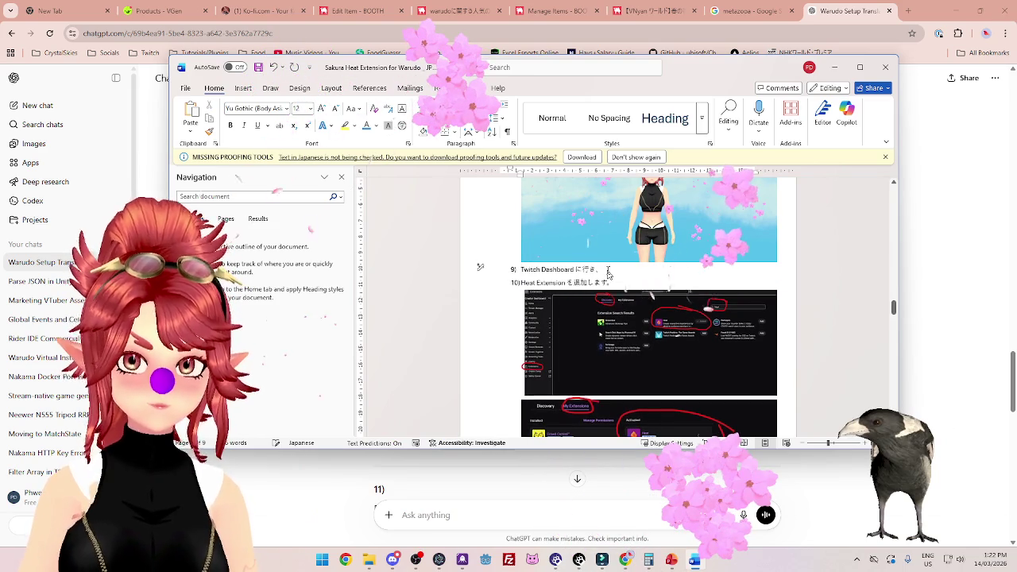
Scroll down the guide and return to ChatGPT's step 10 translation.
{"action": "scroll", "coordinate": [596, 298], "scroll_direction": "down", "scroll_amount": 3}
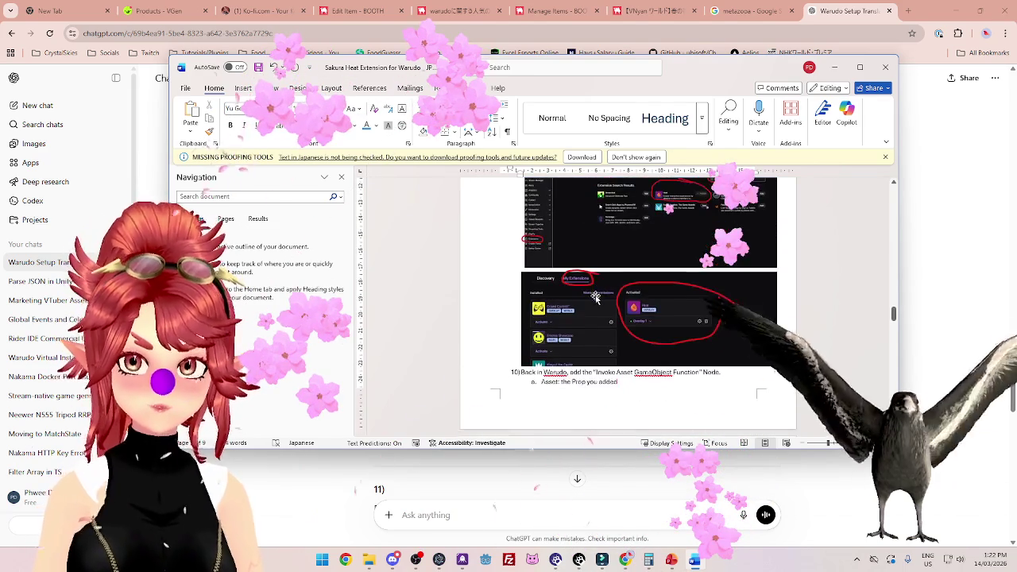
{"action": "scroll", "coordinate": [596, 298], "scroll_direction": "down", "scroll_amount": 1}
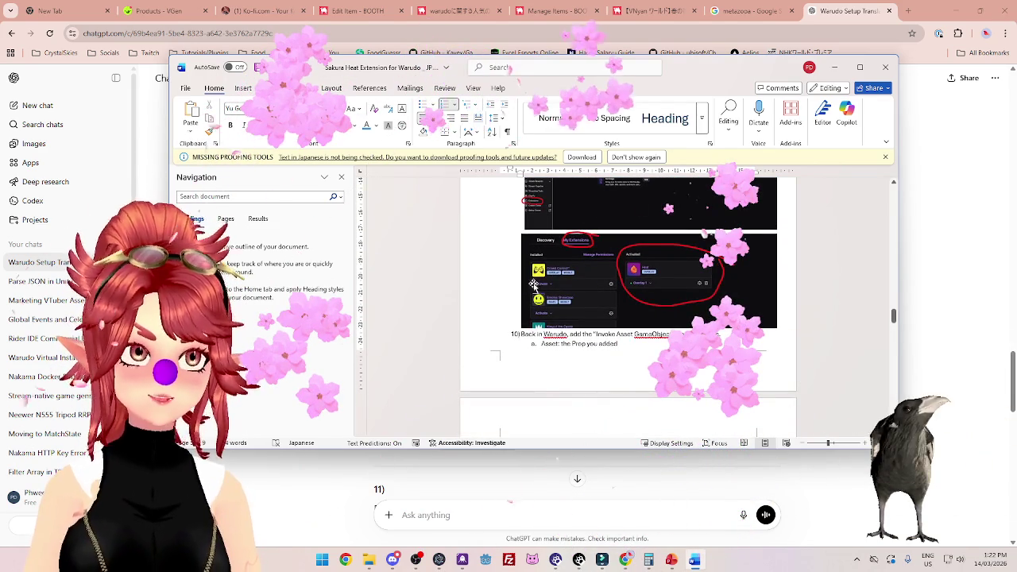
{"action": "key", "text": "alt+Tab"}
{"action": "scroll", "coordinate": [371, 301], "scroll_direction": "down", "scroll_amount": 2}
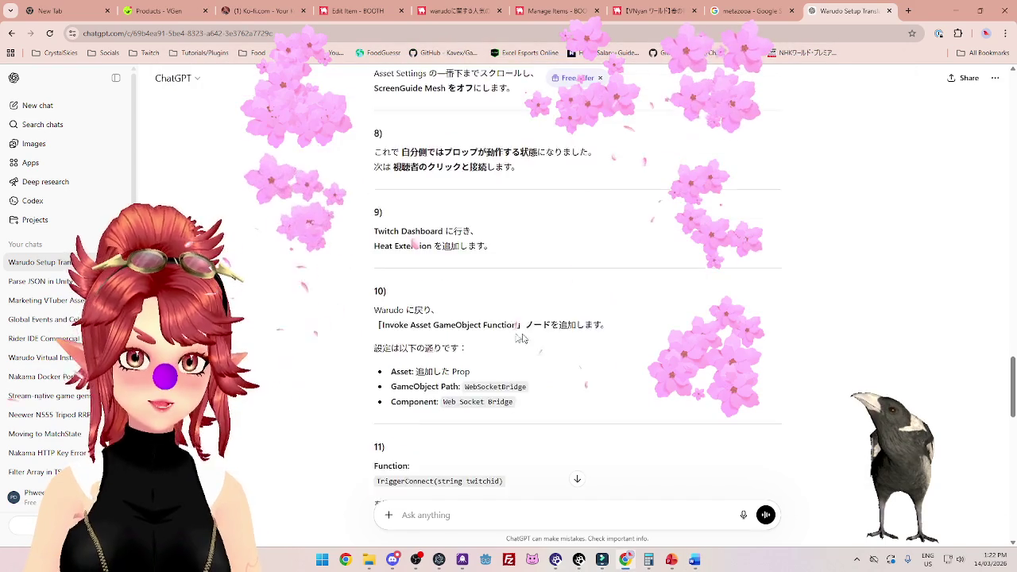
Replace English step 10 and its sub-items with the Japanese translation as plain text.
{"action": "left_click_drag", "start_coordinate": [425, 271], "coordinate": [525, 340]}
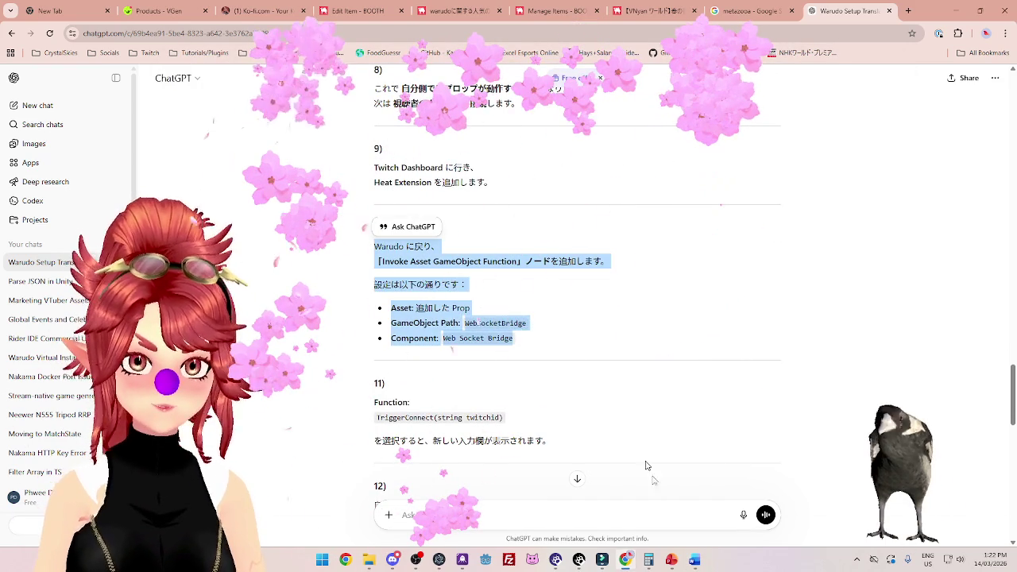
{"action": "left_click", "coordinate": [696, 561]}
{"action": "scroll", "coordinate": [613, 355], "scroll_direction": "down", "scroll_amount": 2}
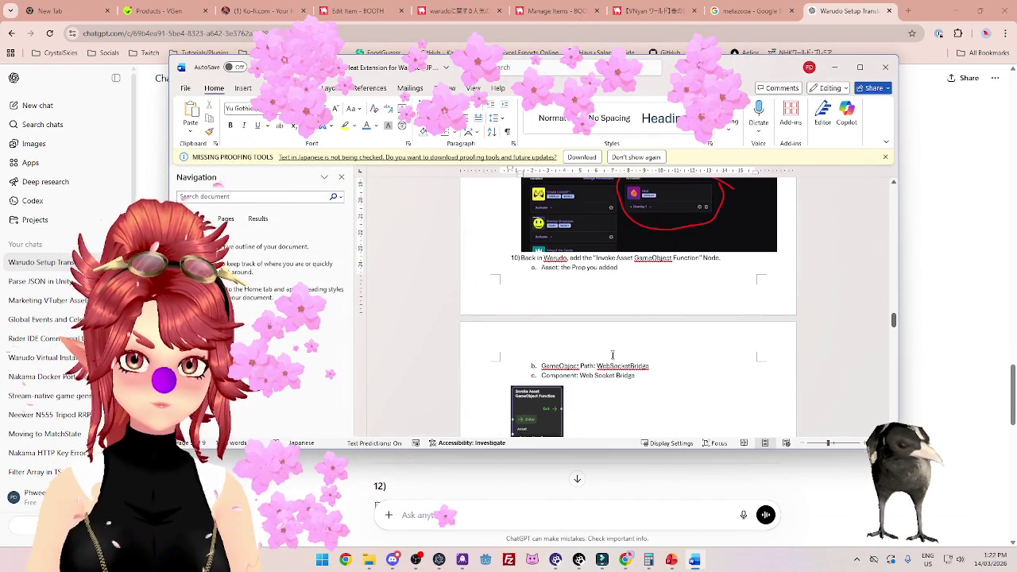
{"action": "left_click_drag", "start_coordinate": [641, 376], "coordinate": [523, 261]}
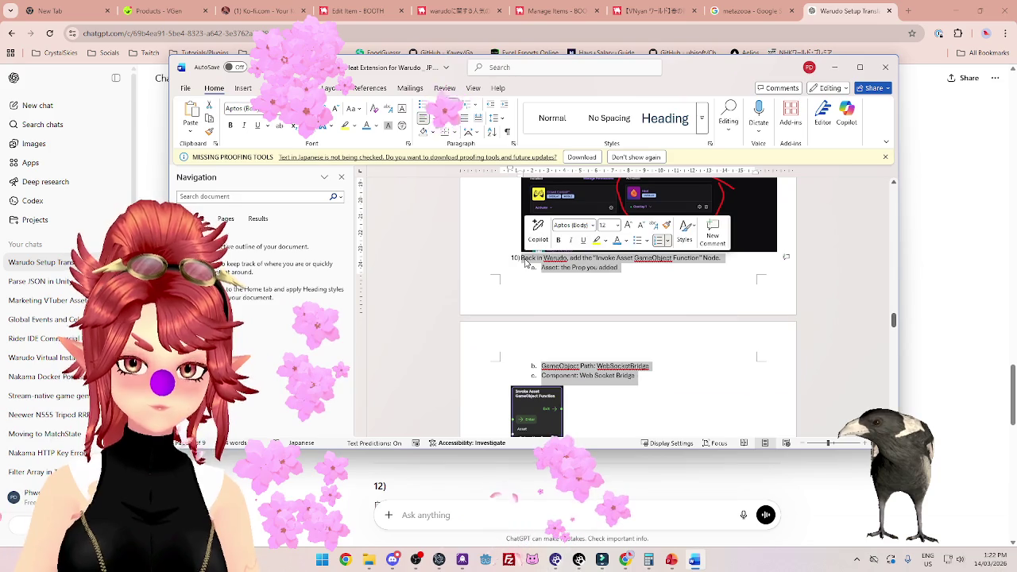
{"action": "key", "text": "ctrl+v"}
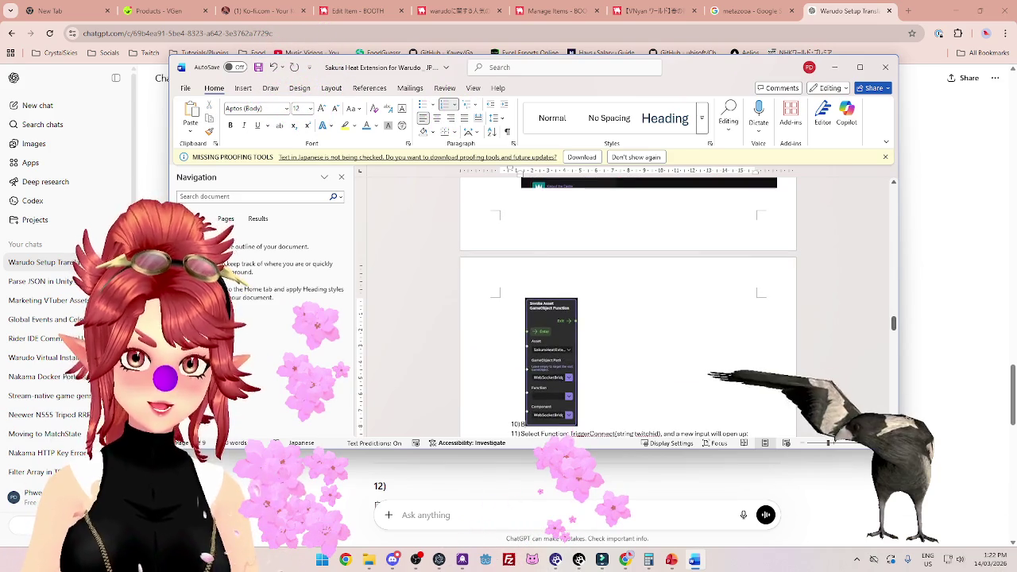
{"action": "scroll", "coordinate": [581, 267], "scroll_direction": "down", "scroll_amount": 5}
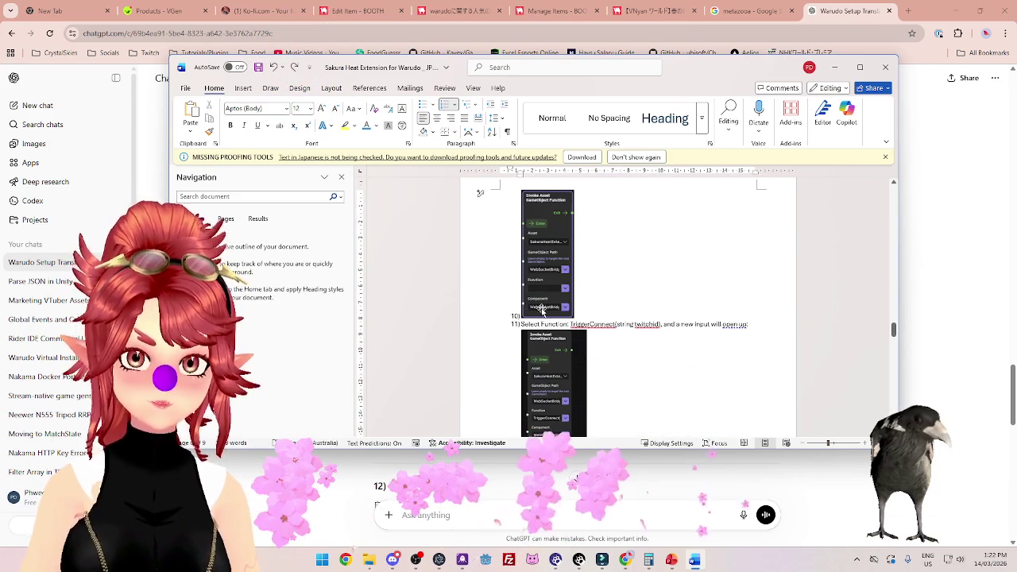
{"action": "scroll", "coordinate": [540, 306], "scroll_direction": "up", "scroll_amount": 4}
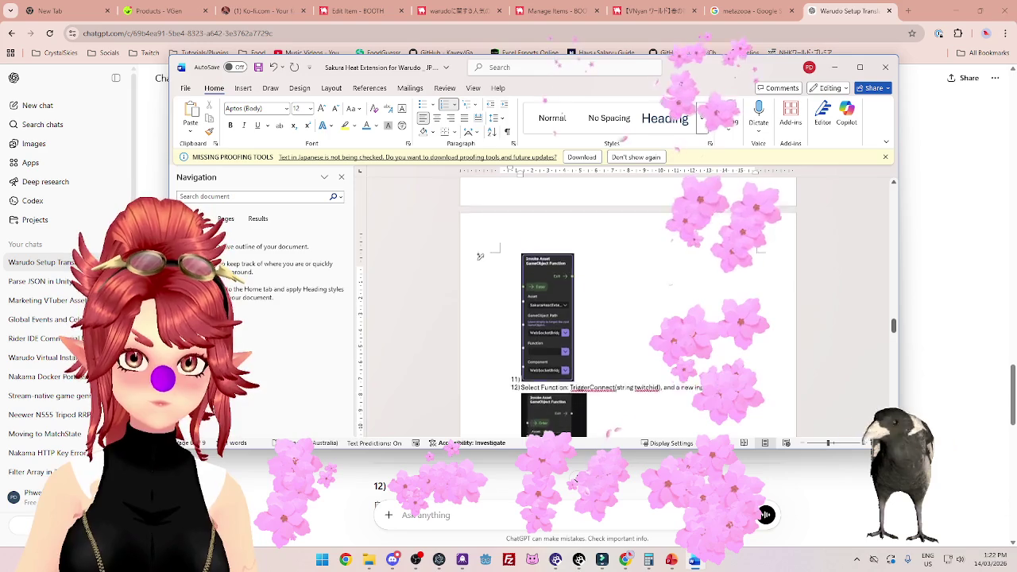
{"action": "scroll", "coordinate": [628, 306], "scroll_direction": "up", "scroll_amount": 1}
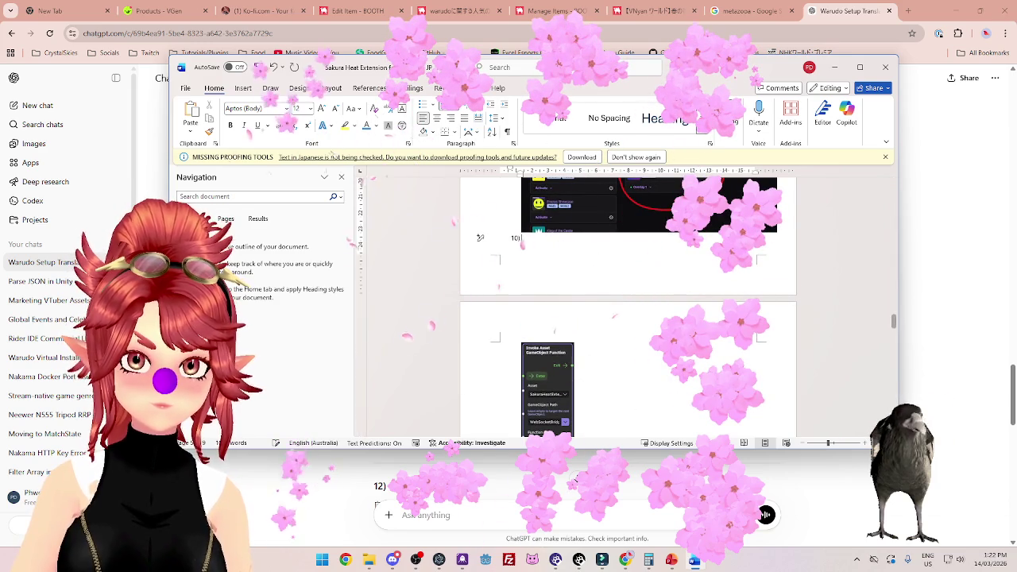
{"action": "right_click", "coordinate": [546, 238]}
{"action": "left_click", "coordinate": [563, 272]}
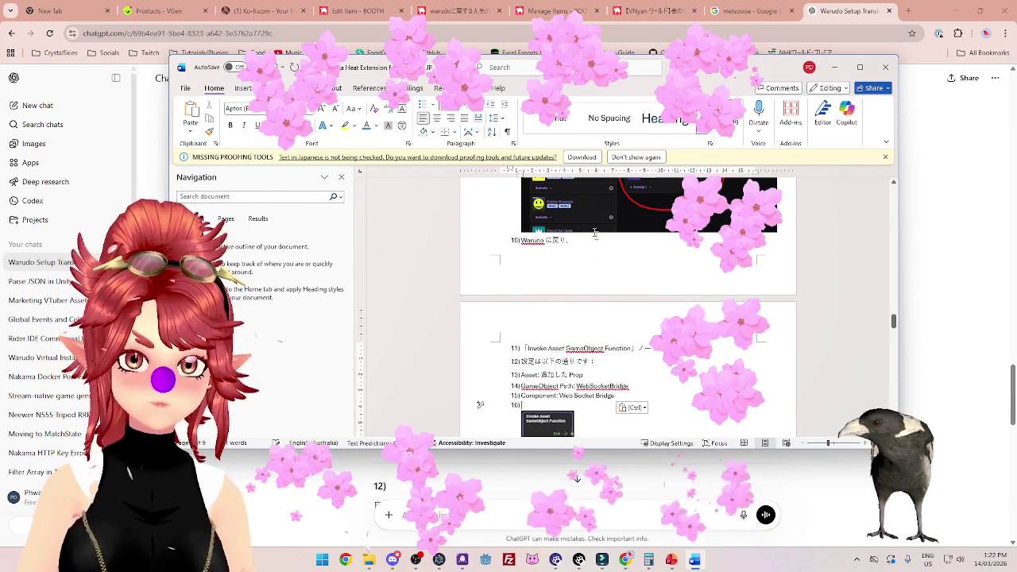
Join the Invoke Asset sentence onto step 10's Warudo line.
{"action": "left_click", "coordinate": [622, 256]}
{"action": "key", "text": "BackSpace"}
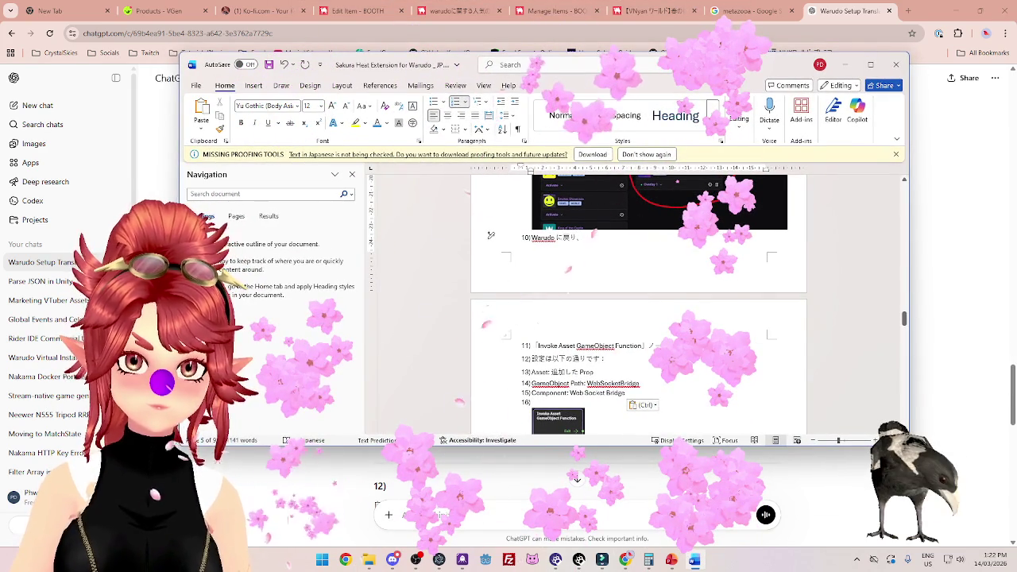
{"action": "key", "text": "Delete"}
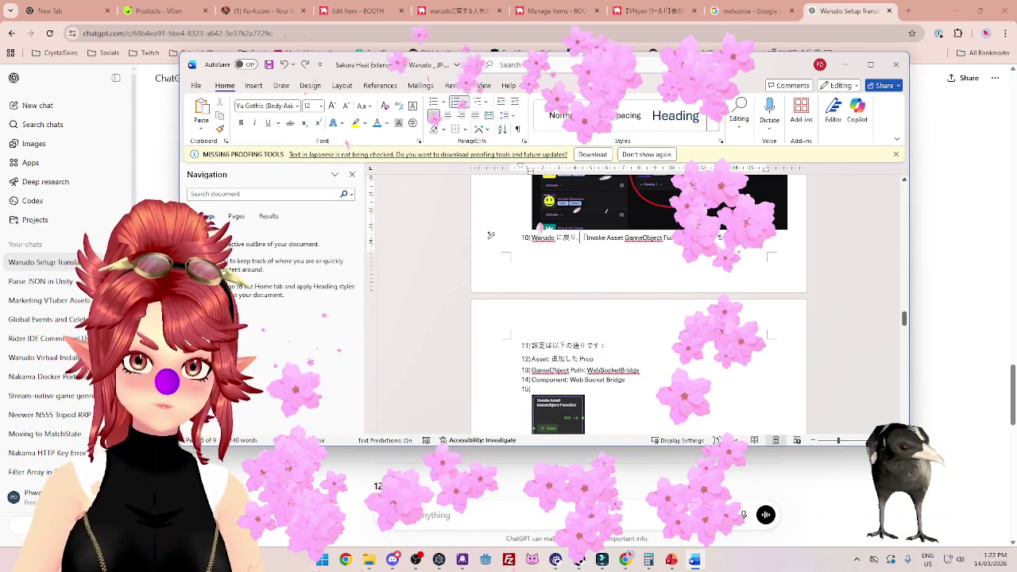
Make the Asset, GameObject Path and Component lines indented bullets under an unnumbered intro.
{"action": "left_click", "coordinate": [490, 343]}
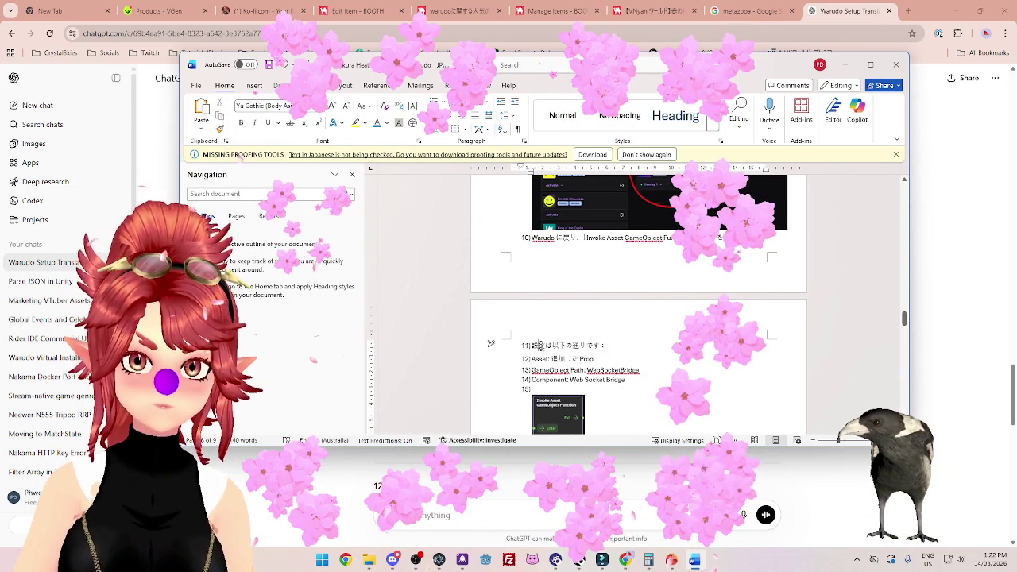
{"action": "key", "text": "BackSpace"}
{"action": "mouse_move", "coordinate": [490, 358]}
{"action": "left_mouse_down"}
{"action": "mouse_move", "coordinate": [487, 370]}
{"action": "mouse_move", "coordinate": [628, 380]}
{"action": "left_mouse_up"}
{"action": "key", "text": "ctrl+shift+l"}
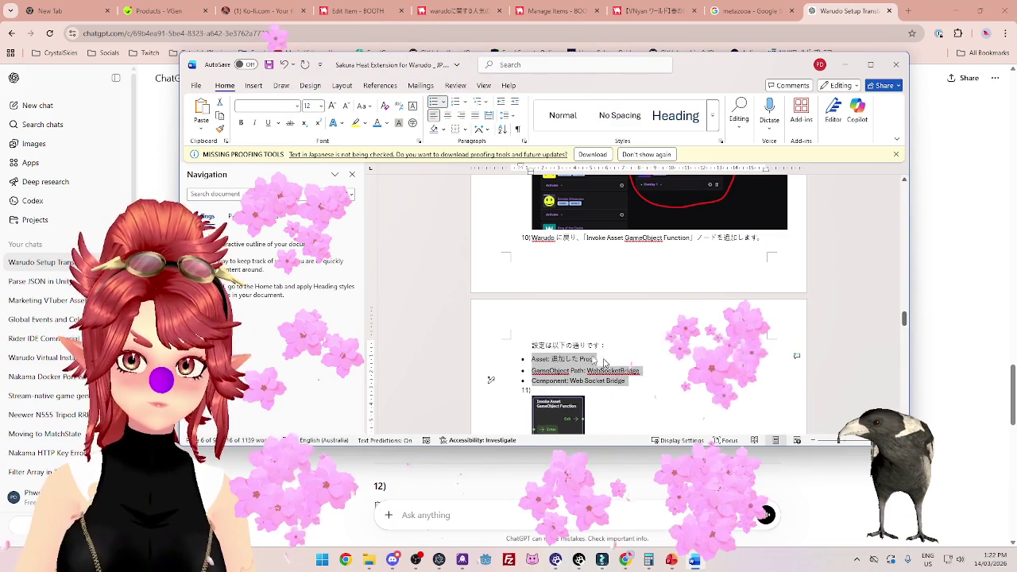
{"action": "key", "text": "Tab"}
{"action": "key", "text": "Down"}
{"action": "key", "text": "BackSpace"}
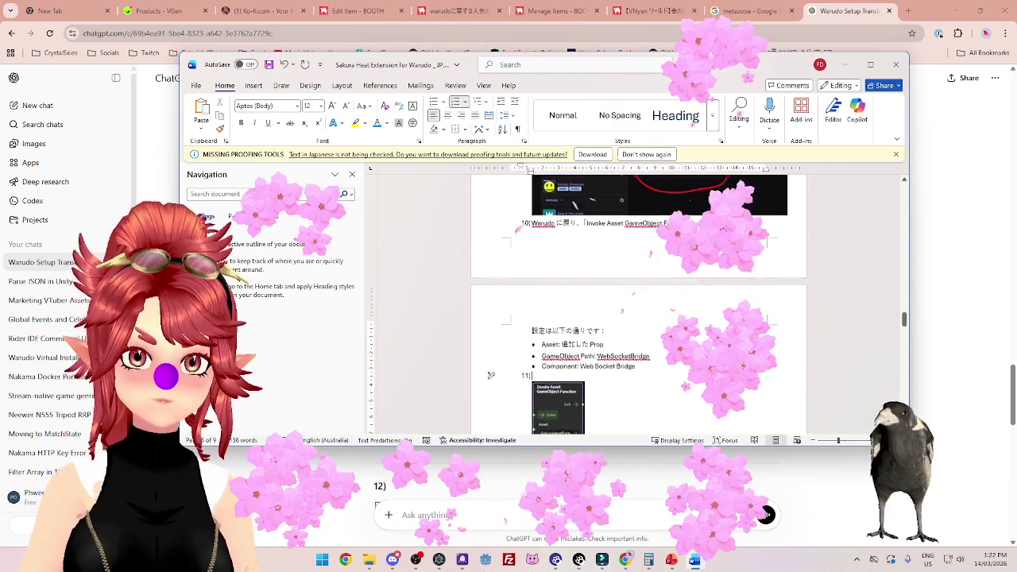
Narrow the Invoke Asset node screenshot slightly and remove the blank line below Component.
{"action": "scroll", "coordinate": [490, 389], "scroll_direction": "down", "scroll_amount": 1}
{"action": "scroll", "coordinate": [491, 352], "scroll_direction": "down", "scroll_amount": 4}
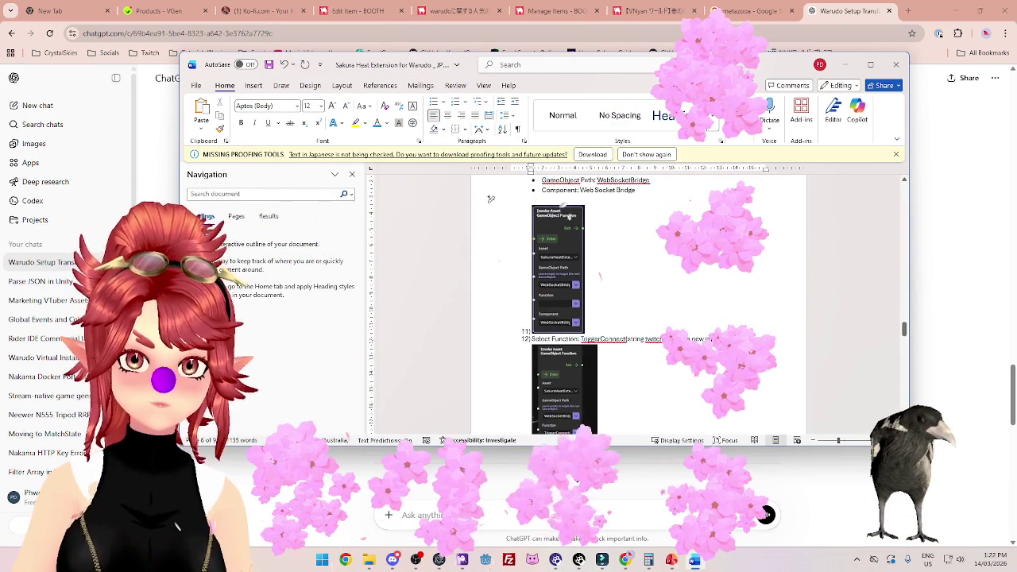
{"action": "left_click_drag", "start_coordinate": [584, 334], "coordinate": [561, 337]}
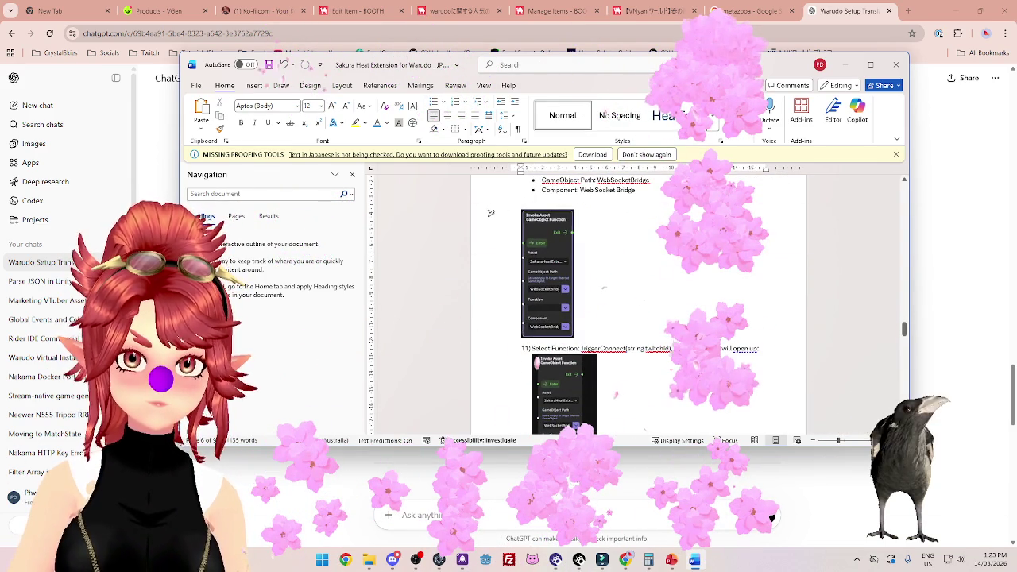
{"action": "key", "text": "BackSpace"}
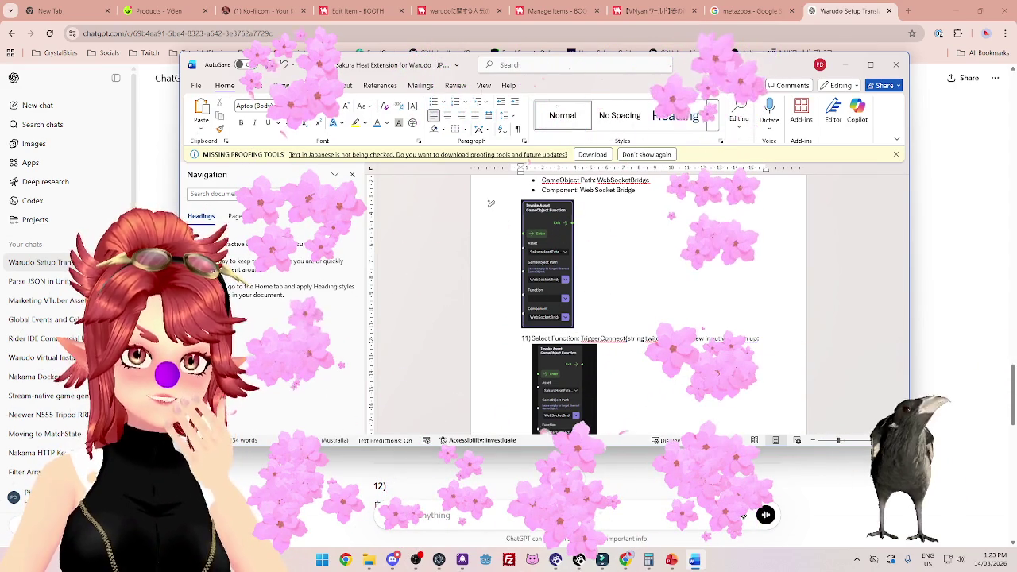
Select step 11's Japanese Function text in ChatGPT.
{"action": "scroll", "coordinate": [612, 306], "scroll_direction": "down", "scroll_amount": 1}
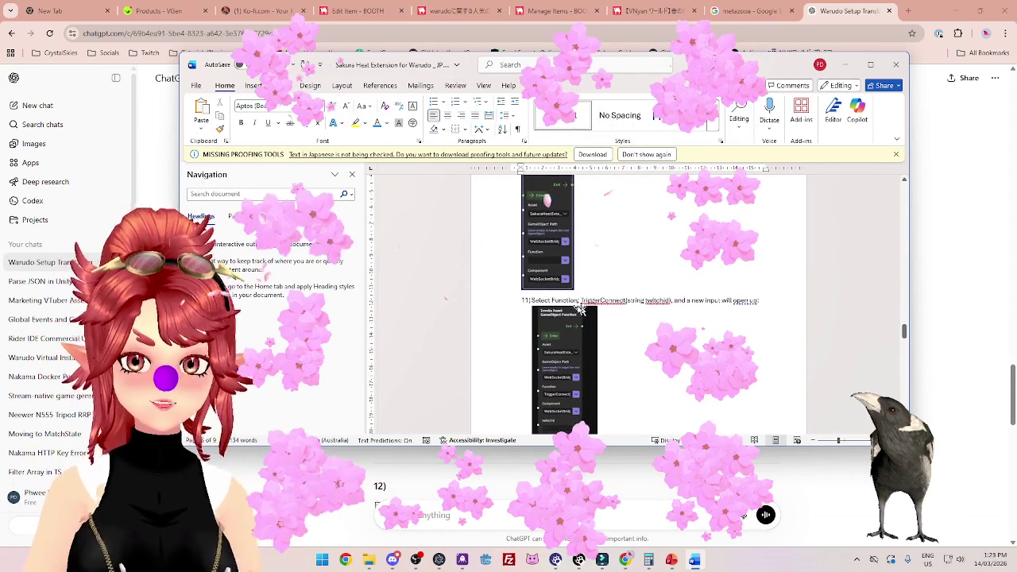
{"action": "left_click", "coordinate": [937, 275]}
{"action": "scroll", "coordinate": [938, 274], "scroll_direction": "down", "scroll_amount": 2}
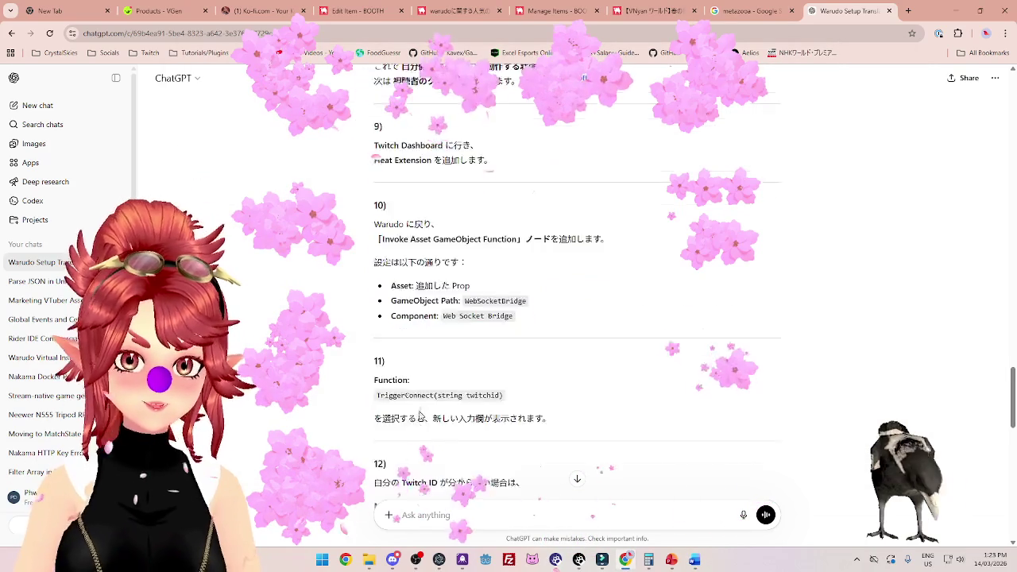
{"action": "left_click_drag", "start_coordinate": [375, 292], "coordinate": [555, 339]}
{"action": "key", "text": "alt+Tab"}
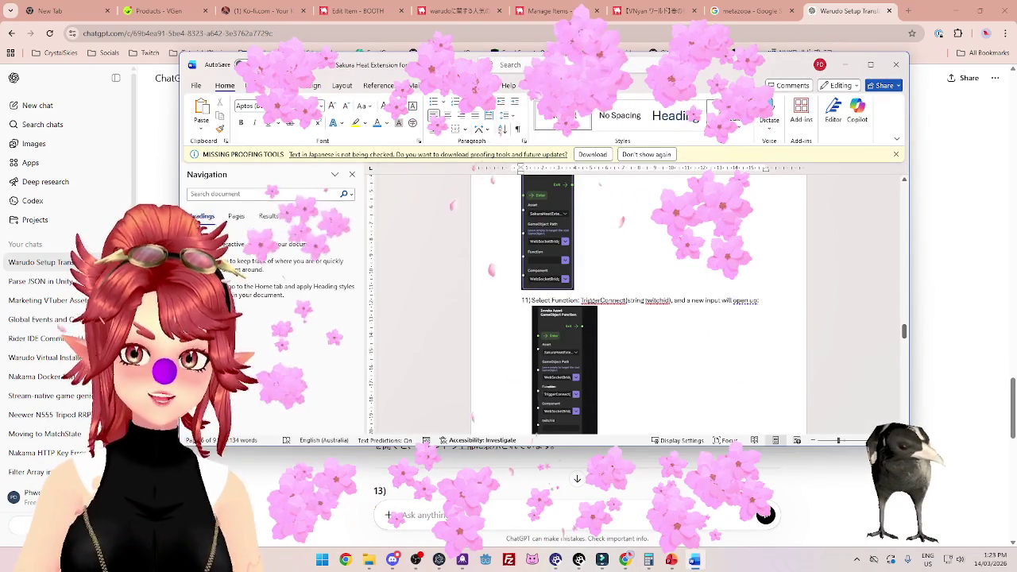
Delete step 11's English text and paste the translation with source formatting.
{"action": "left_click_drag", "start_coordinate": [759, 301], "coordinate": [552, 301]}
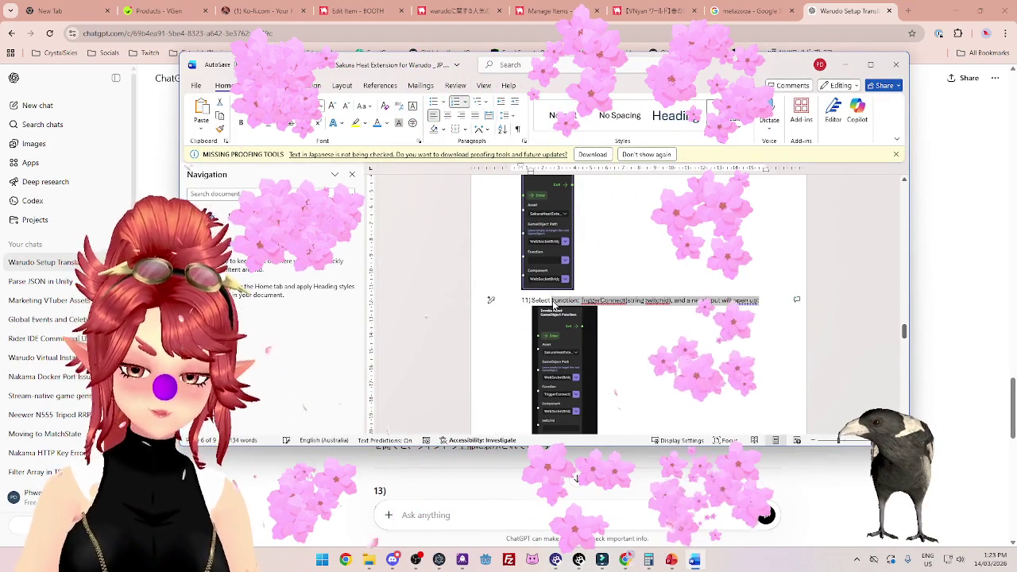
{"action": "key", "text": "BackSpace"}
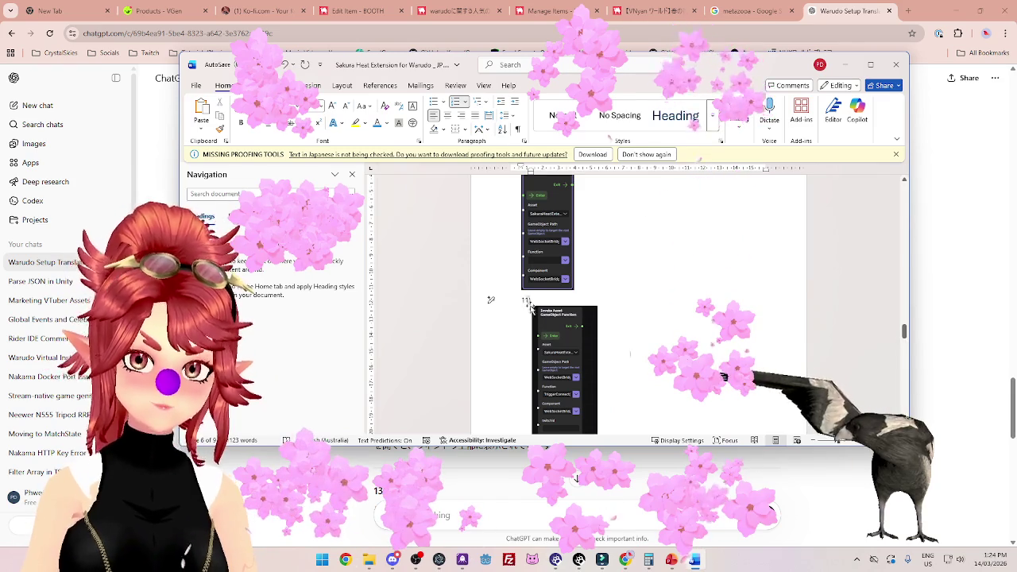
{"action": "right_click", "coordinate": [544, 301]}
{"action": "left_click", "coordinate": [596, 105]}
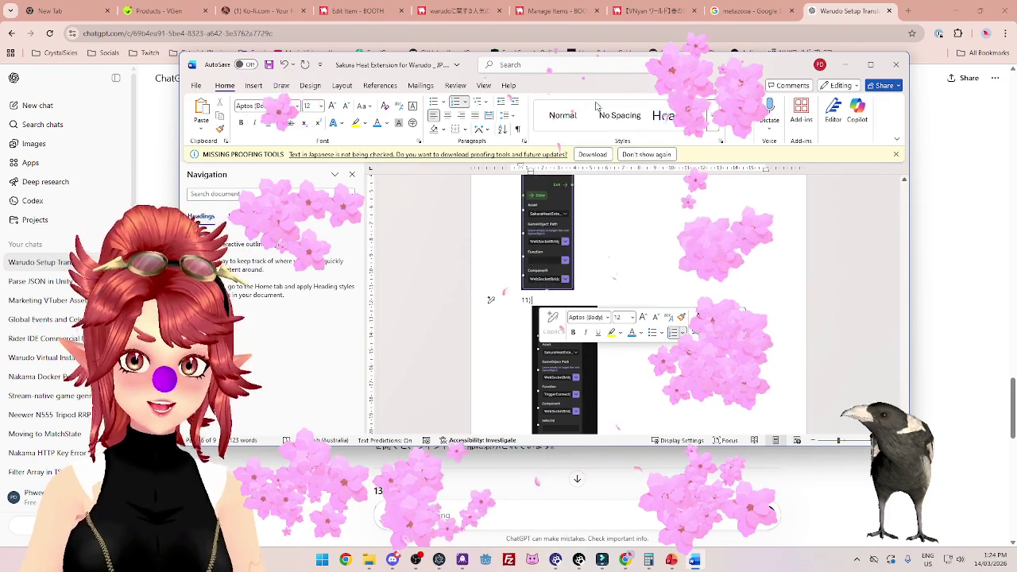
{"action": "key", "text": "ctrl+z"}
{"action": "key", "text": "ctrl+v"}
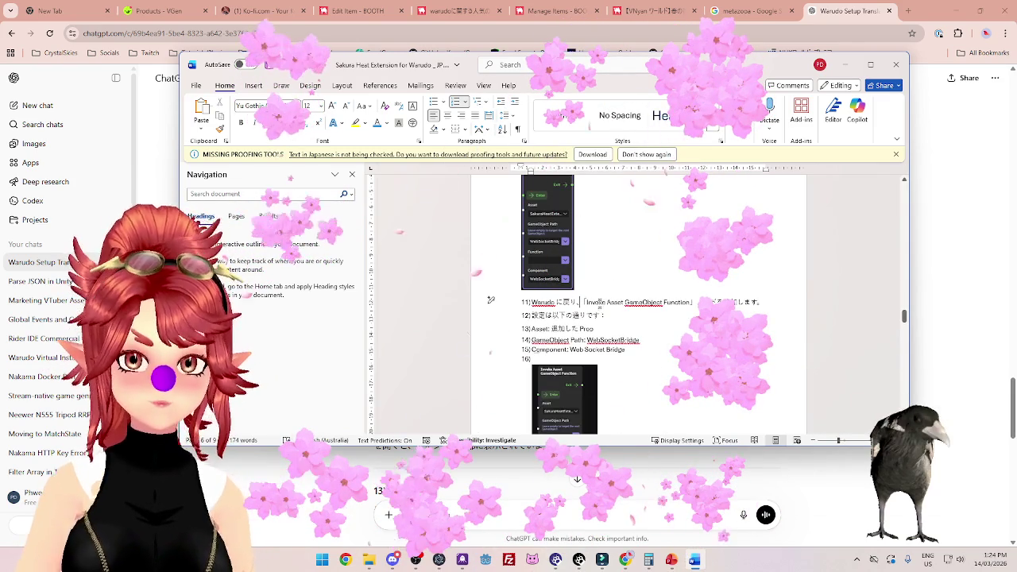
Undo the pasted settings lines so step 11 keeps only its number, then return to ChatGPT.
{"action": "key", "text": "BackSpace"}
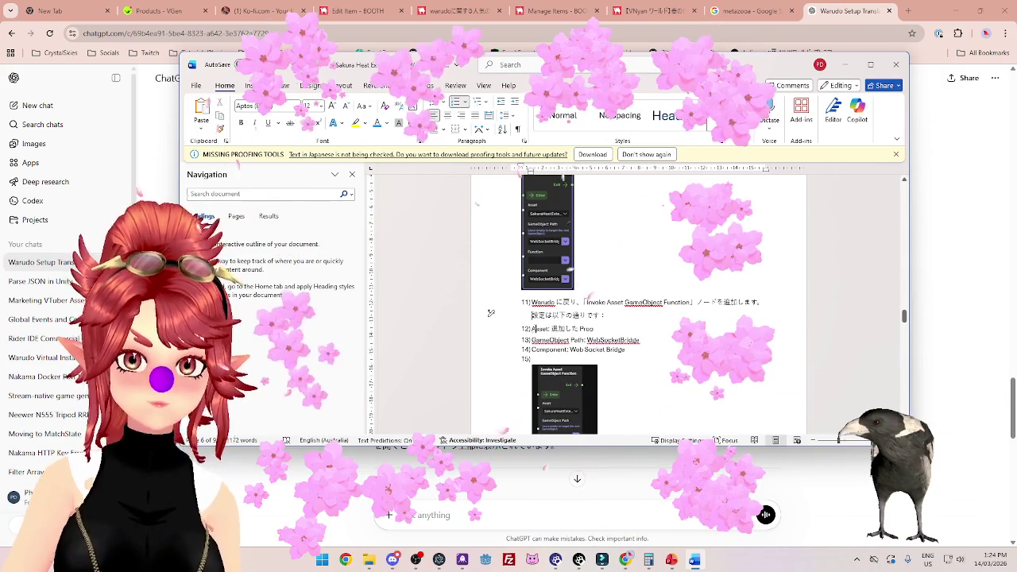
{"action": "key", "text": "BackSpace"}
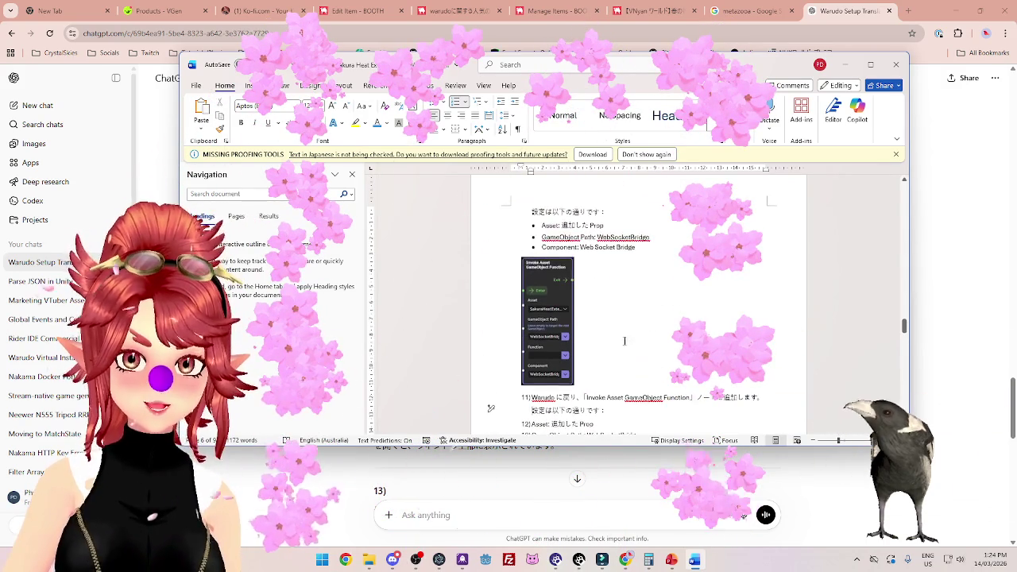
{"action": "key", "text": "ctrl+v"}
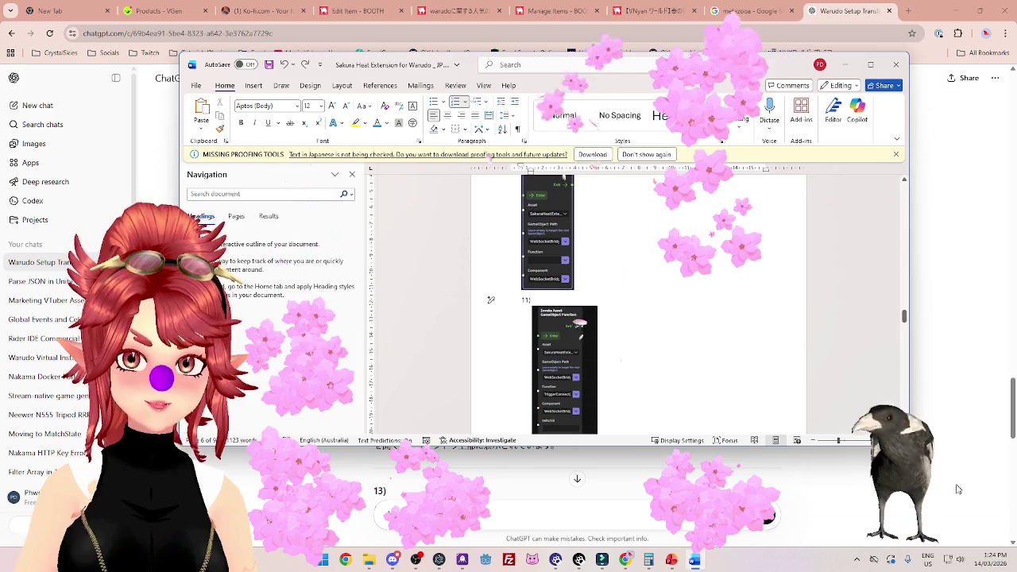
{"action": "key", "text": "alt+Tab"}
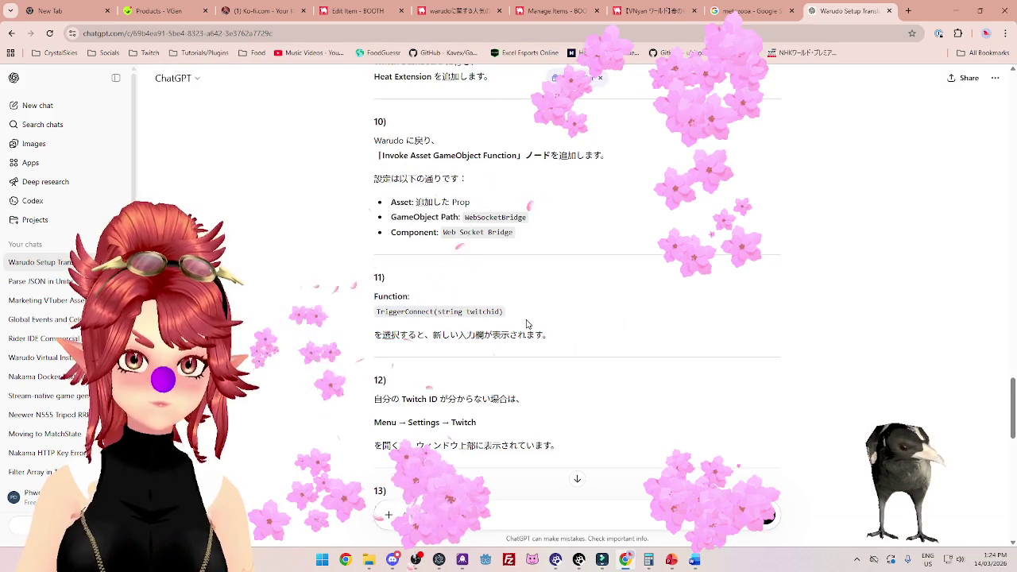
Select step 11's Japanese text in ChatGPT and paste it into Word's step 11.
{"action": "scroll", "coordinate": [526, 324], "scroll_direction": "down", "scroll_amount": 1}
{"action": "scroll", "coordinate": [527, 324], "scroll_direction": "up", "scroll_amount": 2}
{"action": "left_click_drag", "start_coordinate": [550, 388], "coordinate": [374, 348]}
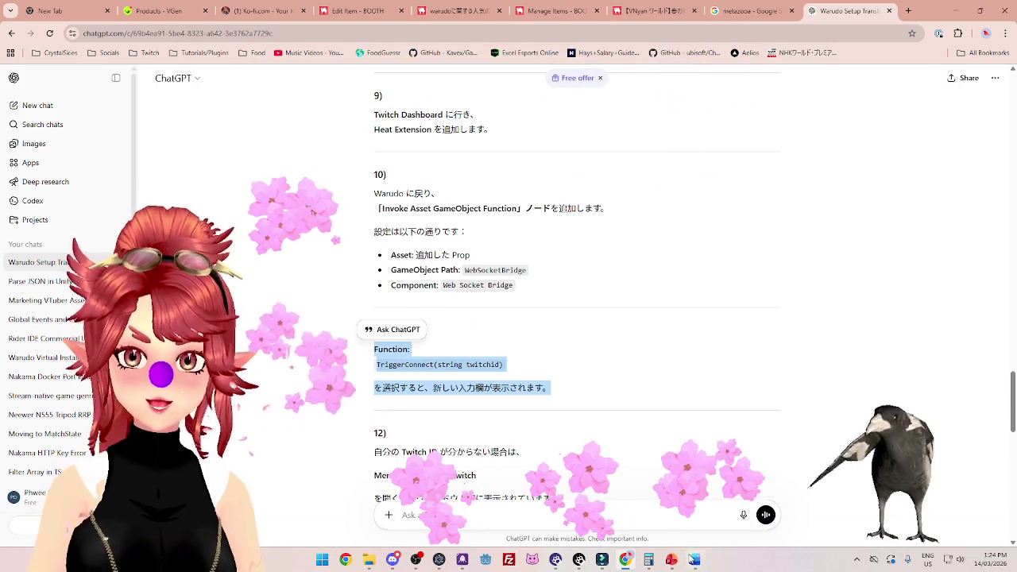
{"action": "left_click", "coordinate": [693, 560]}
{"action": "right_click", "coordinate": [563, 383]}
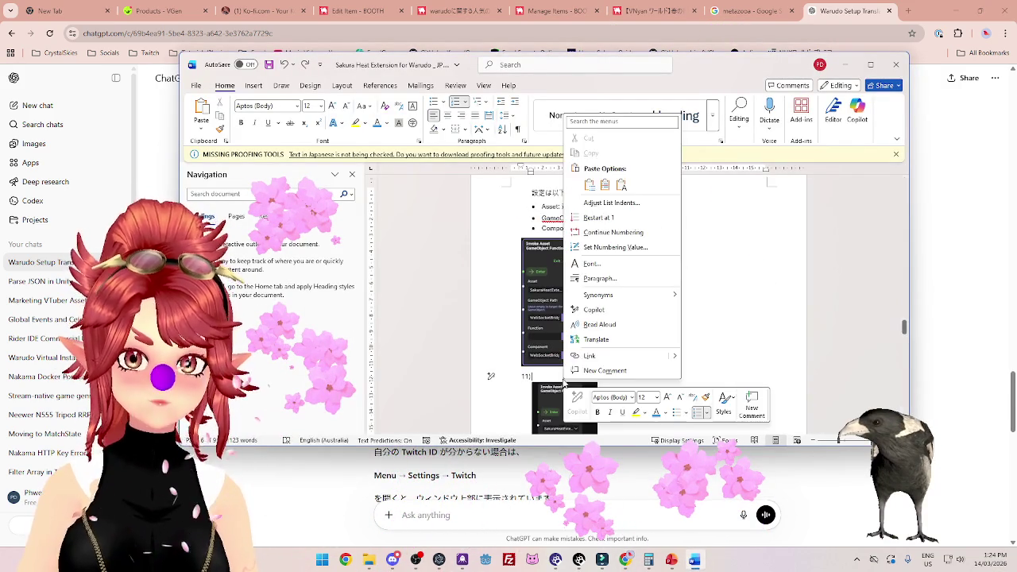
{"action": "left_click", "coordinate": [621, 184]}
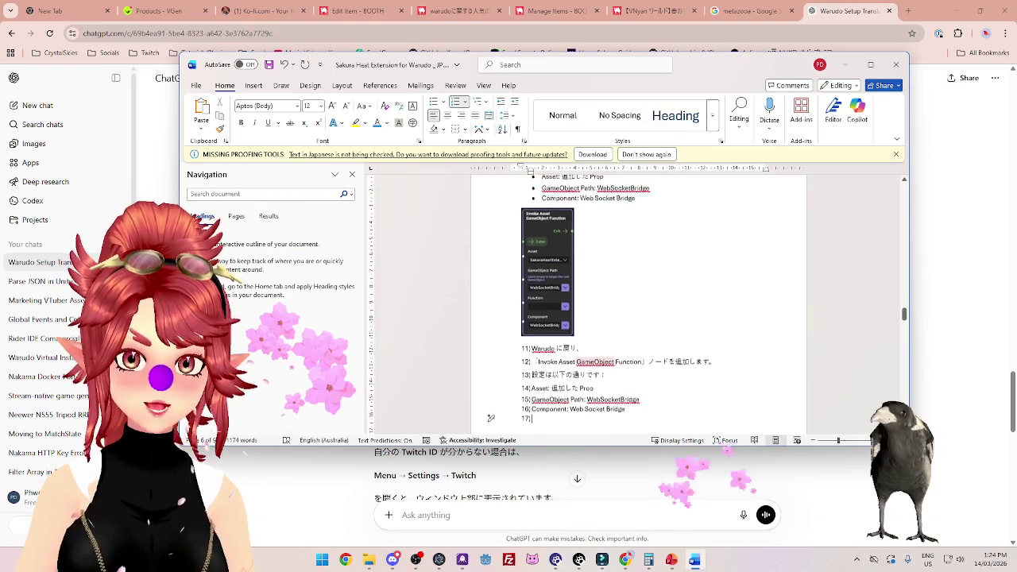
Recheck the ChatGPT text, retry the step 11 paste, and undo the wrong result.
{"action": "key", "text": "alt+Tab"}
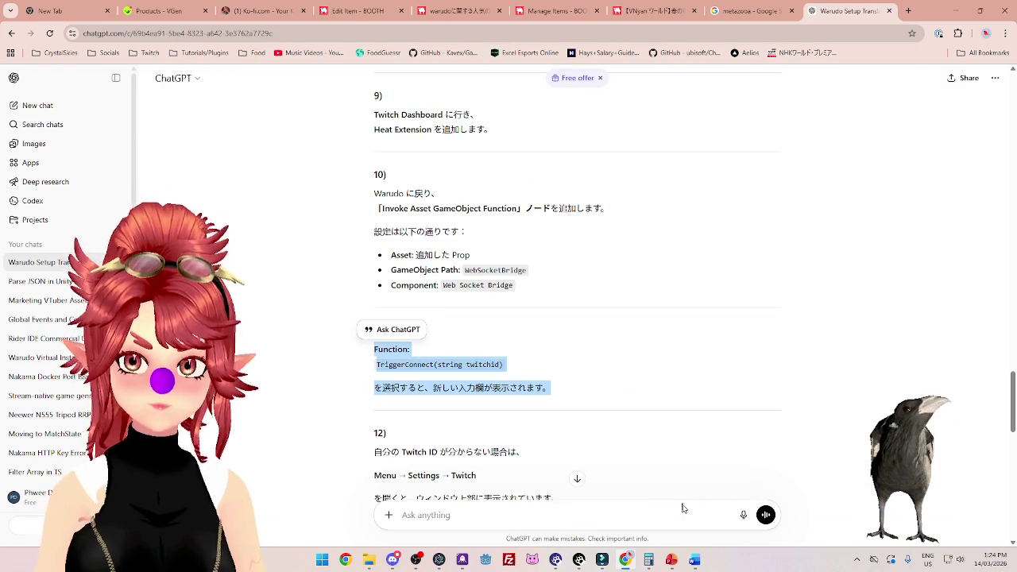
{"action": "left_click", "coordinate": [695, 560]}
{"action": "right_click", "coordinate": [561, 355]}
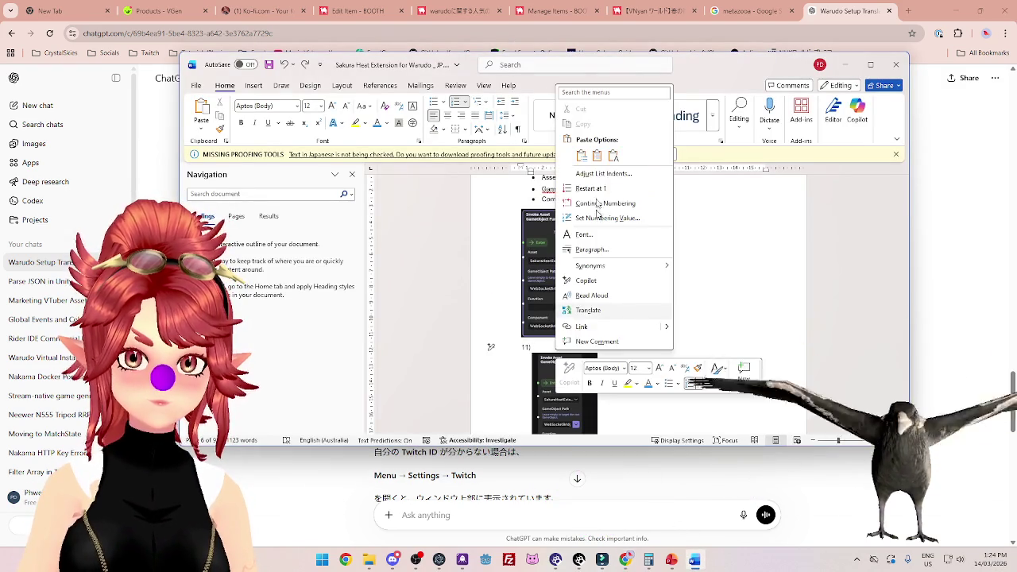
{"action": "left_click", "coordinate": [610, 156]}
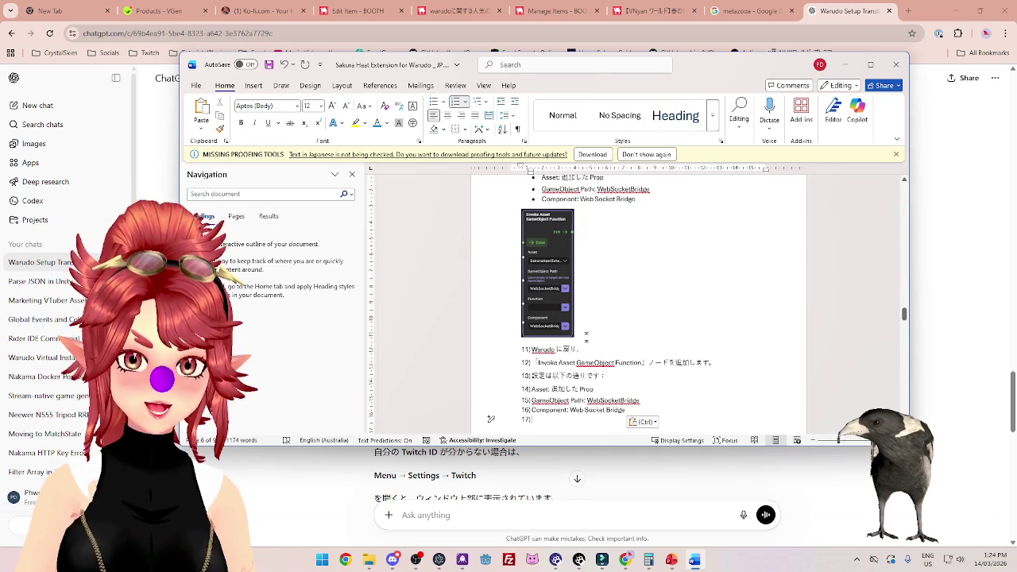
{"action": "key", "text": "ctrl+z"}
{"action": "key", "text": "alt+Tab"}
Copy the selected step 11 text in ChatGPT through the context menu.
{"action": "left_click", "coordinate": [450, 379]}
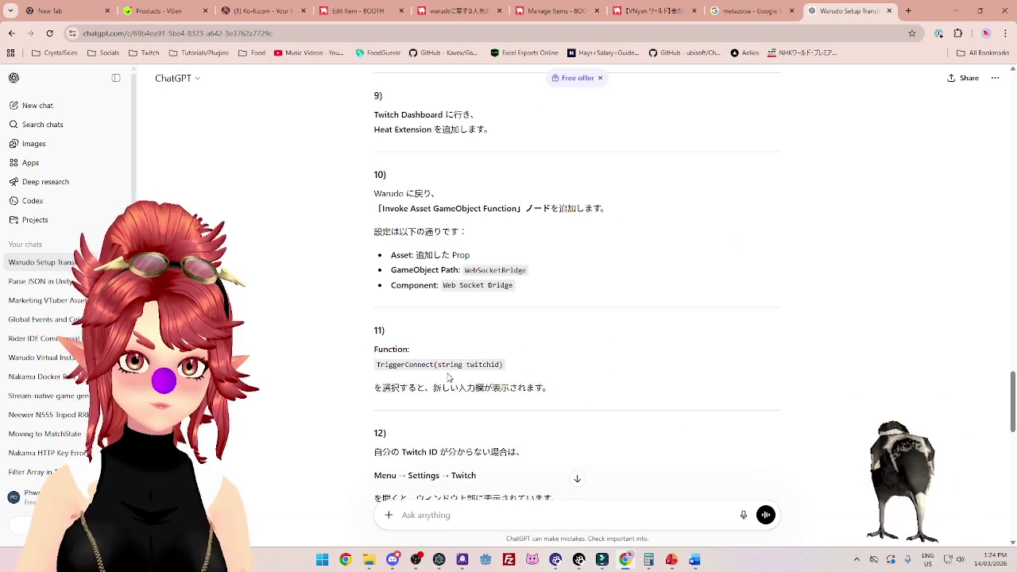
{"action": "scroll", "coordinate": [500, 297], "scroll_direction": "down", "scroll_amount": 2}
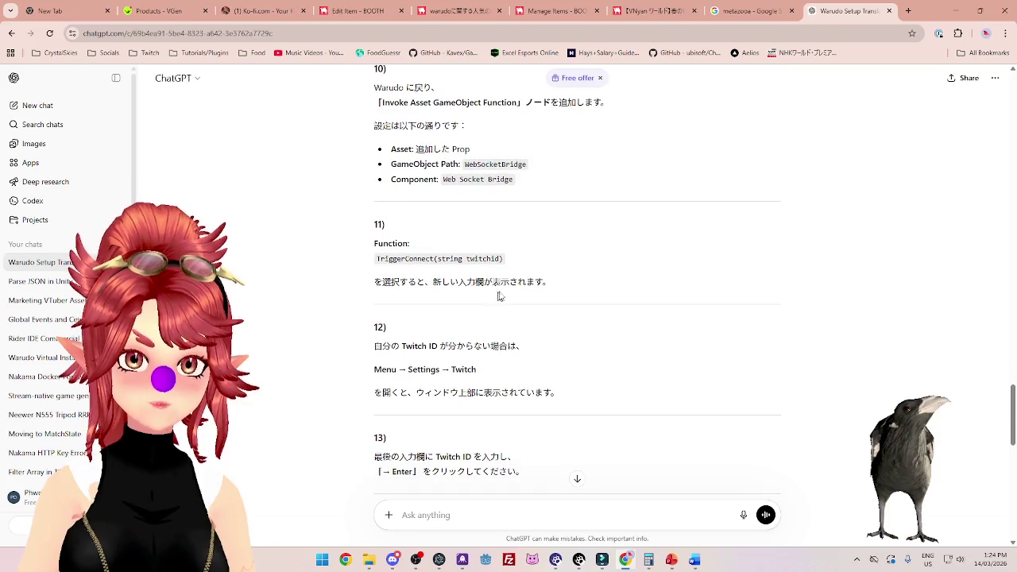
{"action": "right_click", "coordinate": [381, 245]}
{"action": "left_click", "coordinate": [502, 238]}
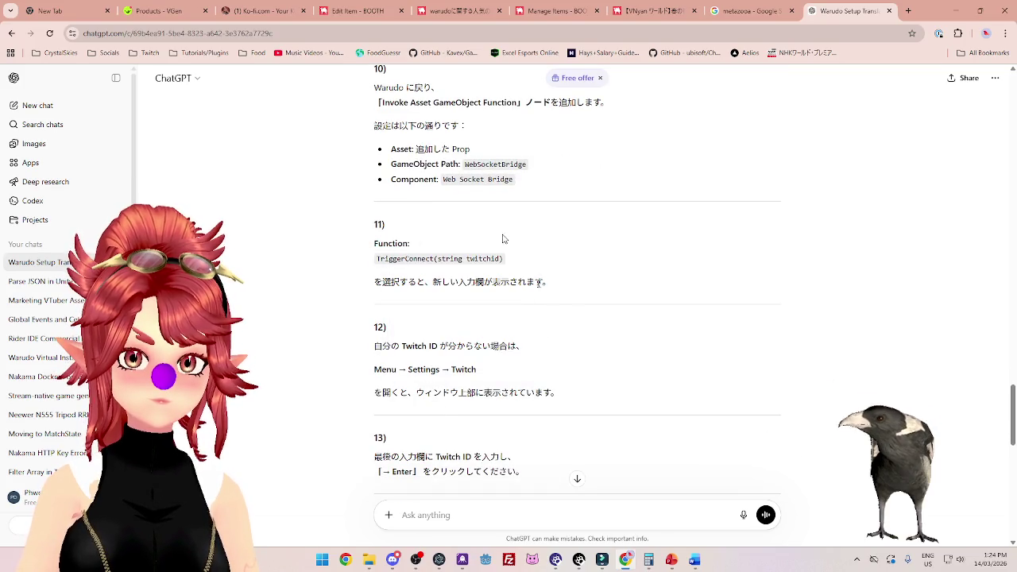
{"action": "right_click", "coordinate": [378, 246]}
{"action": "left_click", "coordinate": [413, 261]}
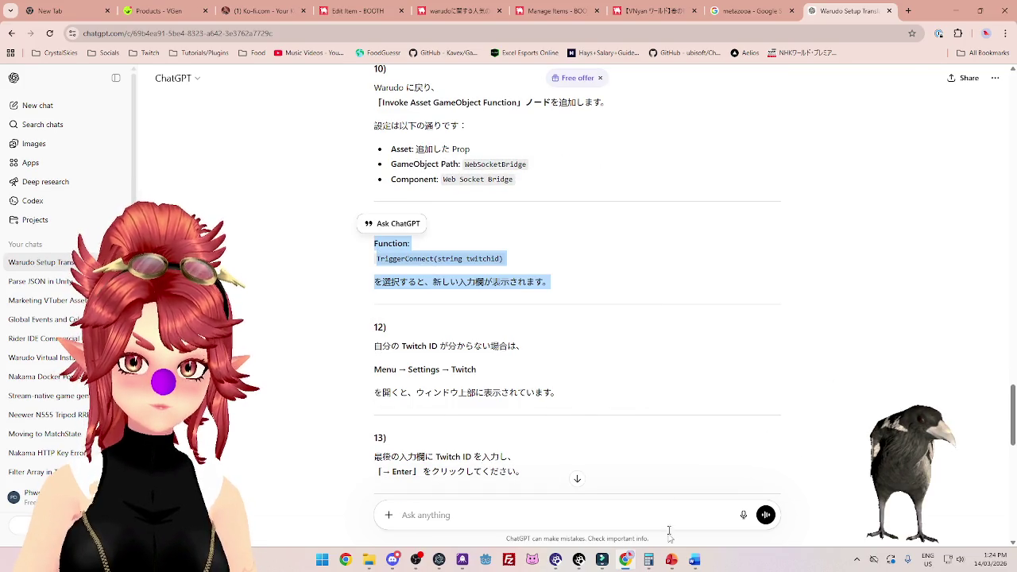
Paste it into Word's step 11 and undo the mismatched paste.
{"action": "left_click", "coordinate": [694, 560]}
{"action": "right_click", "coordinate": [546, 351]}
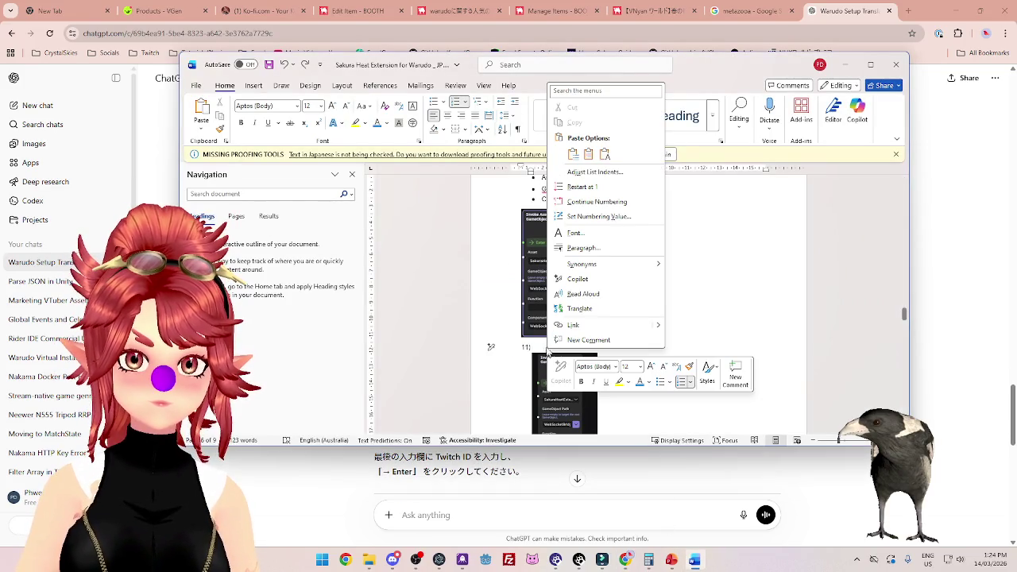
{"action": "left_click", "coordinate": [604, 156]}
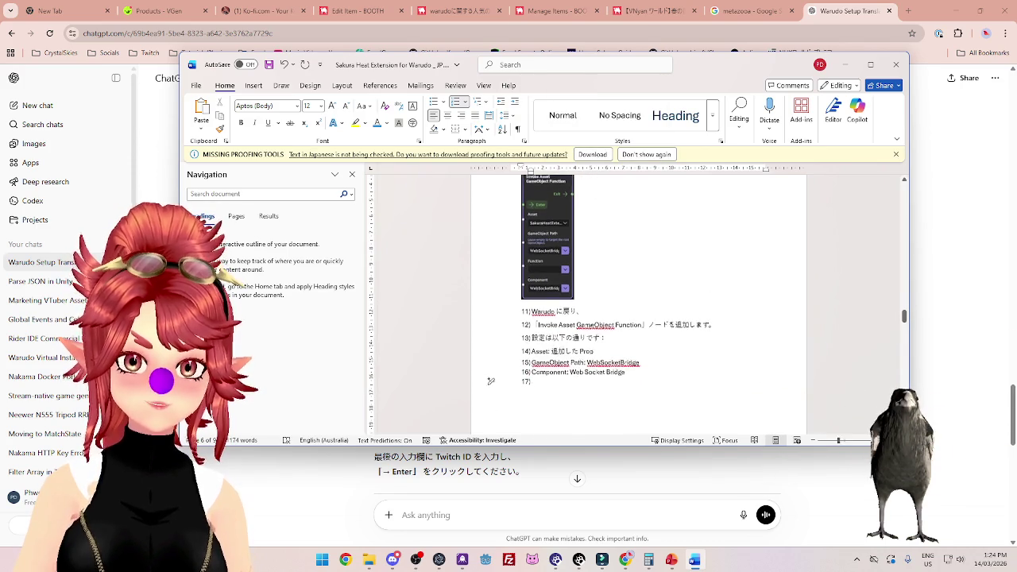
{"action": "key", "text": "ctrl+z"}
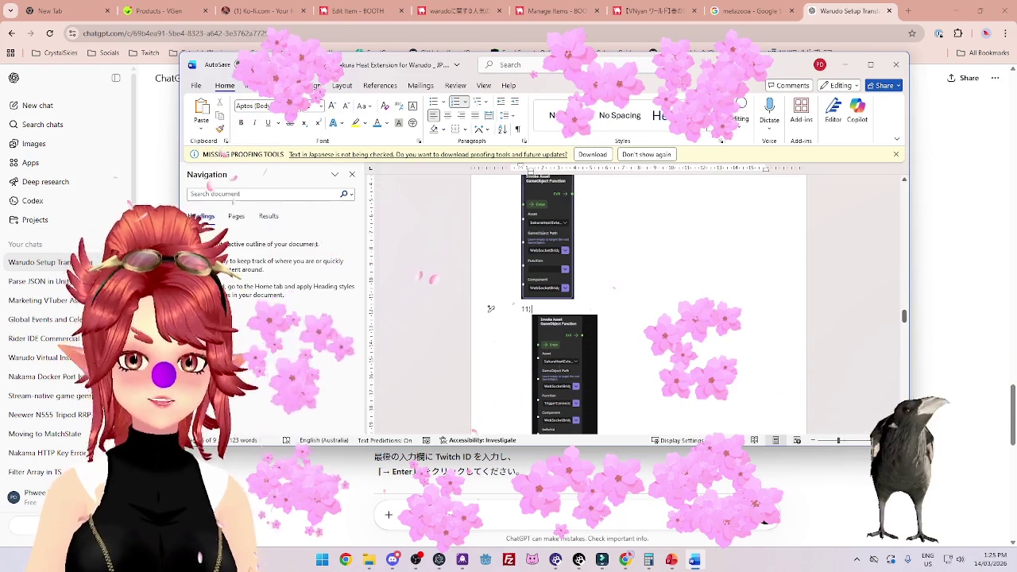
Copy ChatGPT's Japanese step 11 TriggerConnect text and return to the Word guide.
{"action": "scroll", "coordinate": [579, 307], "scroll_direction": "down", "scroll_amount": 3}
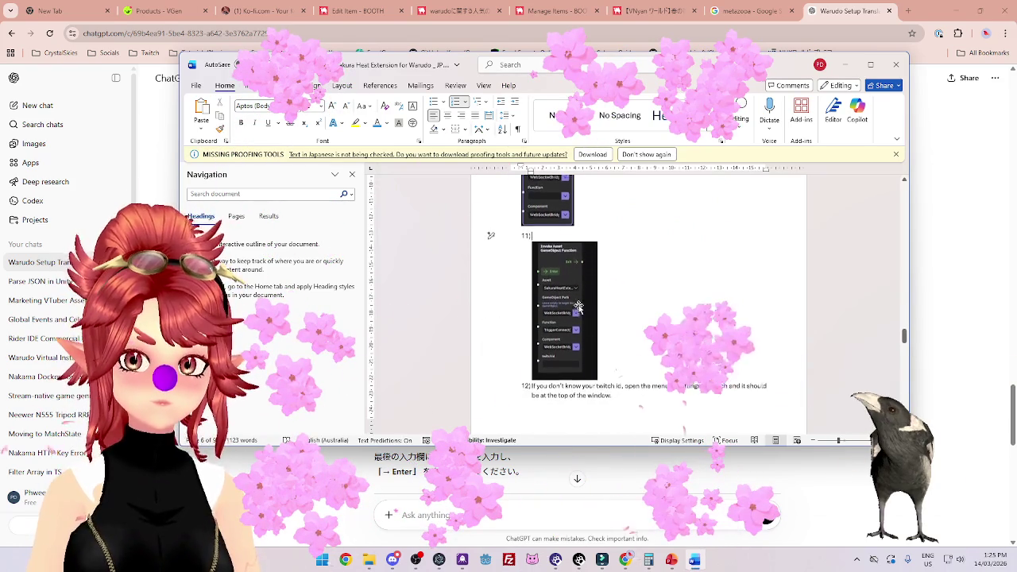
{"action": "left_click", "coordinate": [963, 344]}
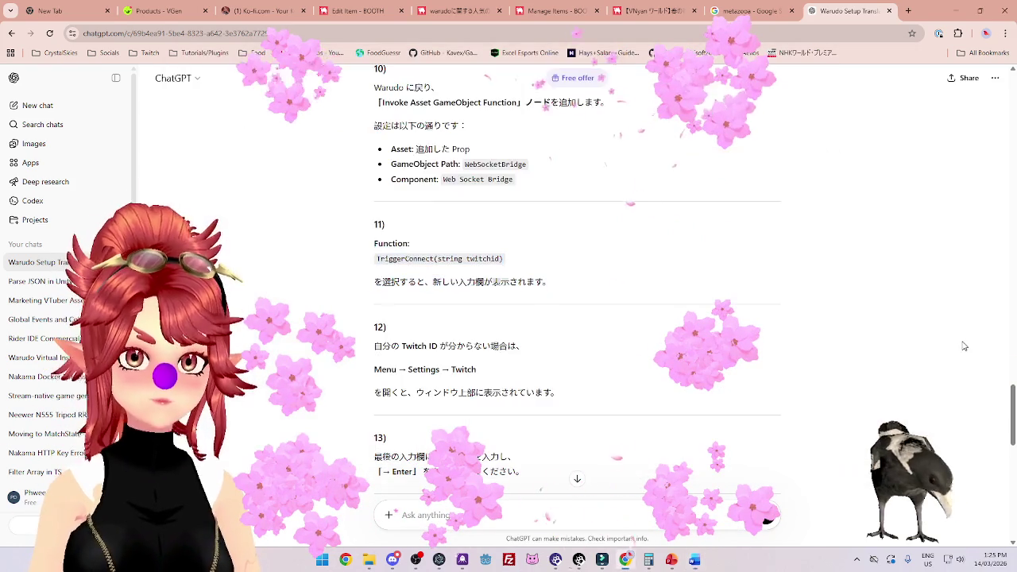
{"action": "scroll", "coordinate": [963, 344], "scroll_direction": "down", "scroll_amount": 3}
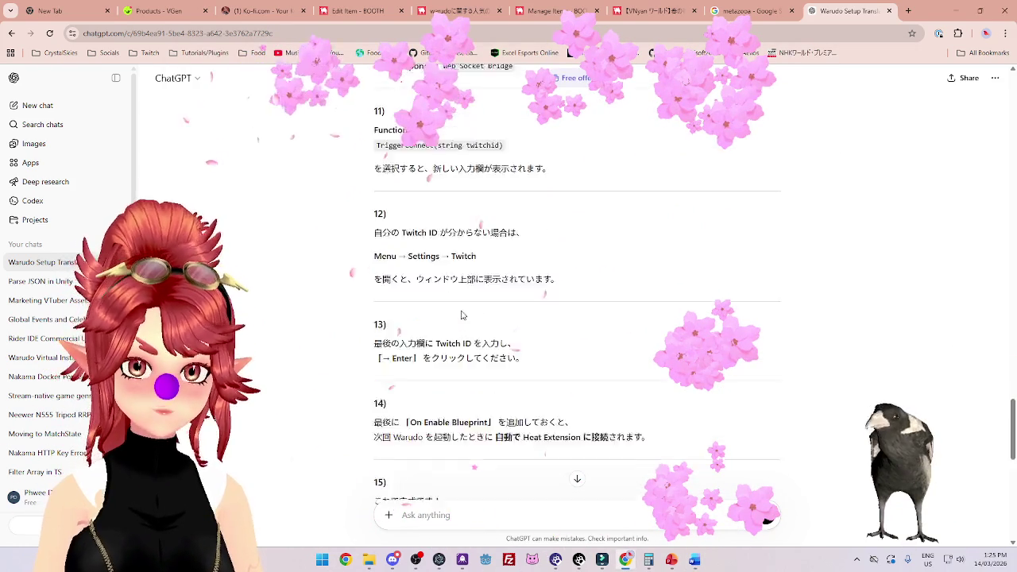
{"action": "scroll", "coordinate": [417, 269], "scroll_direction": "up", "scroll_amount": 3}
{"action": "mouse_move", "coordinate": [375, 249]}
{"action": "left_mouse_down"}
{"action": "mouse_move", "coordinate": [473, 279]}
{"action": "mouse_move", "coordinate": [548, 282]}
{"action": "left_mouse_up"}
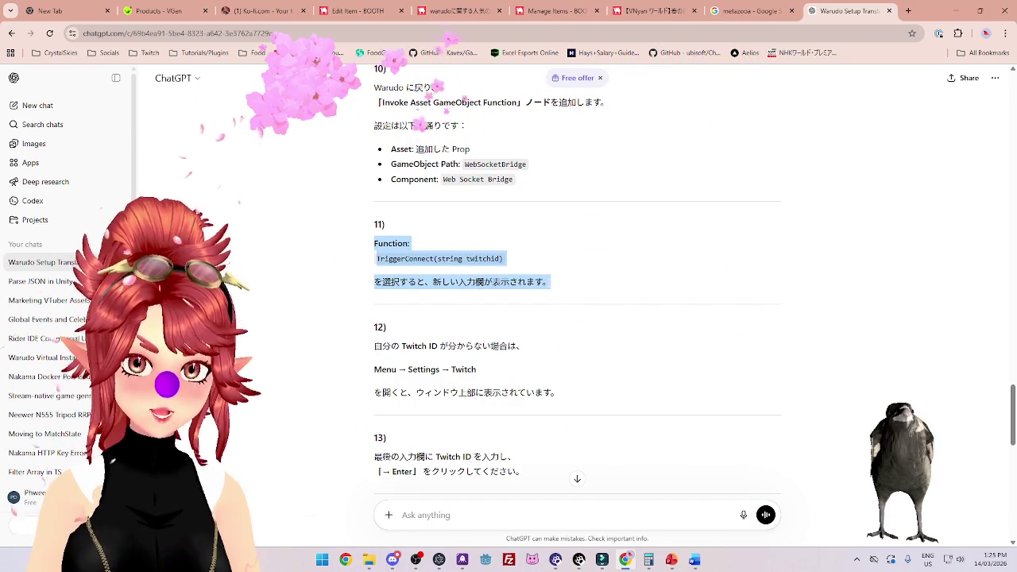
{"action": "right_click", "coordinate": [437, 263]}
{"action": "left_click", "coordinate": [427, 272]}
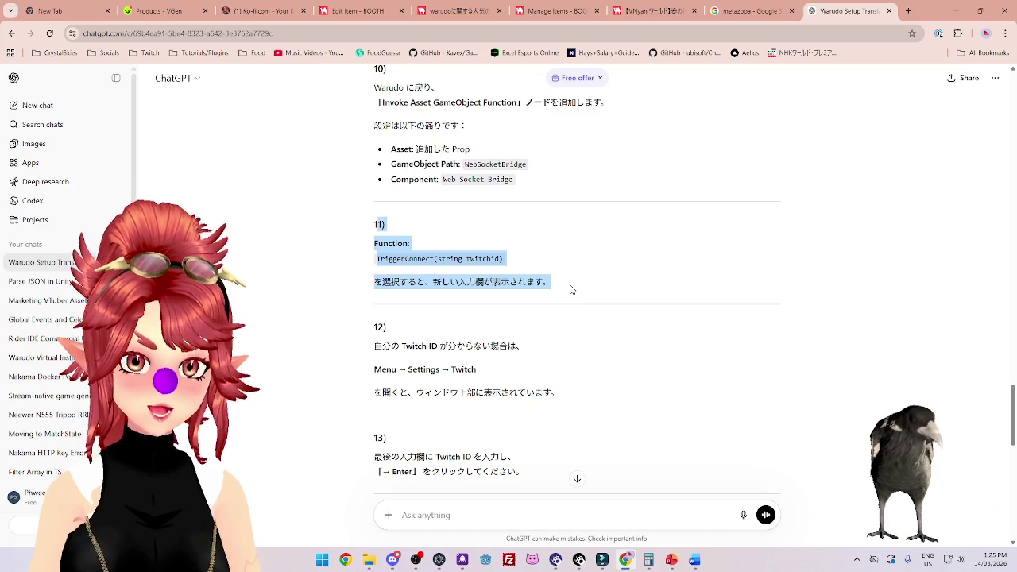
{"action": "left_click", "coordinate": [693, 561]}
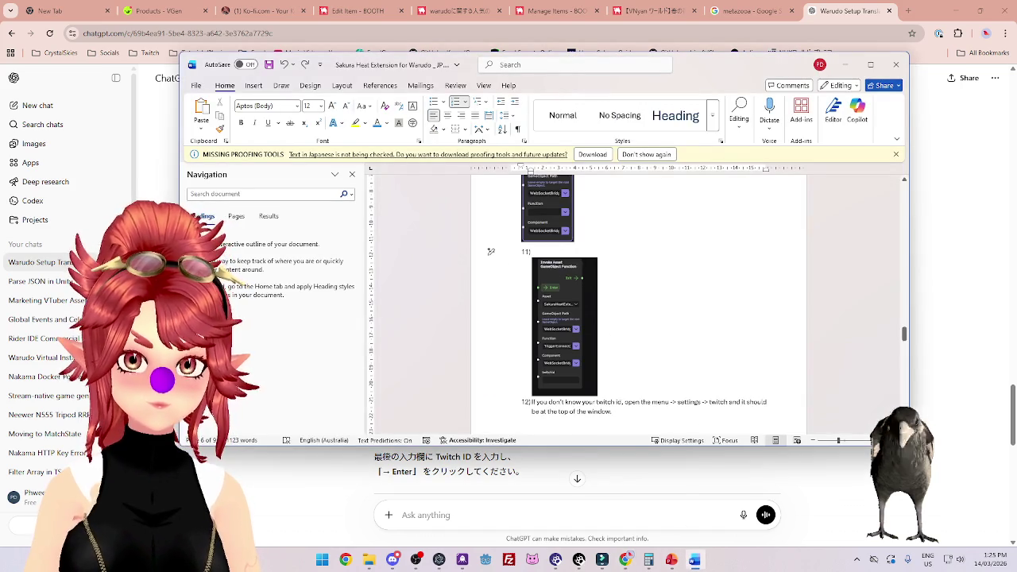
Dismiss the Missing Proofing Tools notice and test a paste at step 11, undoing it.
{"action": "right_click", "coordinate": [622, 249]}
{"action": "left_click", "coordinate": [614, 320]}
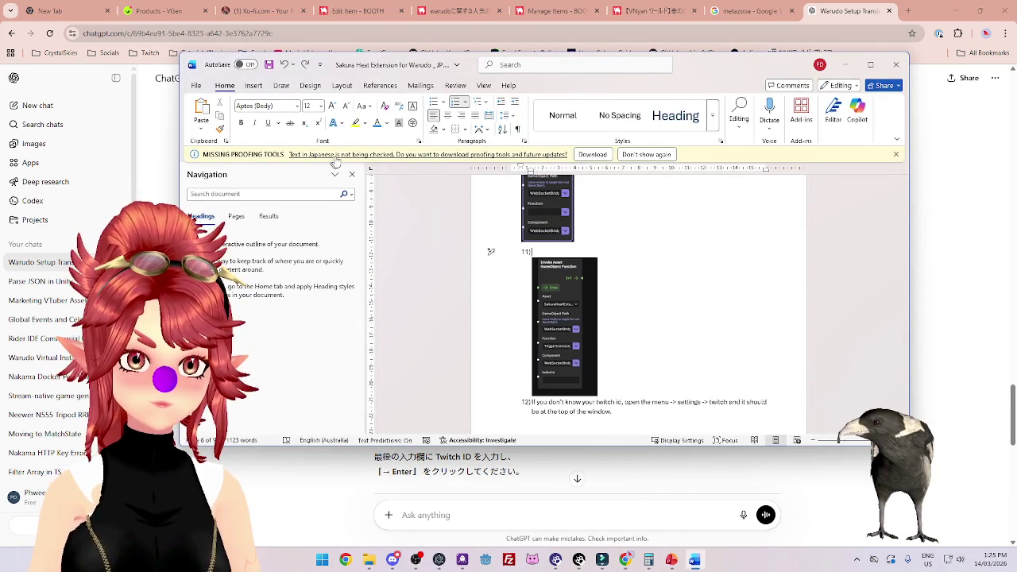
{"action": "left_click", "coordinate": [899, 156]}
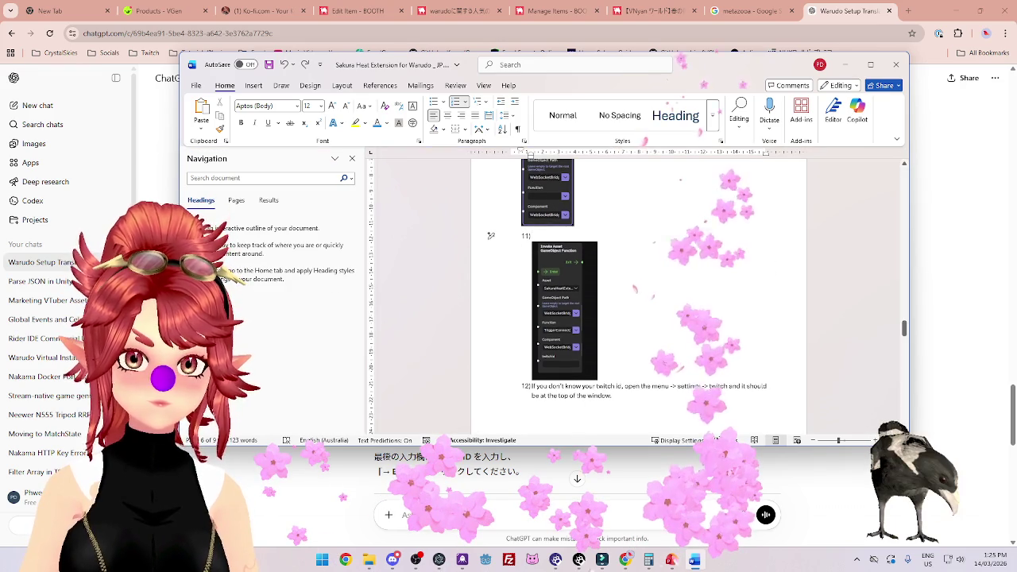
{"action": "right_click", "coordinate": [587, 230]}
{"action": "left_click", "coordinate": [604, 337]}
{"action": "key", "text": "ctrl+z"}
Reselect the step 11 translation in ChatGPT, retry a plain-text paste in Word, then return to ChatGPT.
{"action": "left_click", "coordinate": [845, 64]}
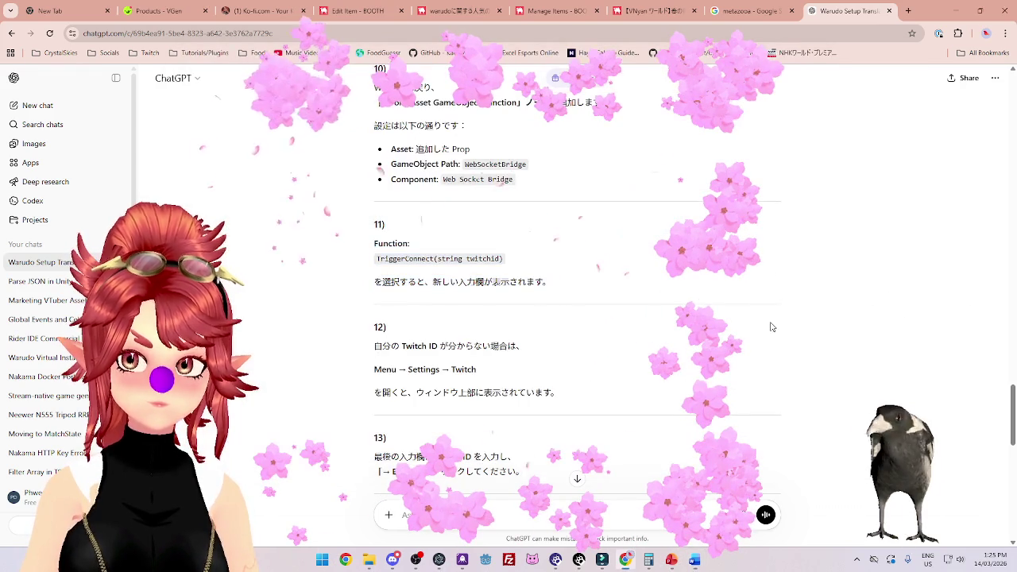
{"action": "scroll", "coordinate": [534, 282], "scroll_direction": "up", "scroll_amount": 1}
{"action": "mouse_move", "coordinate": [550, 335]}
{"action": "left_mouse_down"}
{"action": "mouse_move", "coordinate": [495, 335]}
{"action": "mouse_move", "coordinate": [373, 293]}
{"action": "mouse_move", "coordinate": [375, 303]}
{"action": "left_mouse_up"}
{"action": "left_click", "coordinate": [695, 561]}
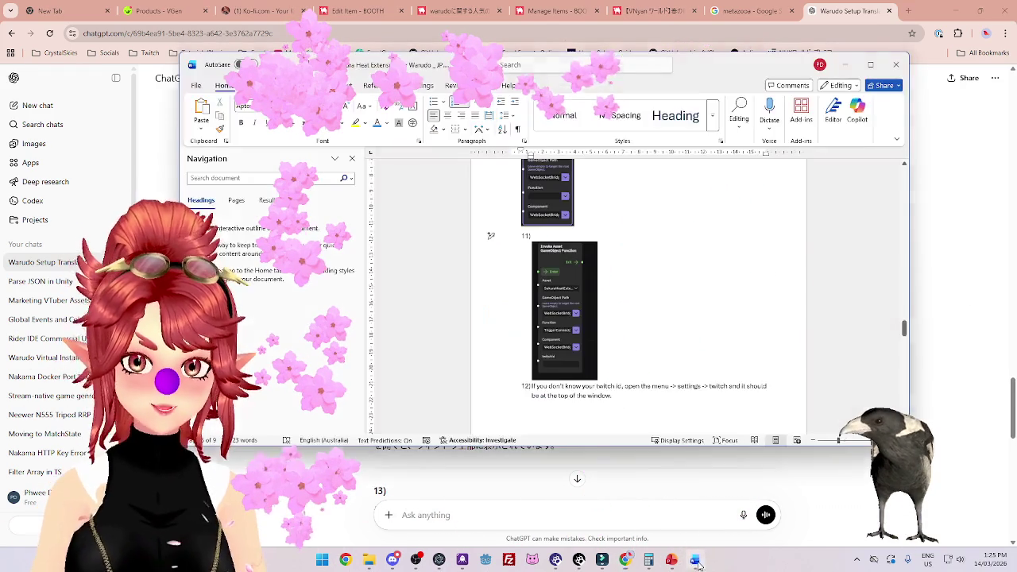
{"action": "right_click", "coordinate": [556, 238]}
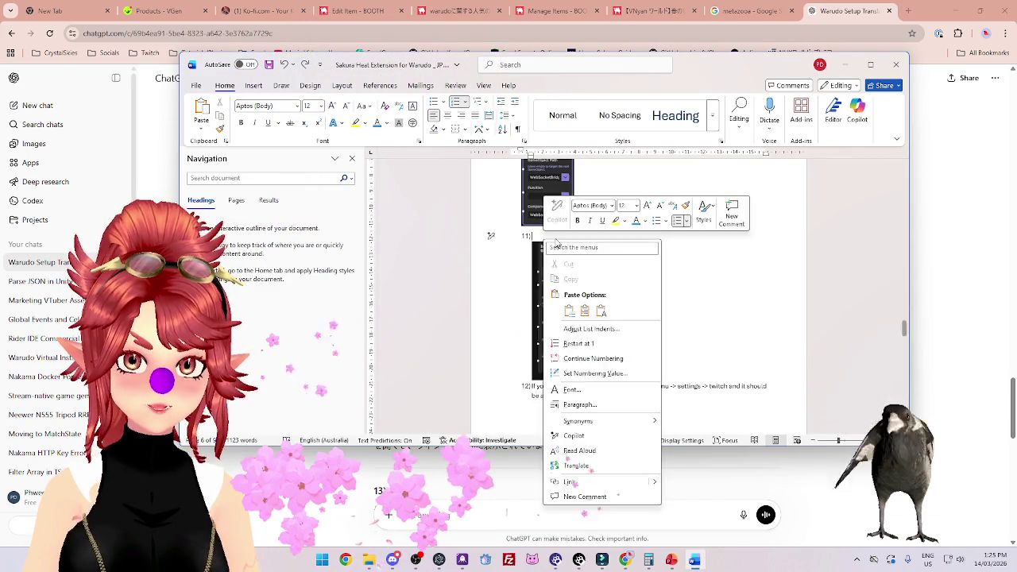
{"action": "left_click", "coordinate": [613, 311]}
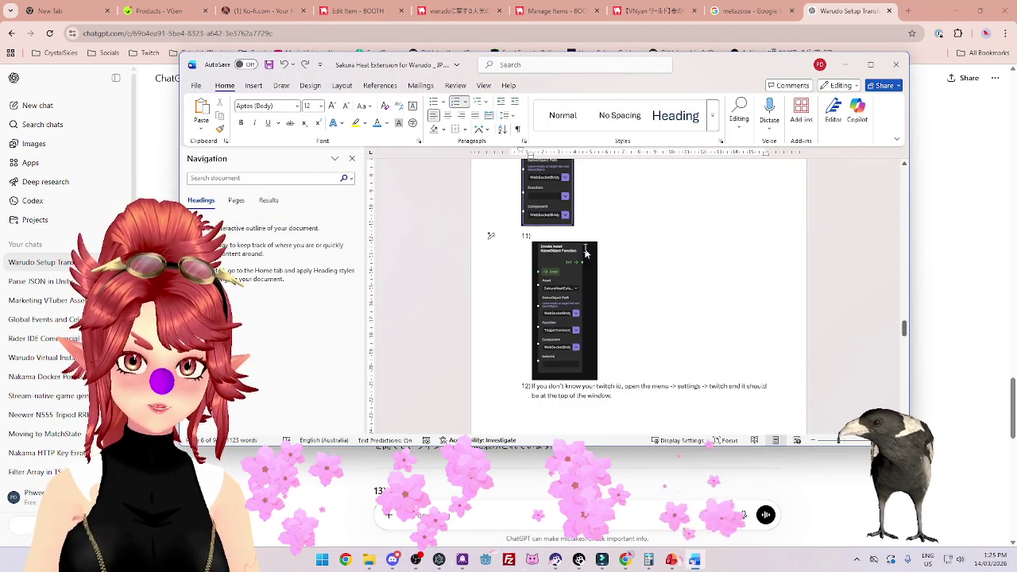
{"action": "scroll", "coordinate": [490, 308], "scroll_direction": "up", "scroll_amount": 5}
{"action": "left_click", "coordinate": [919, 318]}
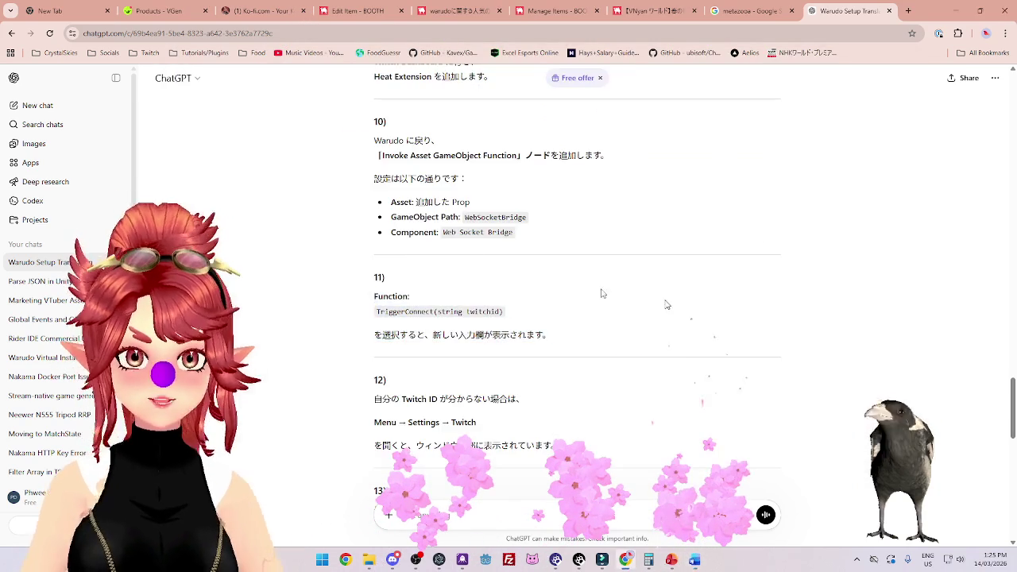
Scroll ChatGPT's answer back to step 11, select its Japanese text, and bring Word forward.
{"action": "scroll", "coordinate": [551, 301], "scroll_direction": "down", "scroll_amount": 3}
{"action": "scroll", "coordinate": [552, 309], "scroll_direction": "down", "scroll_amount": 8}
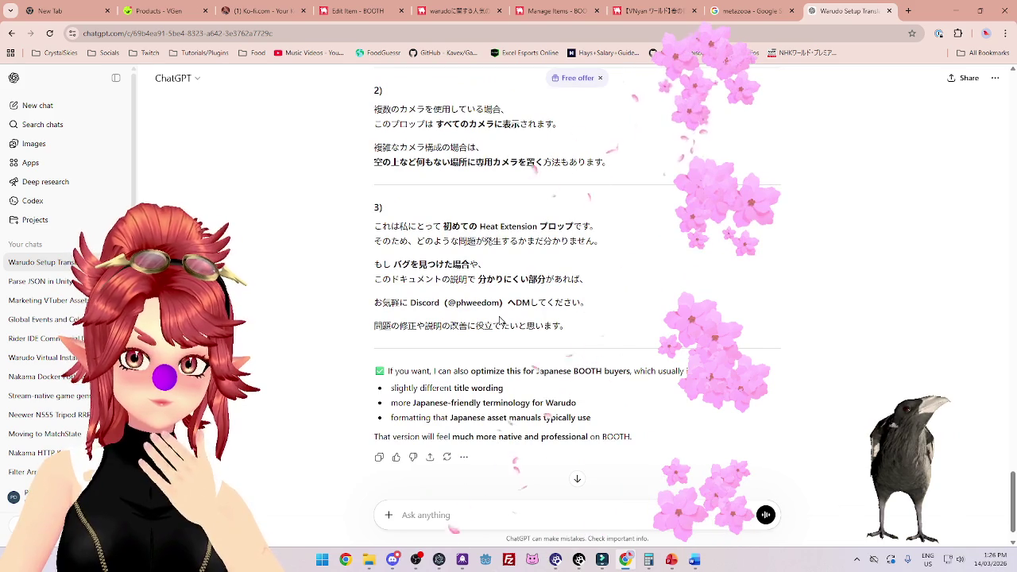
{"action": "scroll", "coordinate": [500, 321], "scroll_direction": "up", "scroll_amount": 10}
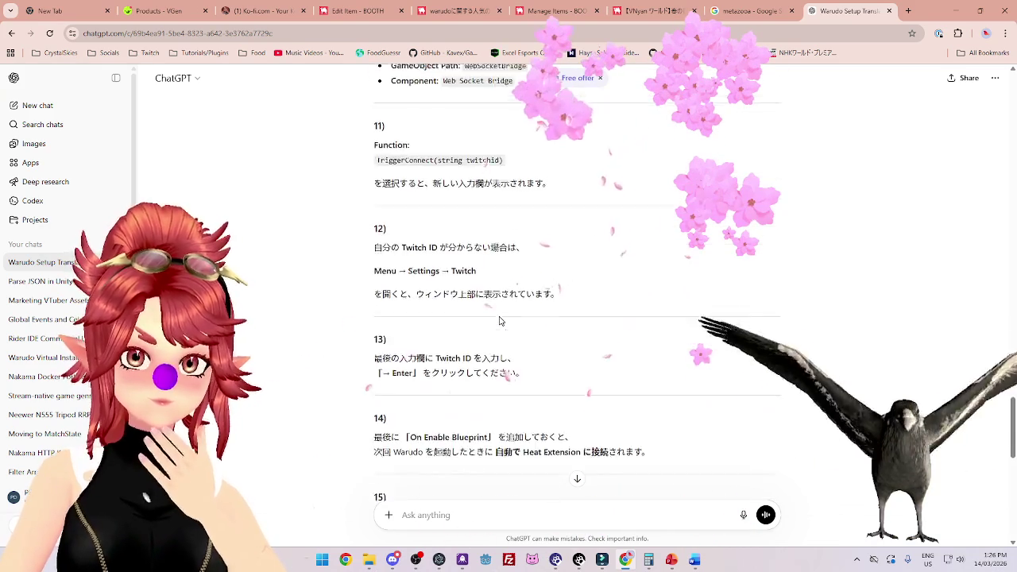
{"action": "scroll", "coordinate": [500, 320], "scroll_direction": "up", "scroll_amount": 2}
{"action": "left_click", "coordinate": [178, 78]}
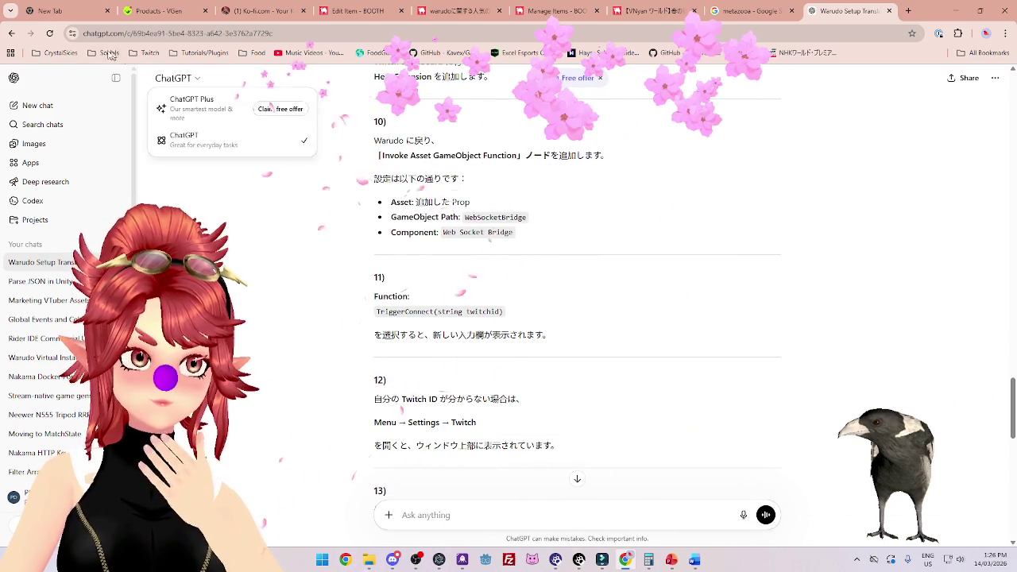
{"action": "key", "text": "F5"}
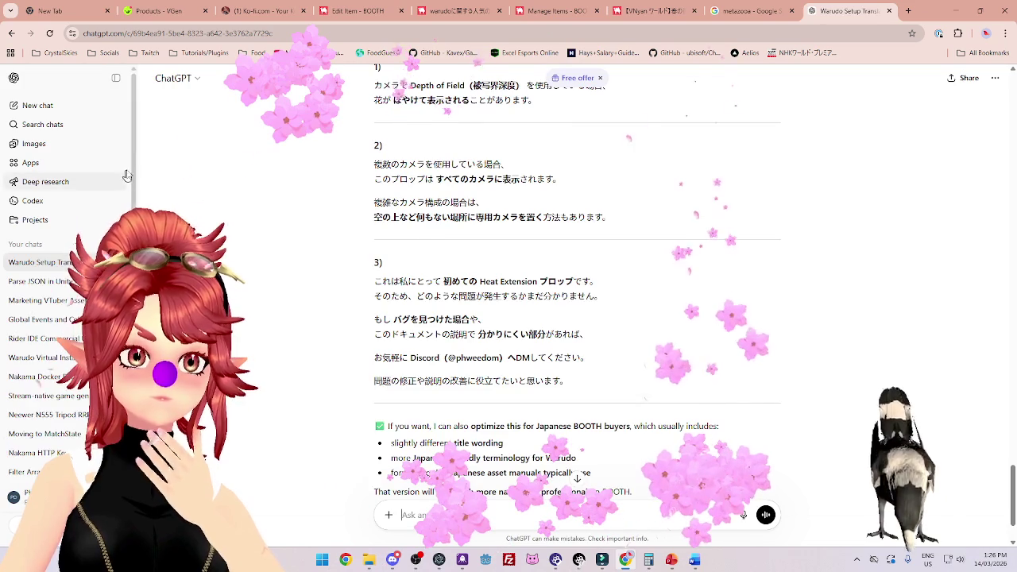
{"action": "scroll", "coordinate": [482, 202], "scroll_direction": "up", "scroll_amount": 8}
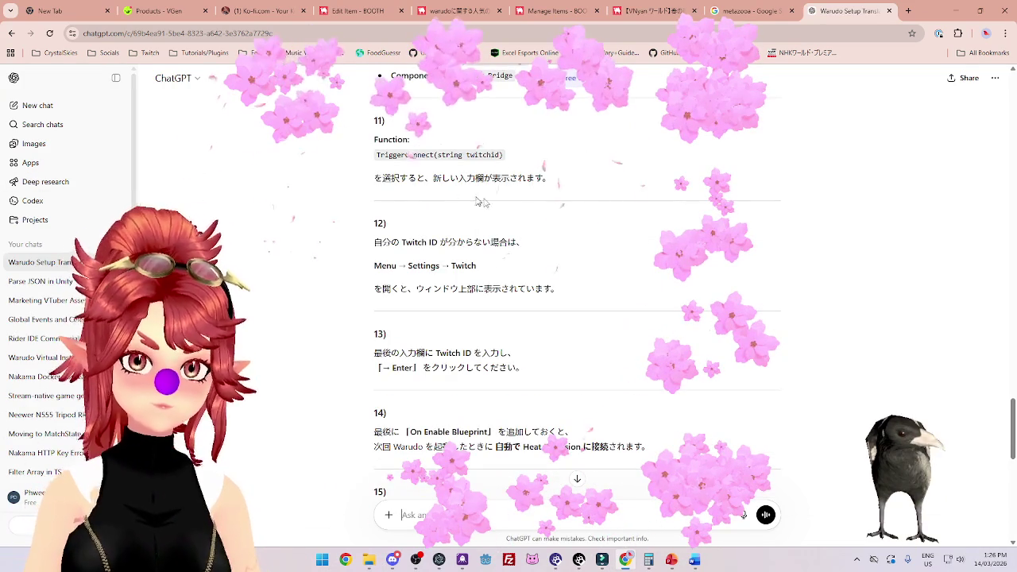
{"action": "left_click_drag", "start_coordinate": [548, 176], "coordinate": [373, 137]}
{"action": "key", "text": "ctrl+c"}
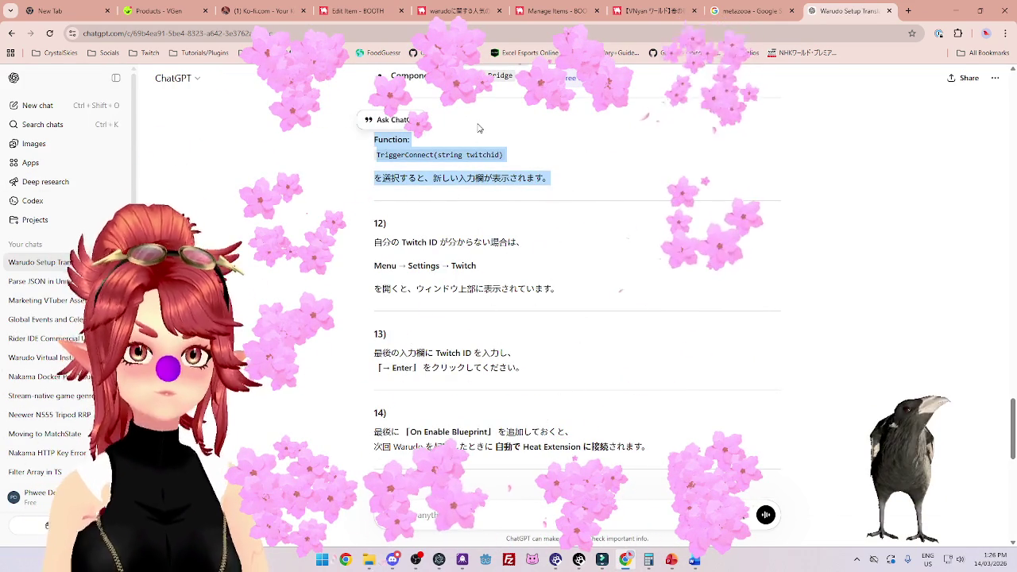
{"action": "left_click", "coordinate": [694, 561]}
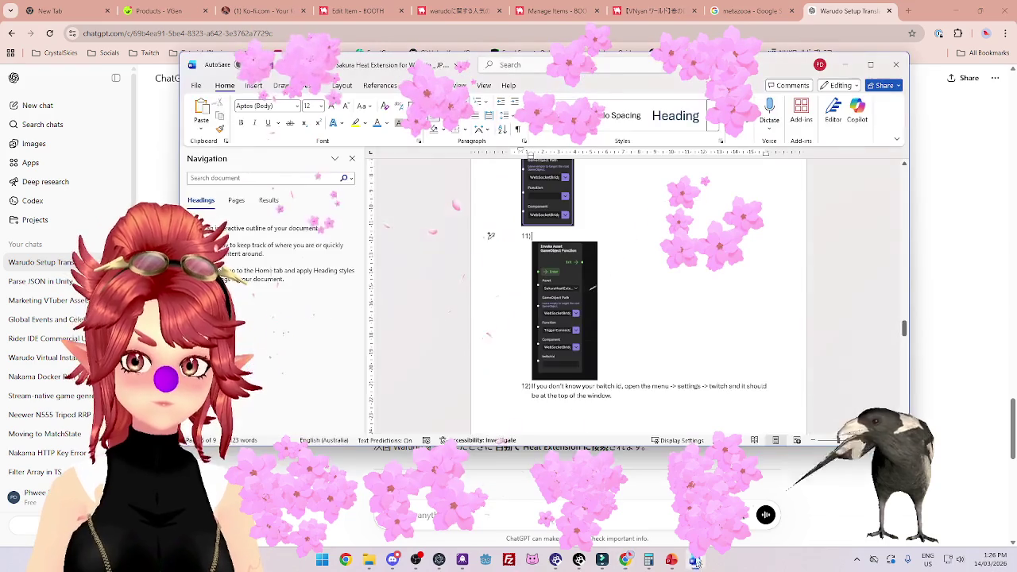
Test-paste the Japanese lines over step 11's image in Word, then undo to restore it.
{"action": "right_click", "coordinate": [560, 246]}
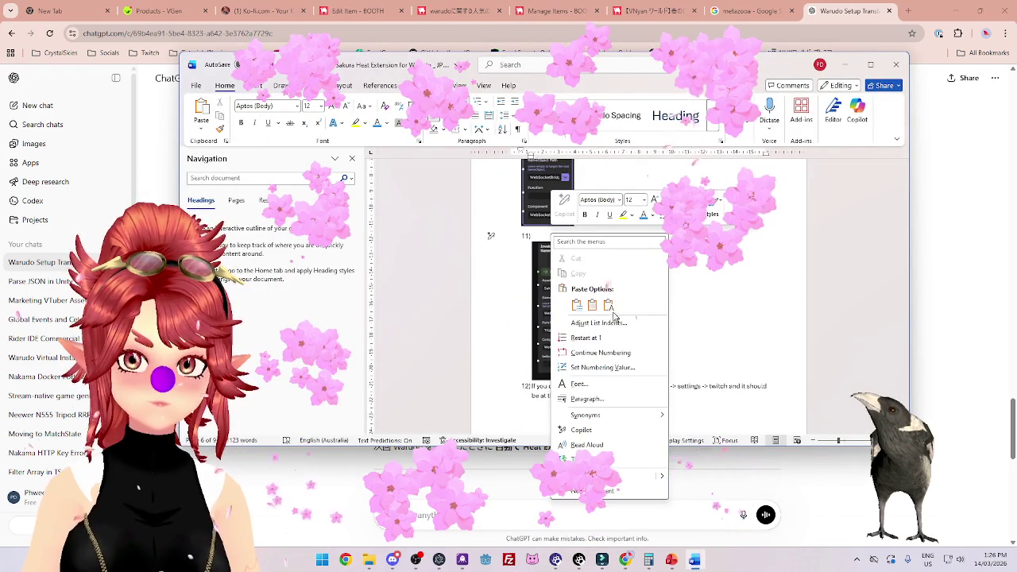
{"action": "left_click", "coordinate": [584, 300]}
{"action": "key", "text": "ctrl+z"}
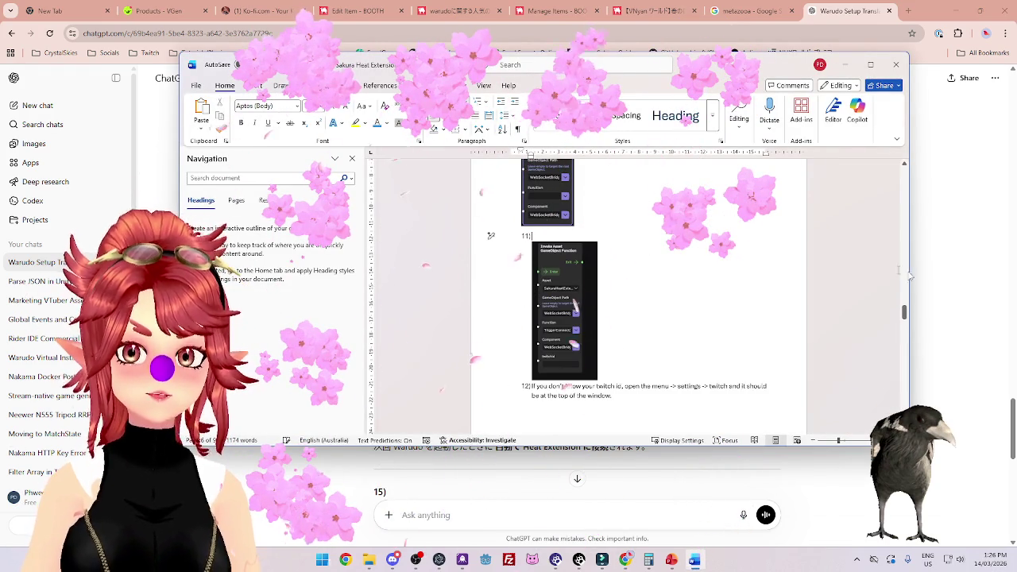
Select ChatGPT's Japanese translation from step 11 through to the end.
{"action": "left_click", "coordinate": [954, 287]}
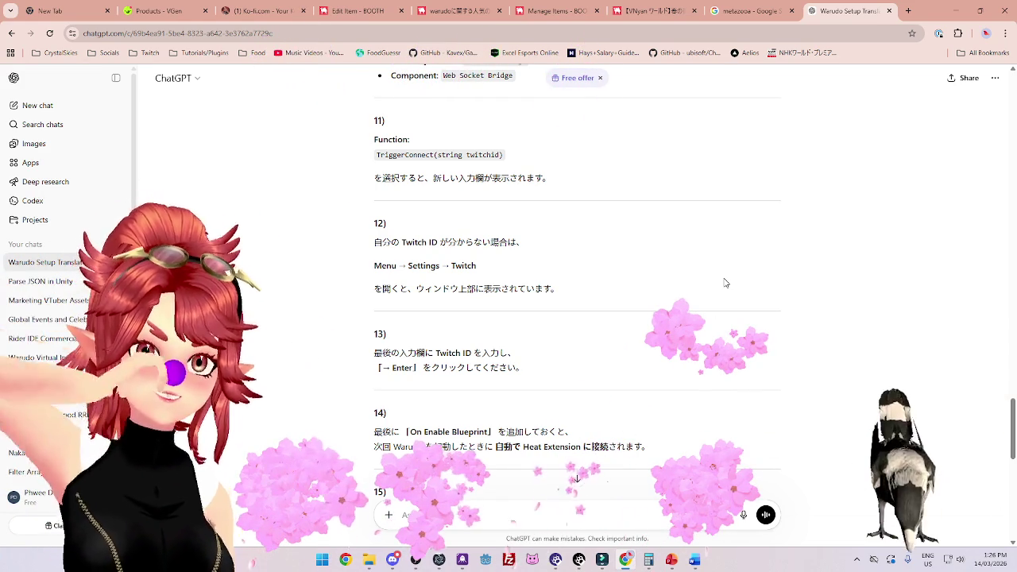
{"action": "mouse_move", "coordinate": [374, 137]}
{"action": "left_mouse_down"}
{"action": "mouse_move", "coordinate": [445, 178]}
{"action": "mouse_move", "coordinate": [454, 257]}
{"action": "mouse_move", "coordinate": [476, 318]}
{"action": "mouse_move", "coordinate": [511, 361]}
{"action": "mouse_move", "coordinate": [573, 334]}
{"action": "left_mouse_up"}
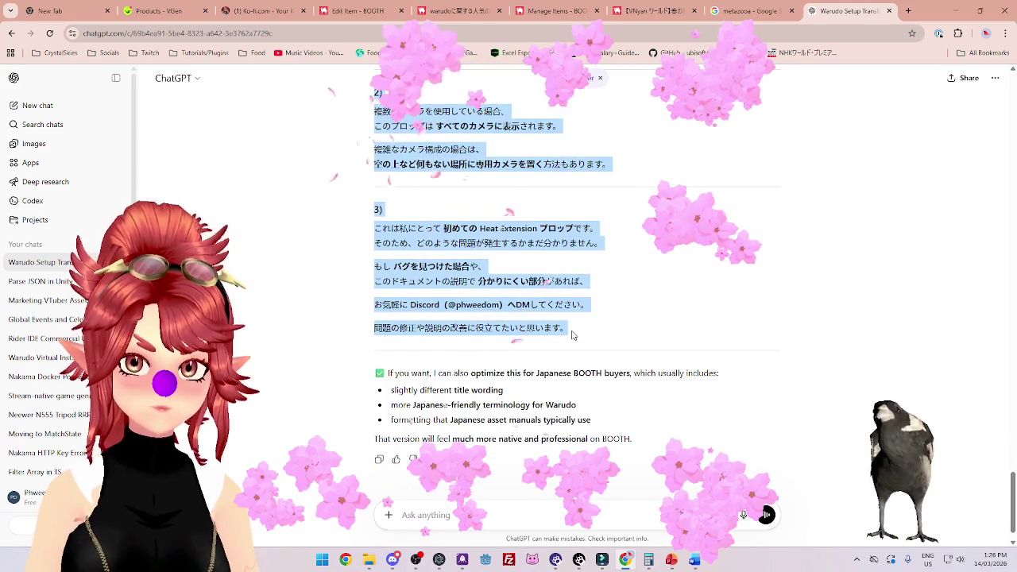
{"action": "left_click", "coordinate": [321, 560]}
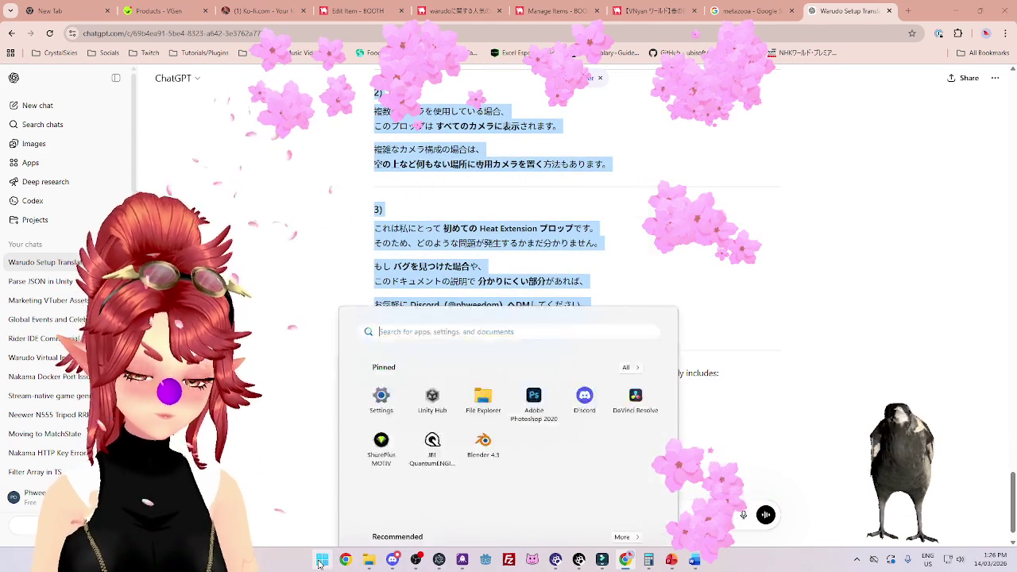
Launch Notepad, paste the Japanese steps from step 11 onward, and shrink the window aside.
{"action": "type", "text": "notepad"}
{"action": "key", "text": "Return"}
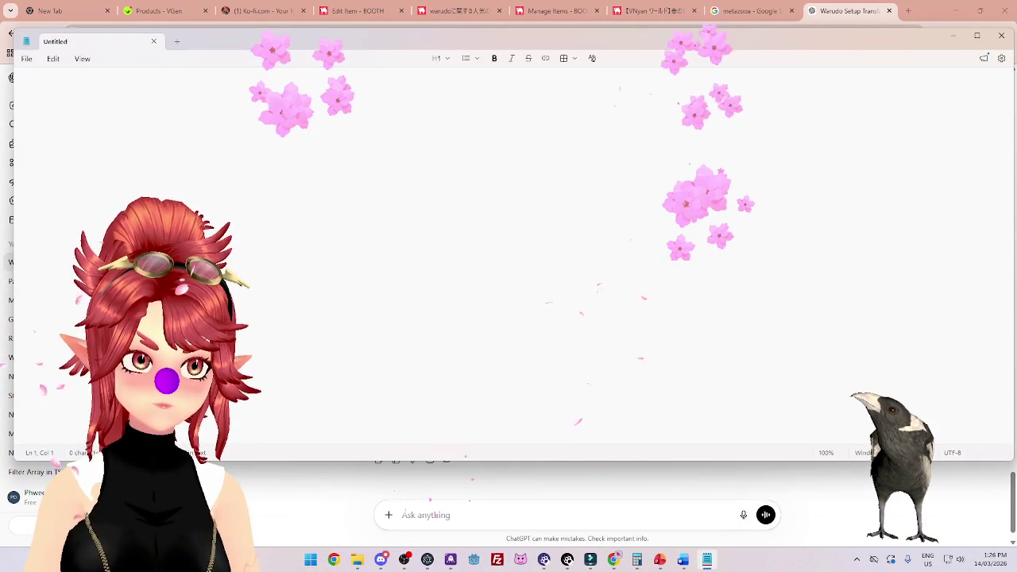
{"action": "key", "text": "ctrl+v"}
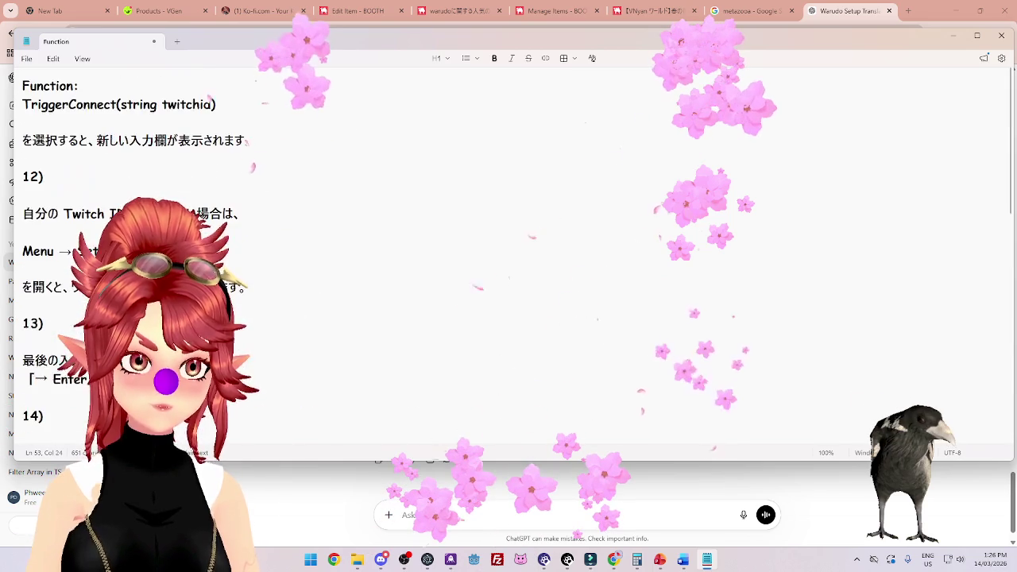
{"action": "mouse_move", "coordinate": [603, 41]}
{"action": "left_mouse_down"}
{"action": "mouse_move", "coordinate": [601, 6]}
{"action": "mouse_move", "coordinate": [598, 182]}
{"action": "mouse_move", "coordinate": [572, 68]}
{"action": "left_mouse_up"}
{"action": "left_click_drag", "start_coordinate": [982, 233], "coordinate": [375, 234]}
{"action": "left_click_drag", "start_coordinate": [238, 64], "coordinate": [636, 4]}
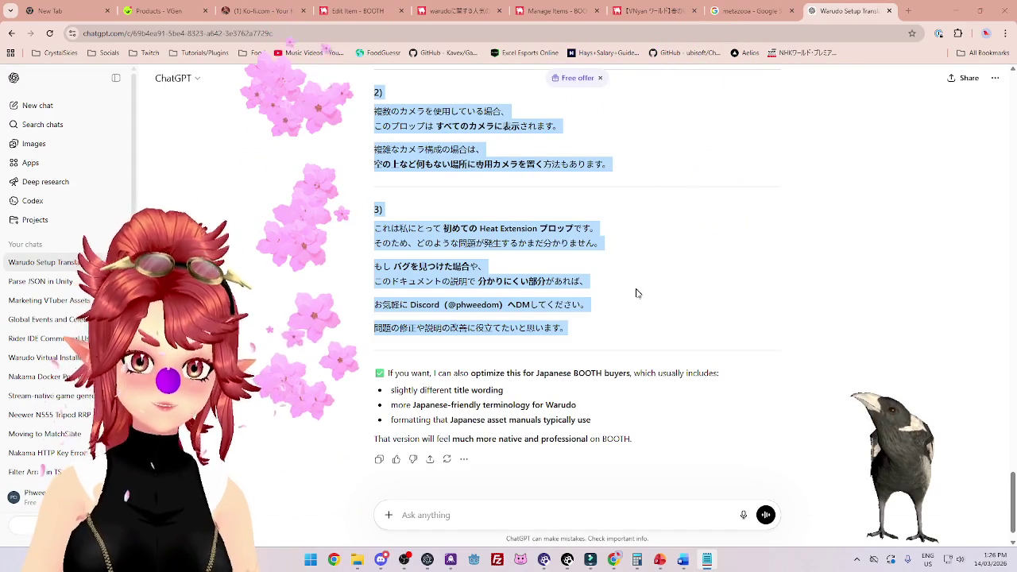
Paste the Japanese lines above step 11's node image in the Word guide.
{"action": "left_click", "coordinate": [683, 559]}
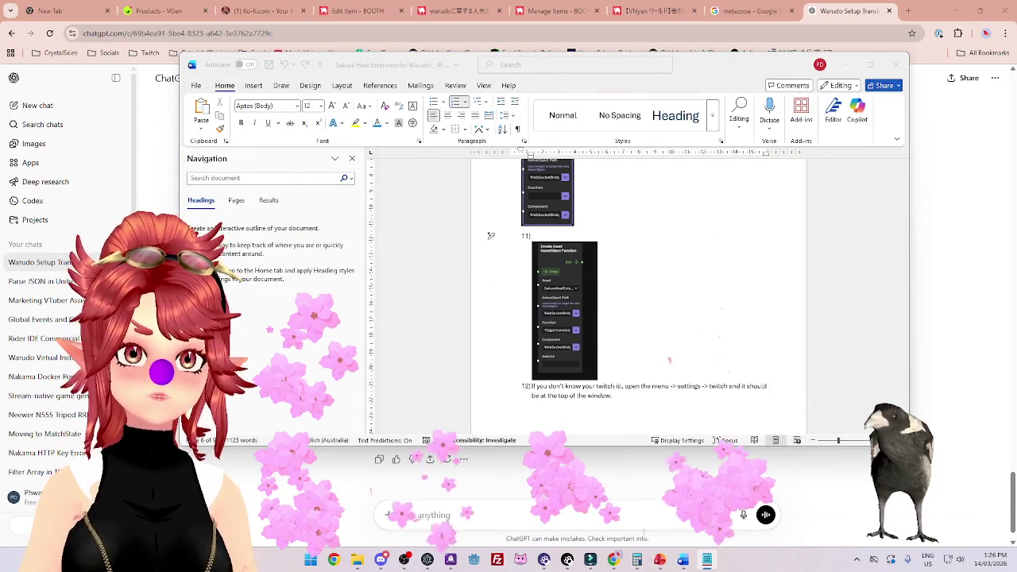
{"action": "left_click", "coordinate": [491, 235]}
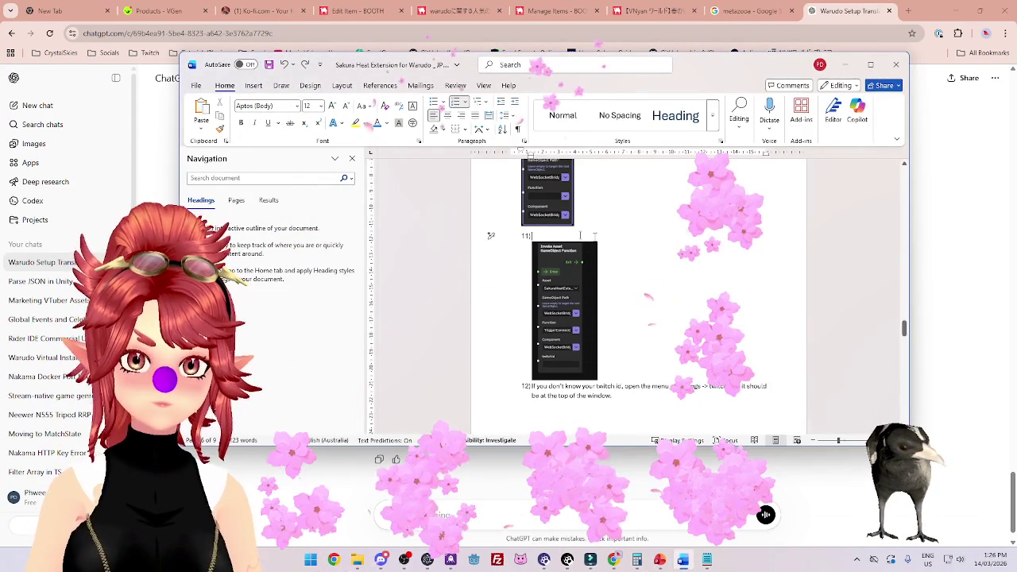
{"action": "right_click", "coordinate": [556, 236]}
{"action": "left_click", "coordinate": [588, 298]}
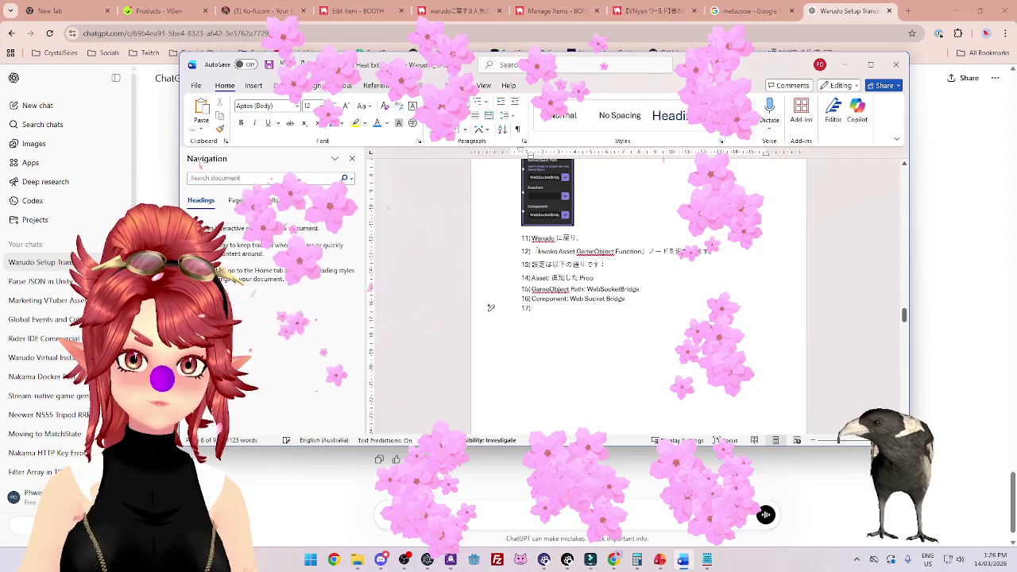
{"action": "key", "text": "ctrl+z"}
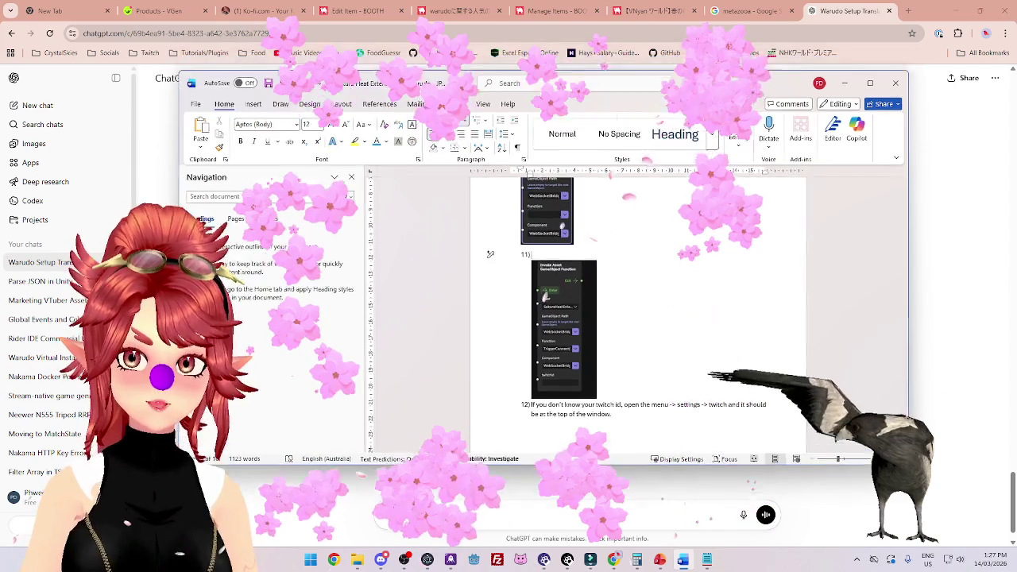
{"action": "key", "text": "ctrl+v"}
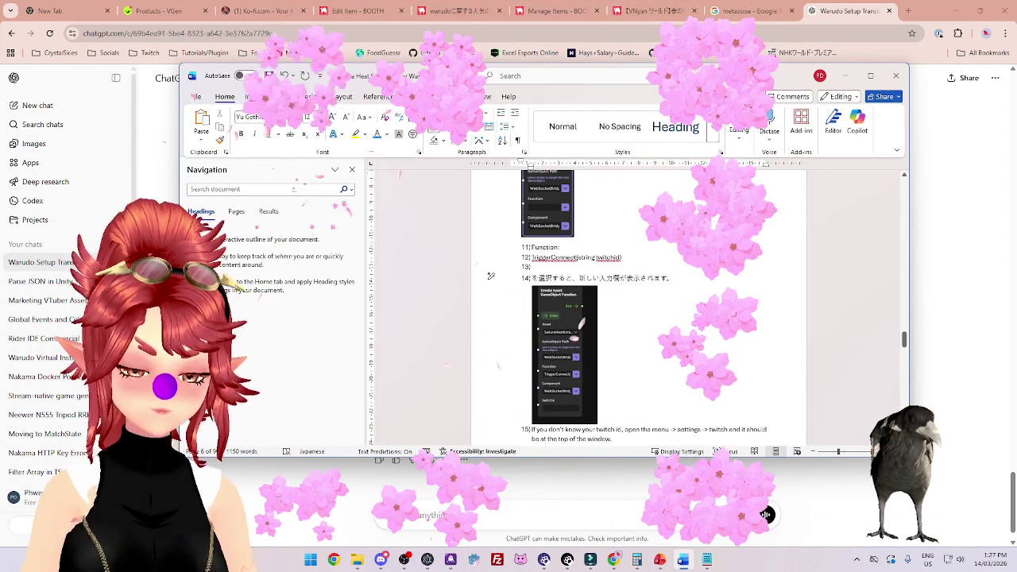
{"action": "key", "text": "ctrl+z"}
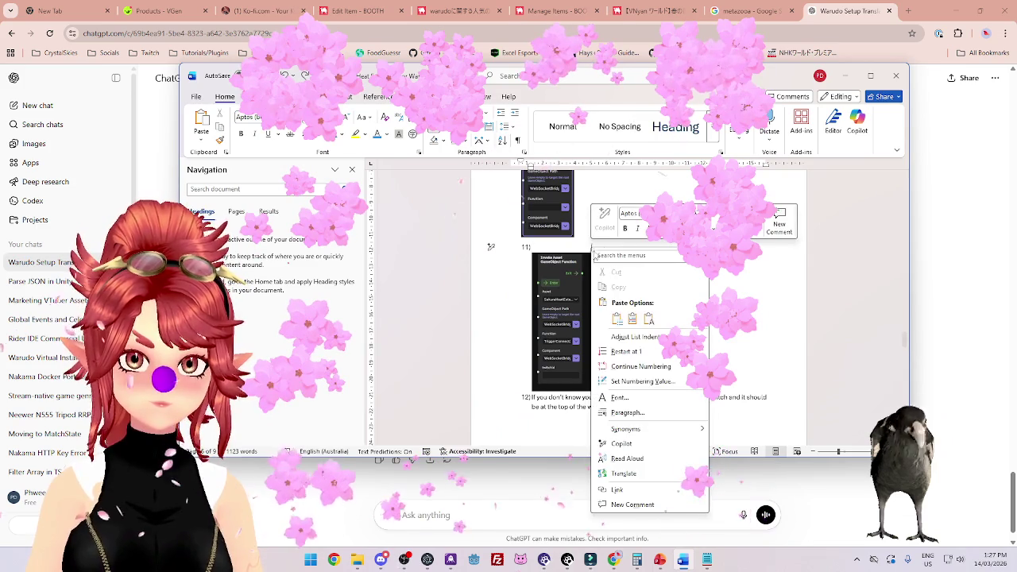
{"action": "key", "text": "shift+F10"}
{"action": "key", "text": "ctrl+v"}
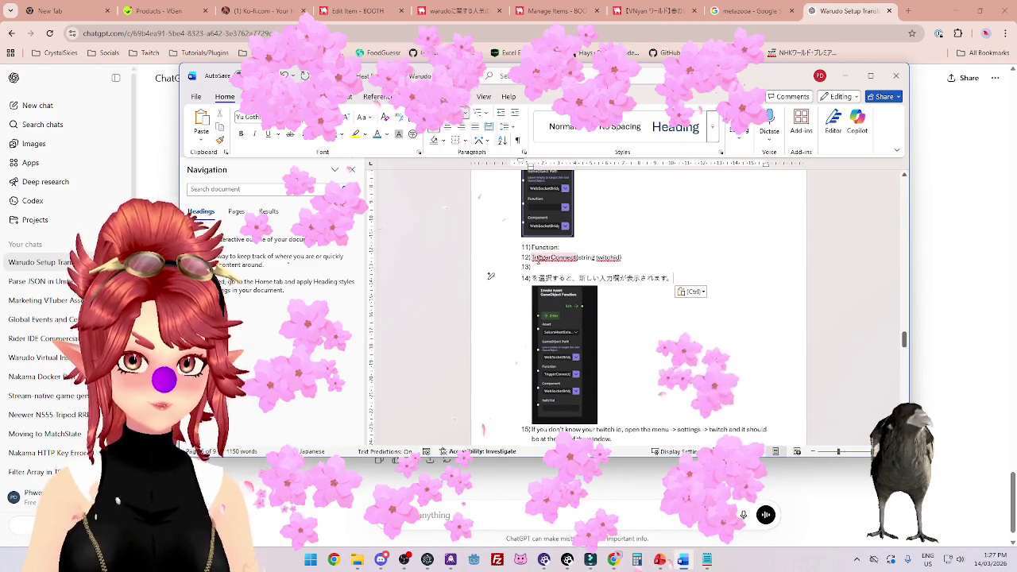
Strip numbering and indents so 'Function: TriggerConnect(string twitchId)' and its Japanese sentence join step 11.
{"action": "left_click", "coordinate": [491, 259]}
{"action": "key", "text": "BackSpace"}
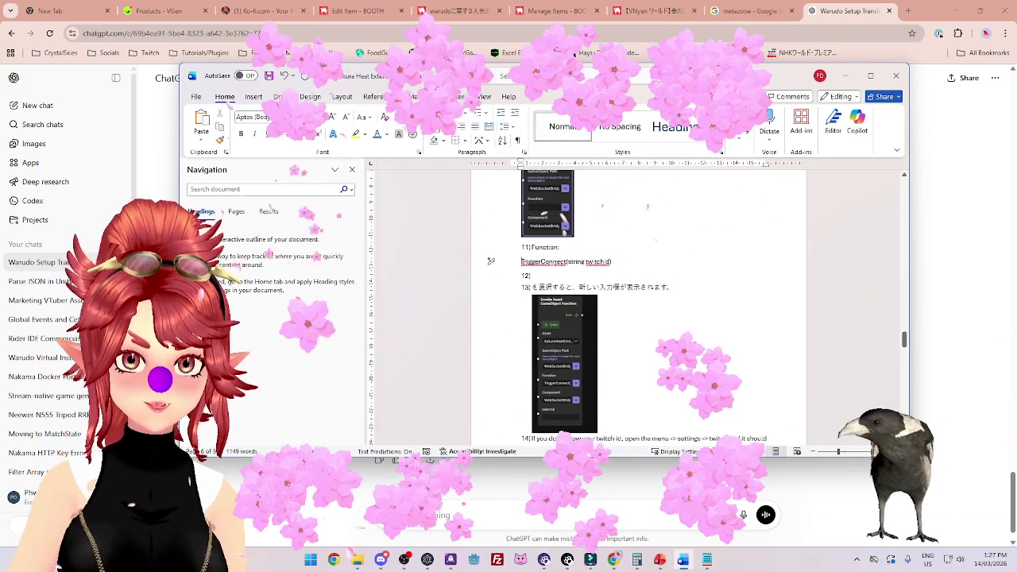
{"action": "key", "text": "ctrl+z"}
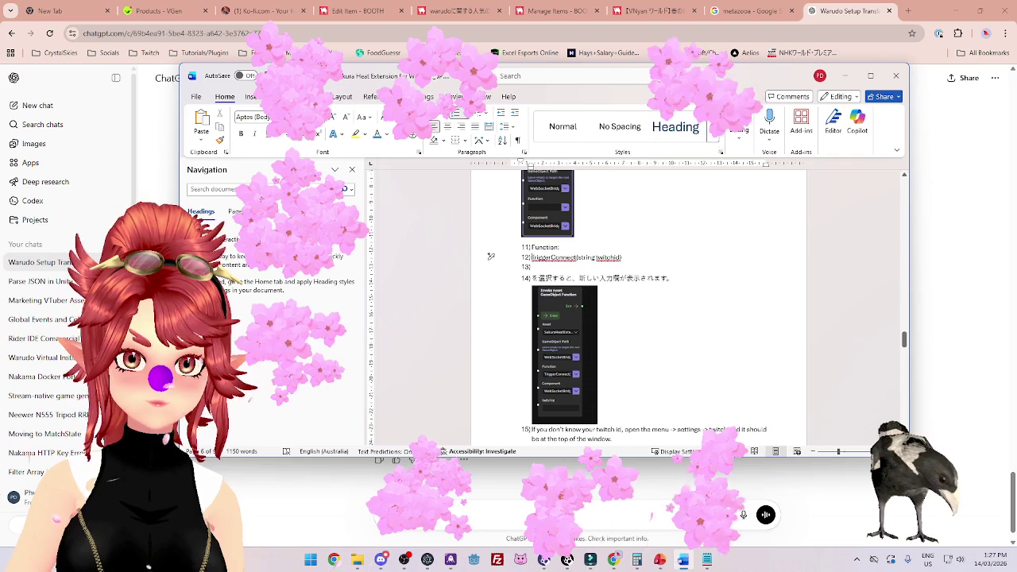
{"action": "key", "text": "BackSpace"}
{"action": "left_click", "coordinate": [491, 267]}
{"action": "key", "text": "BackSpace"}
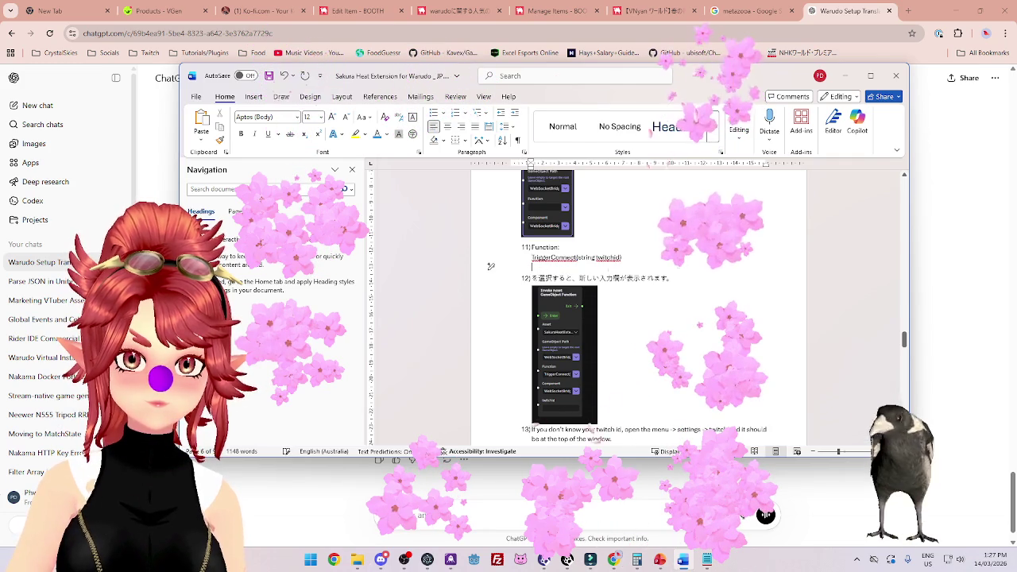
{"action": "key", "text": "BackSpace"}
{"action": "key", "text": "BackSpace"}
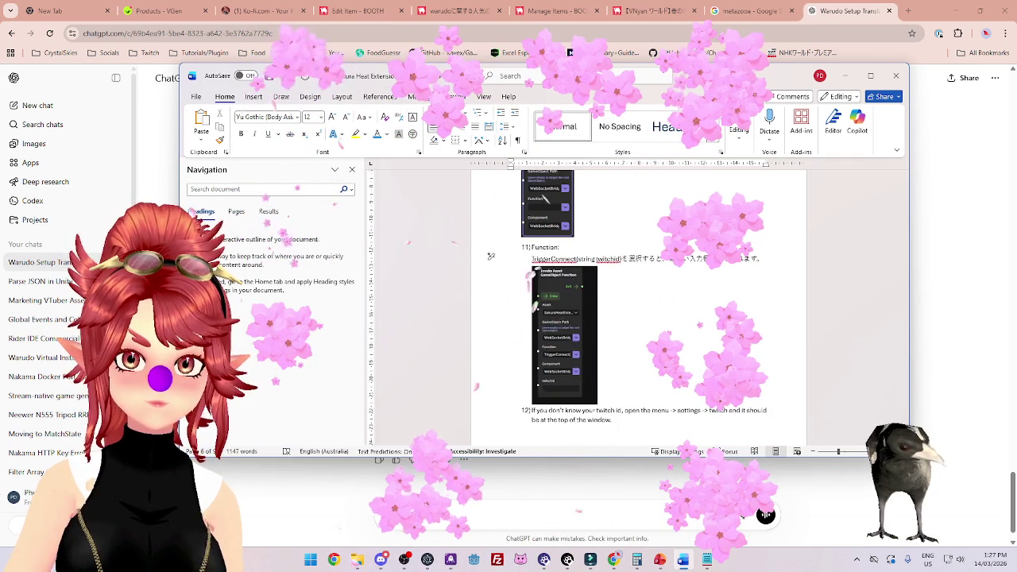
{"action": "key", "text": "BackSpace"}
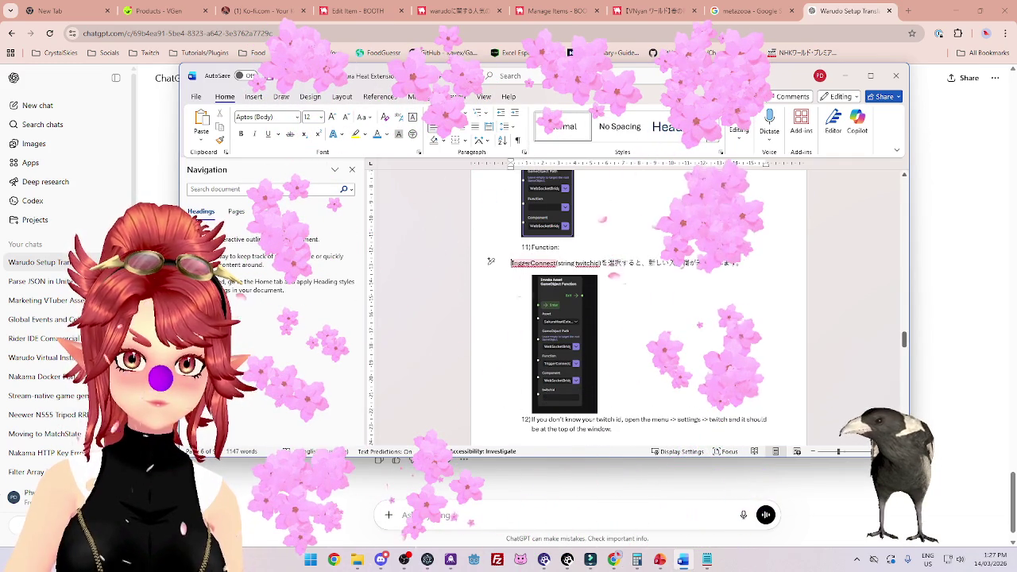
{"action": "key", "text": "BackSpace"}
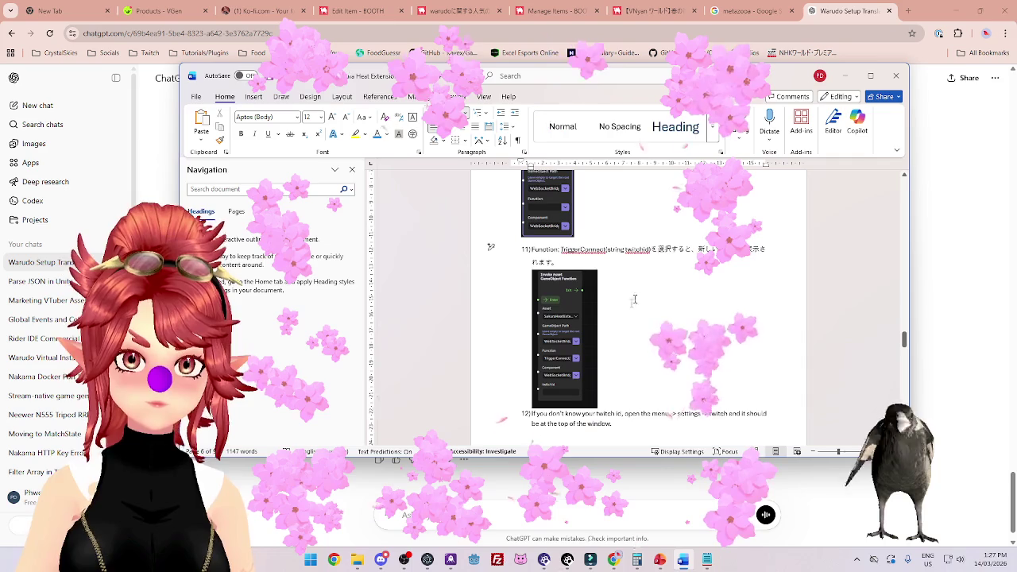
{"action": "scroll", "coordinate": [609, 285], "scroll_direction": "down", "scroll_amount": 2}
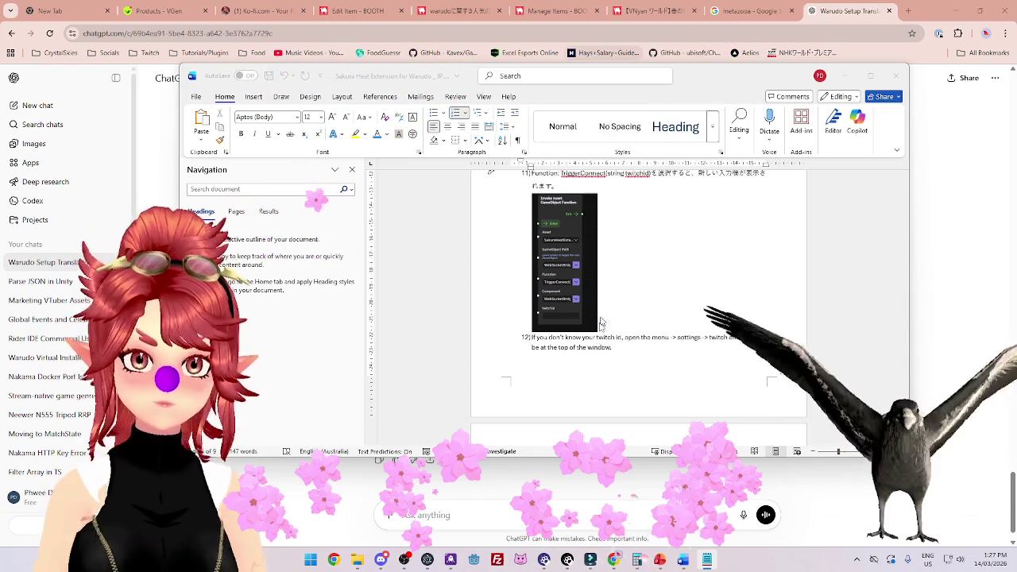
{"action": "scroll", "coordinate": [602, 323], "scroll_direction": "down", "scroll_amount": 2}
{"action": "double_click", "coordinate": [490, 261]}
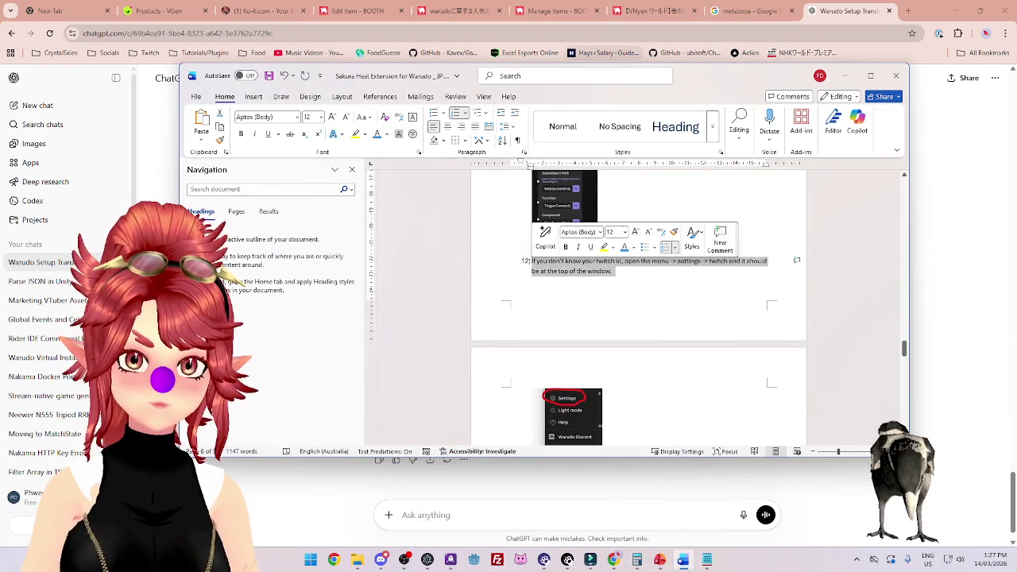
Replace step 12's English with Japanese, joining the Menu → Settings → Twitch path onto it.
{"action": "key", "text": "ctrl+c"}
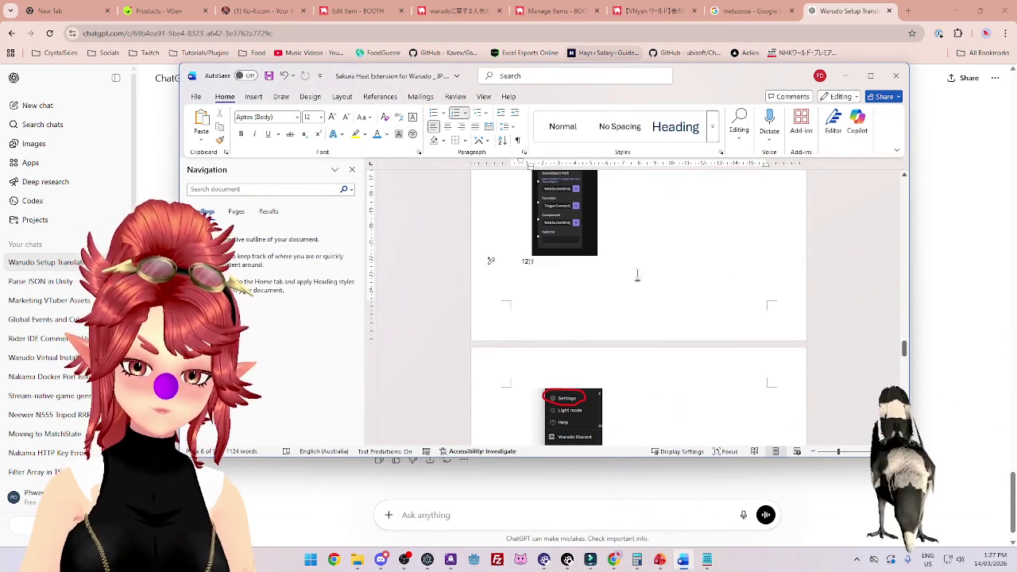
{"action": "right_click", "coordinate": [555, 265]}
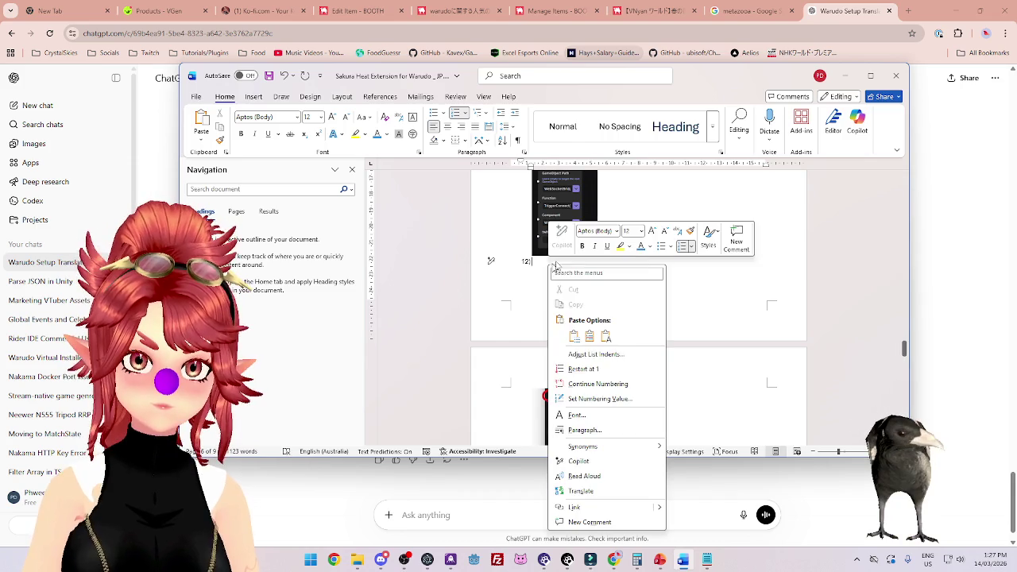
{"action": "left_click", "coordinate": [606, 337]}
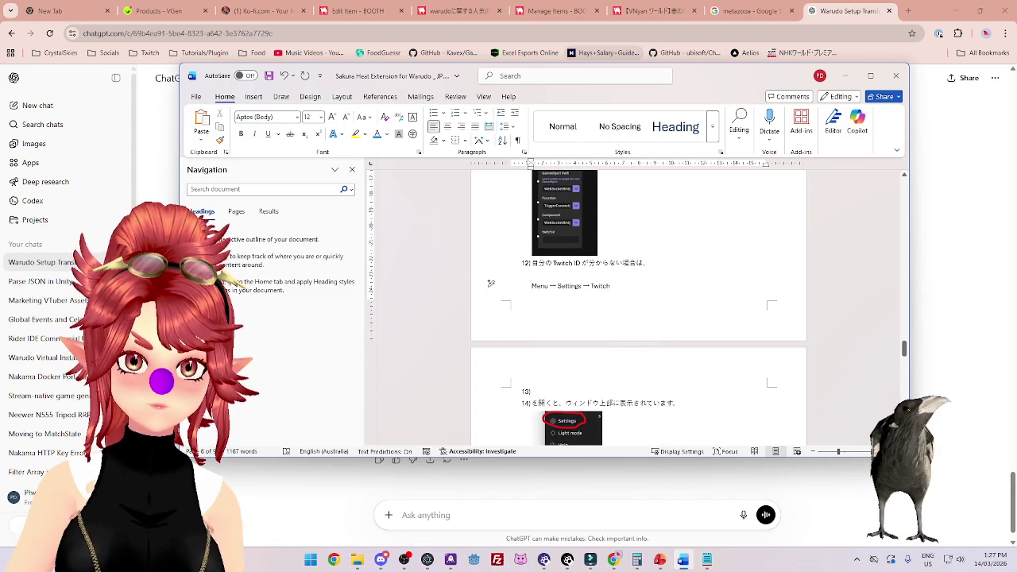
{"action": "scroll", "coordinate": [574, 418], "scroll_direction": "down", "scroll_amount": 3}
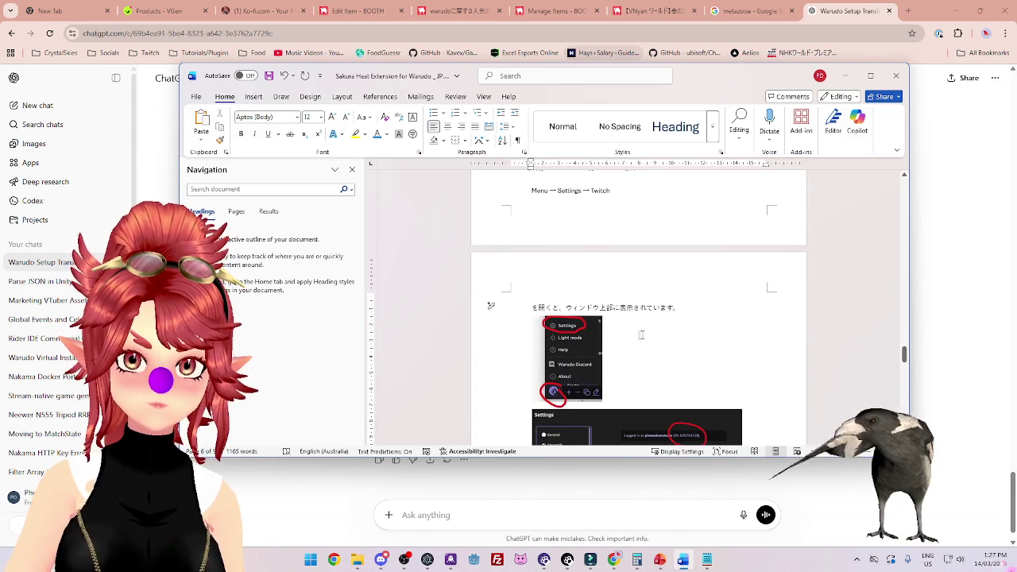
{"action": "scroll", "coordinate": [639, 309], "scroll_direction": "up", "scroll_amount": 1}
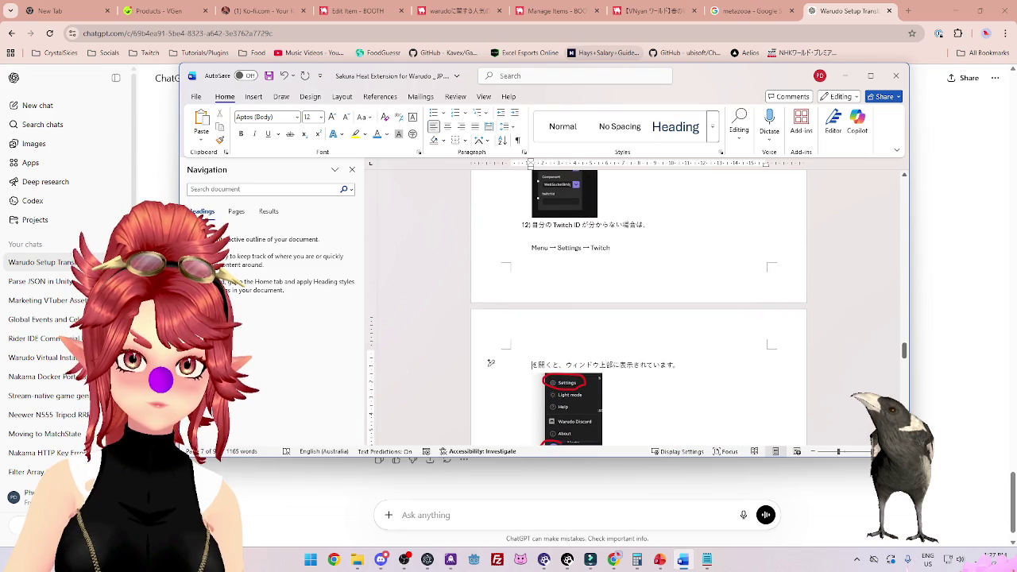
{"action": "key", "text": "BackSpace"}
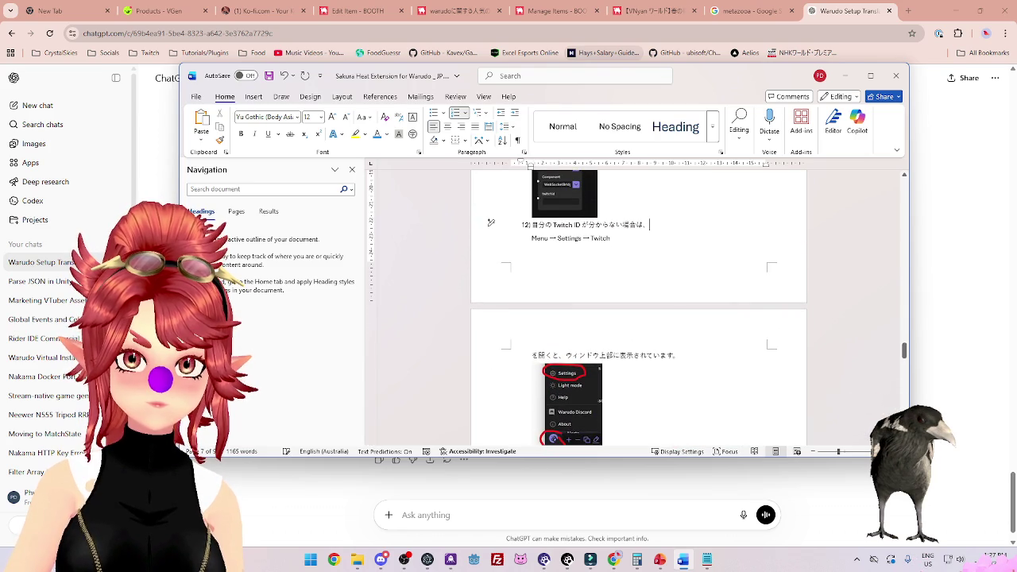
{"action": "key", "text": "Delete"}
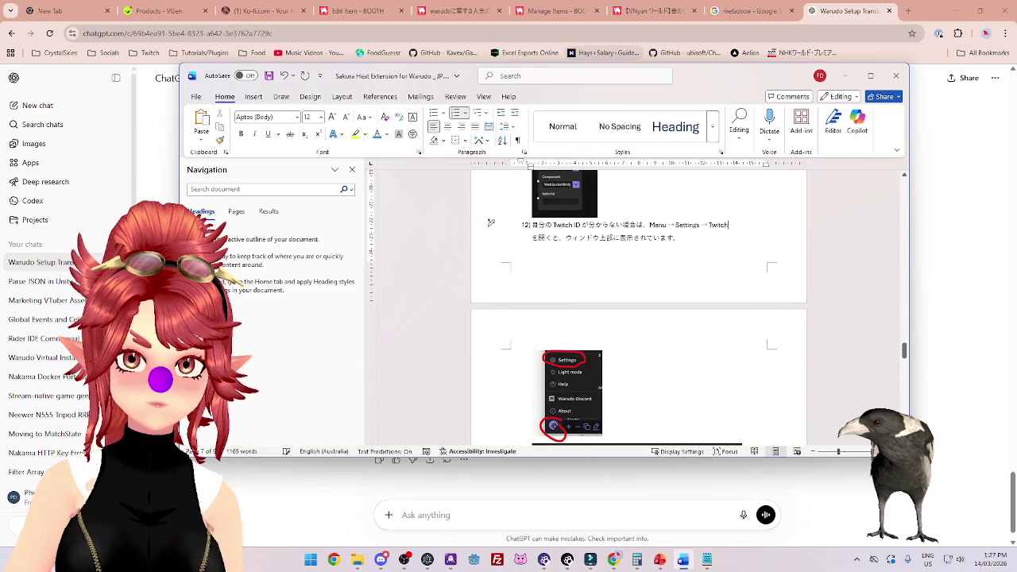
{"action": "scroll", "coordinate": [556, 211], "scroll_direction": "down", "scroll_amount": 5}
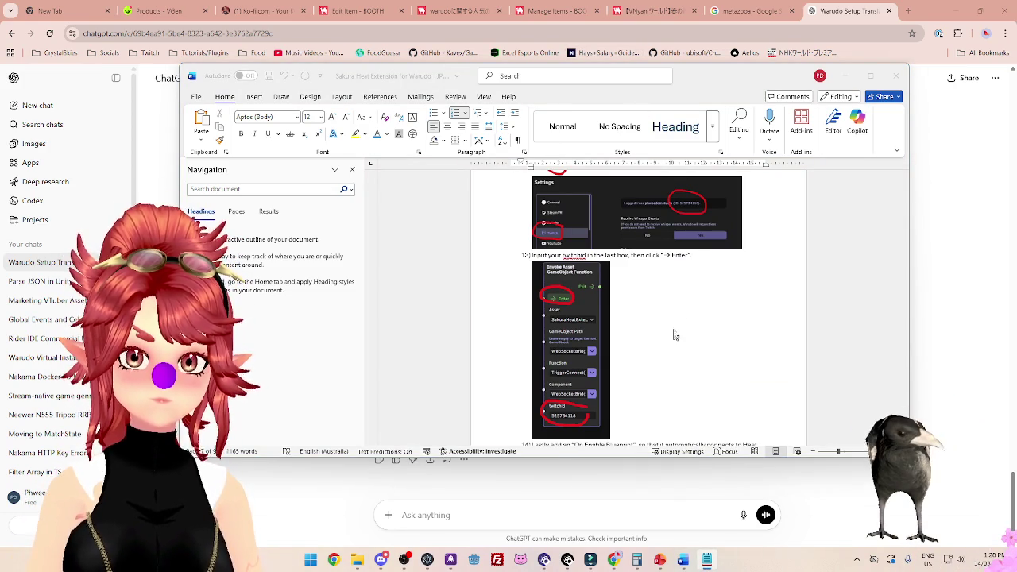
{"action": "left_click", "coordinate": [702, 260]}
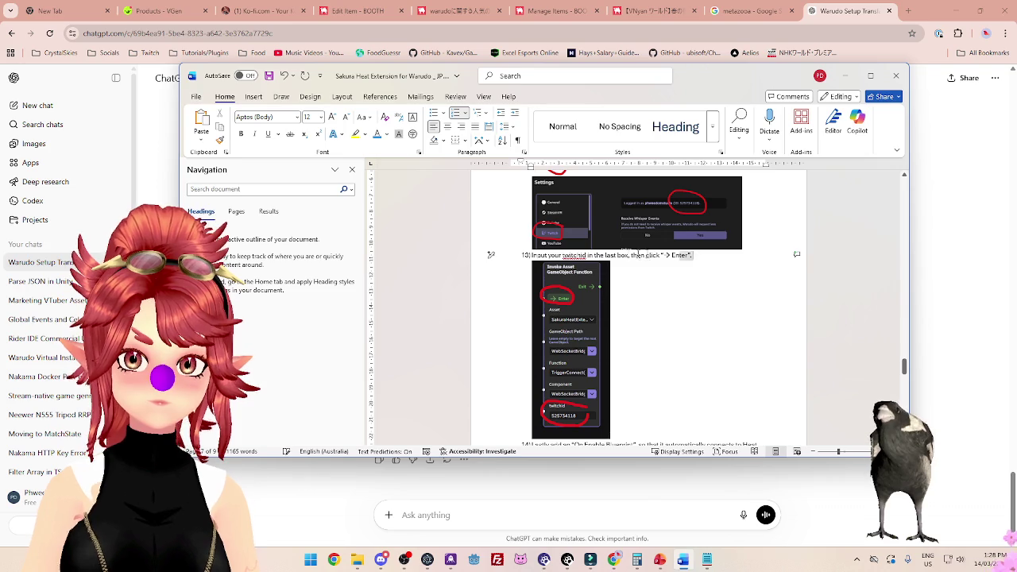
Replace step 13's English with the Japanese Twitch ID instruction, merging →Enter onto the same line.
{"action": "left_click", "coordinate": [491, 255]}
{"action": "key", "text": "Delete"}
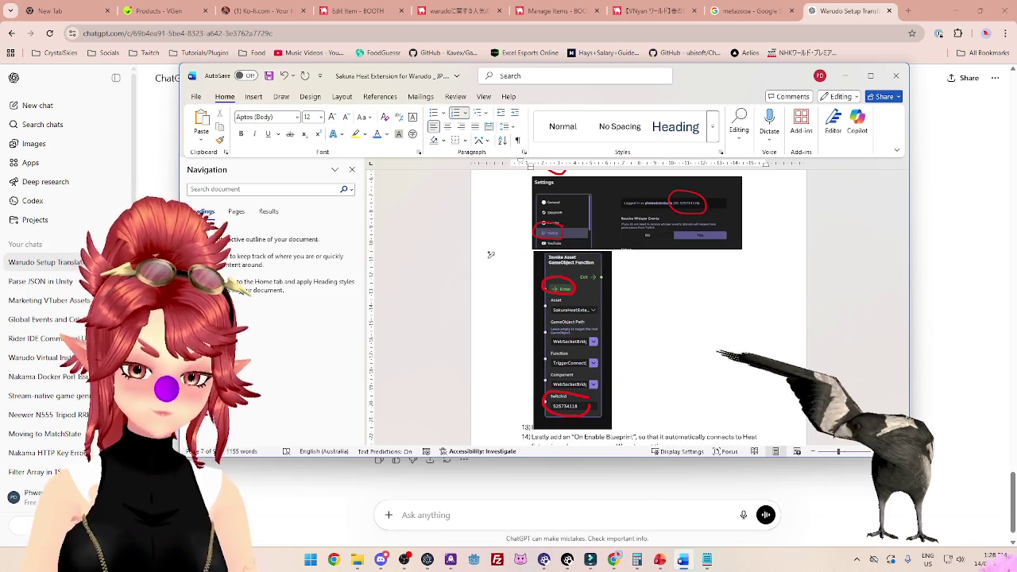
{"action": "key", "text": "ctrl+v"}
{"action": "scroll", "coordinate": [491, 222], "scroll_direction": "down", "scroll_amount": 1}
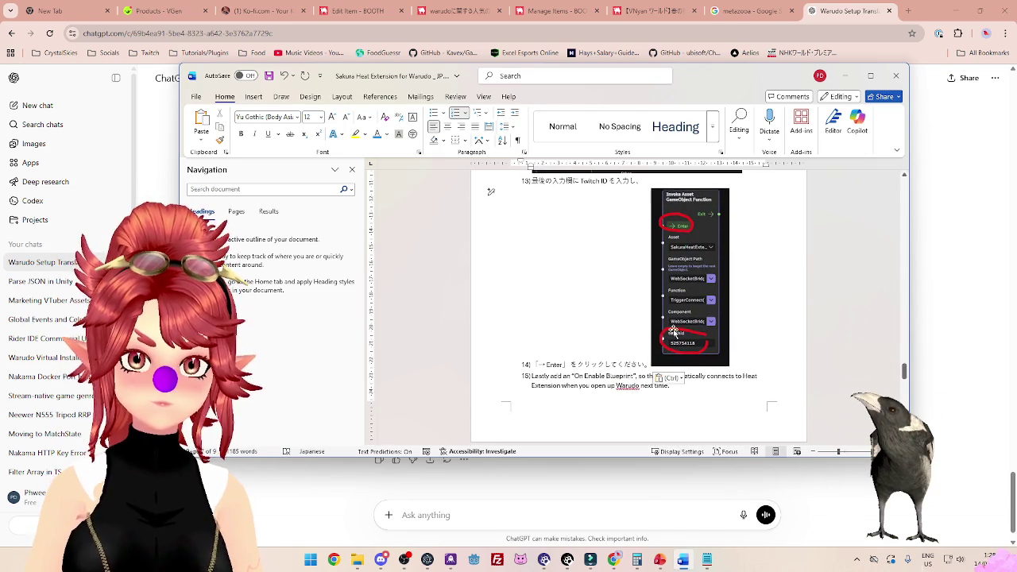
{"action": "key", "text": "Return"}
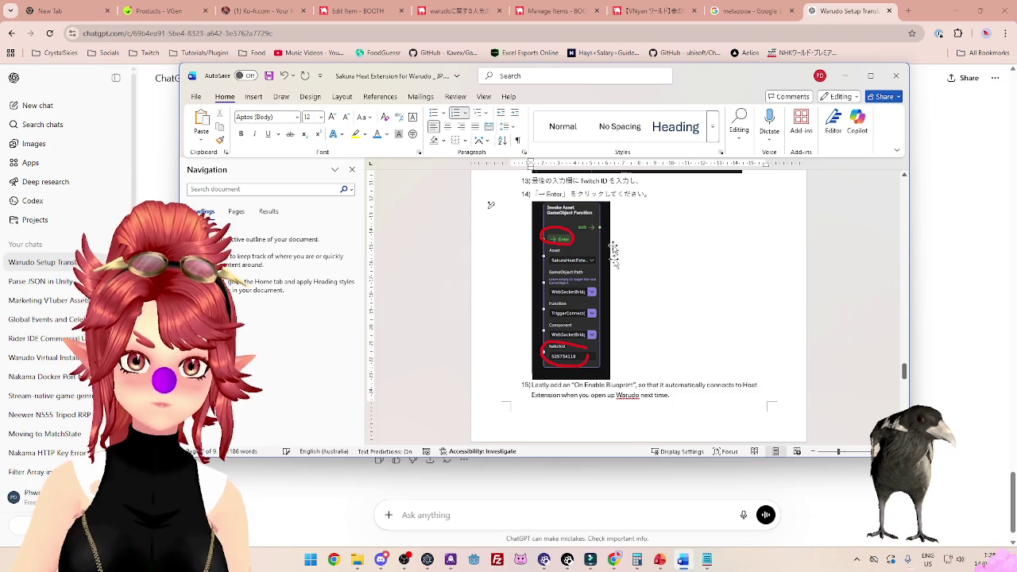
{"action": "key", "text": "BackSpace"}
{"action": "scroll", "coordinate": [652, 238], "scroll_direction": "down", "scroll_amount": 1}
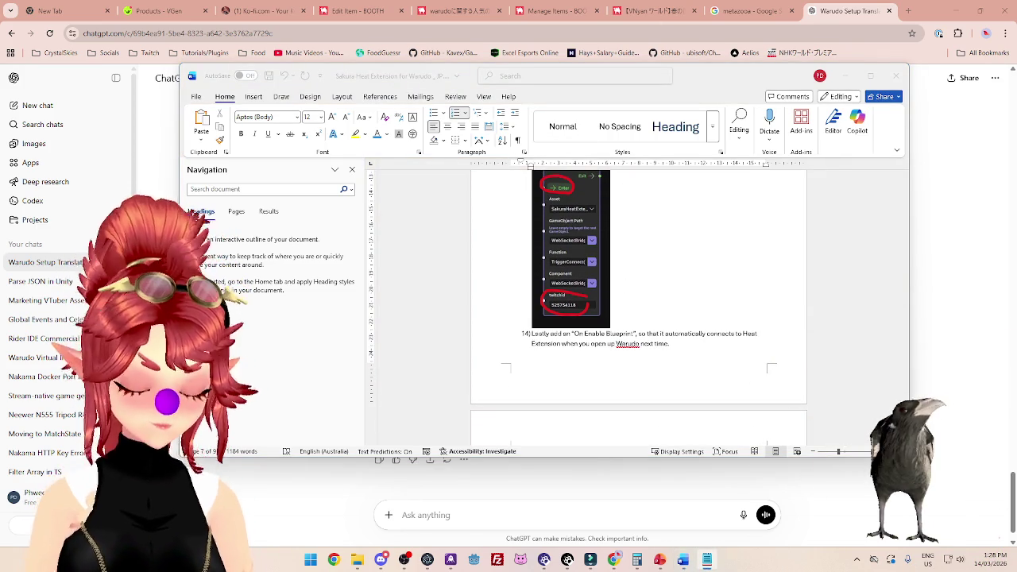
{"action": "left_click", "coordinate": [651, 343]}
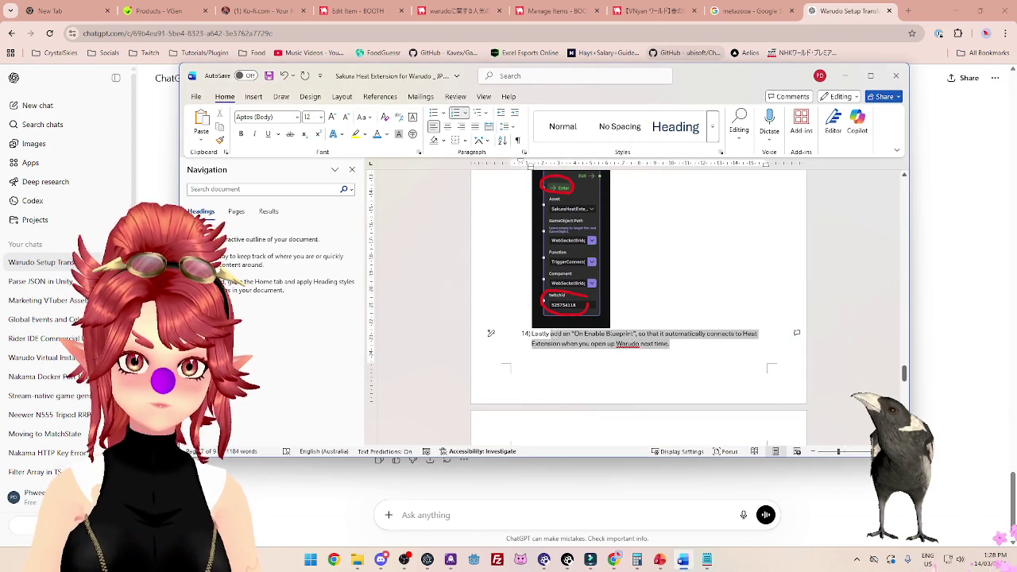
Translate step 14 into Japanese about adding On Enable Blueprint, kept as one line.
{"action": "key", "text": "BackSpace"}
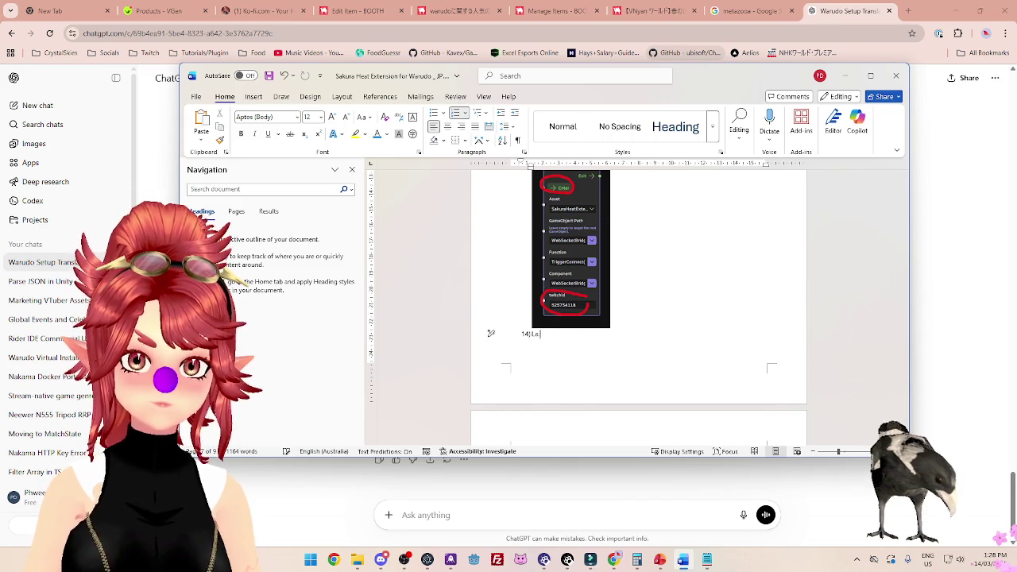
{"action": "right_click", "coordinate": [547, 337]}
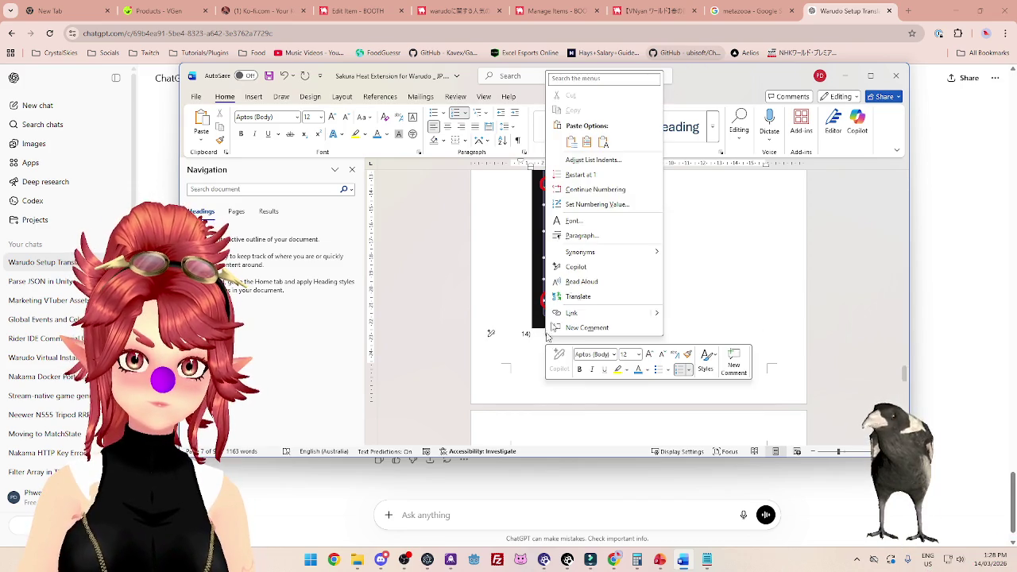
{"action": "left_click", "coordinate": [602, 142]}
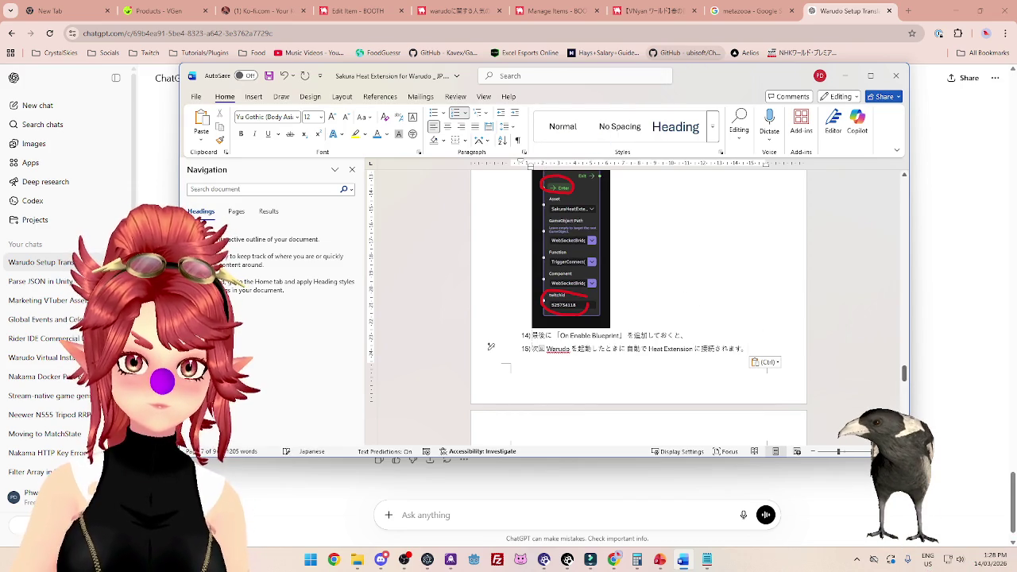
{"action": "key", "text": "BackSpace"}
{"action": "key", "text": "BackSpace"}
{"action": "key", "text": "BackSpace"}
{"action": "scroll", "coordinate": [623, 345], "scroll_direction": "down", "scroll_amount": 3}
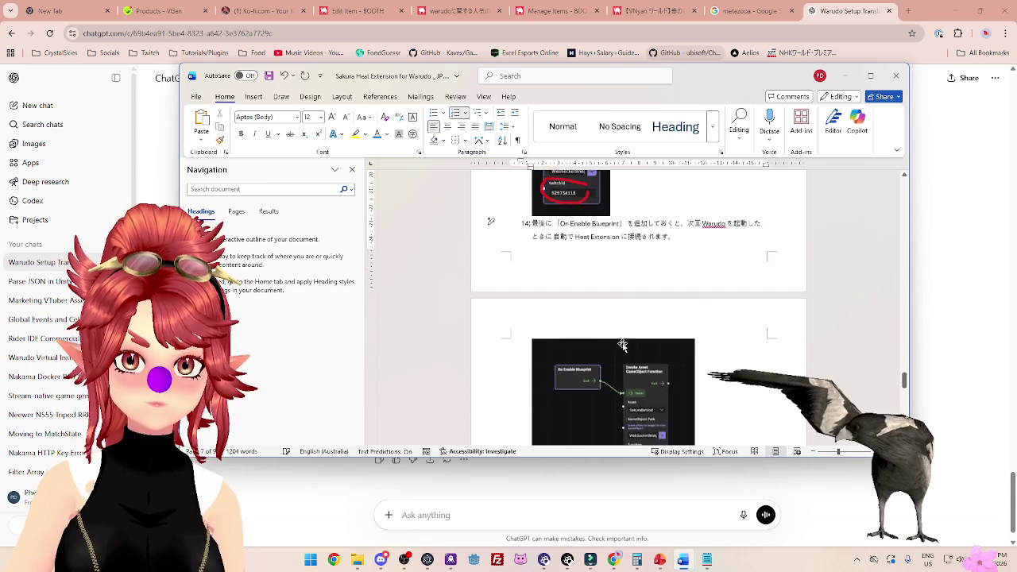
{"action": "scroll", "coordinate": [623, 345], "scroll_direction": "down", "scroll_amount": 5}
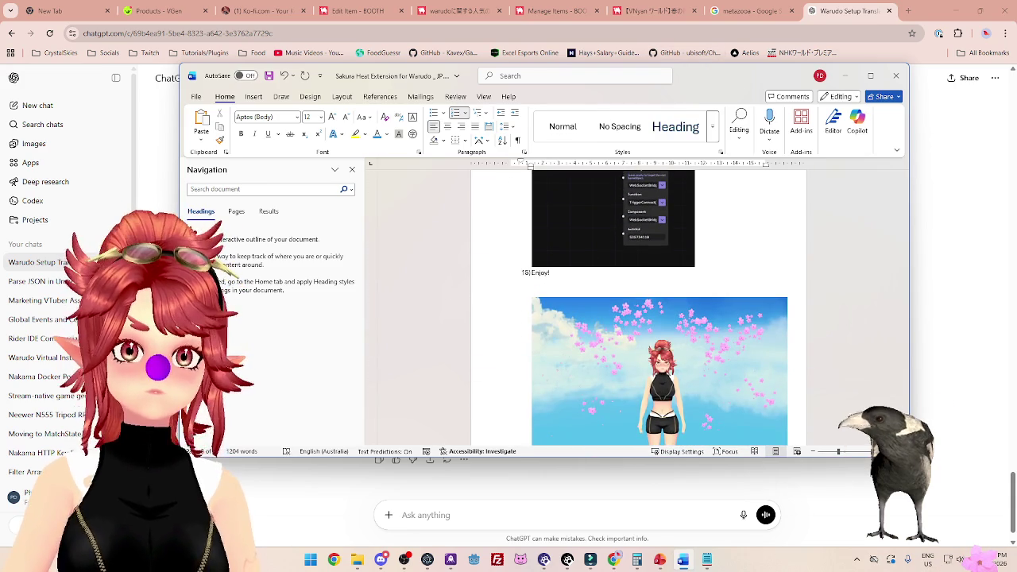
Replace Enjoy! with これで完成です！お楽しみください！ merged into step 15.
{"action": "key", "text": "alt+Tab"}
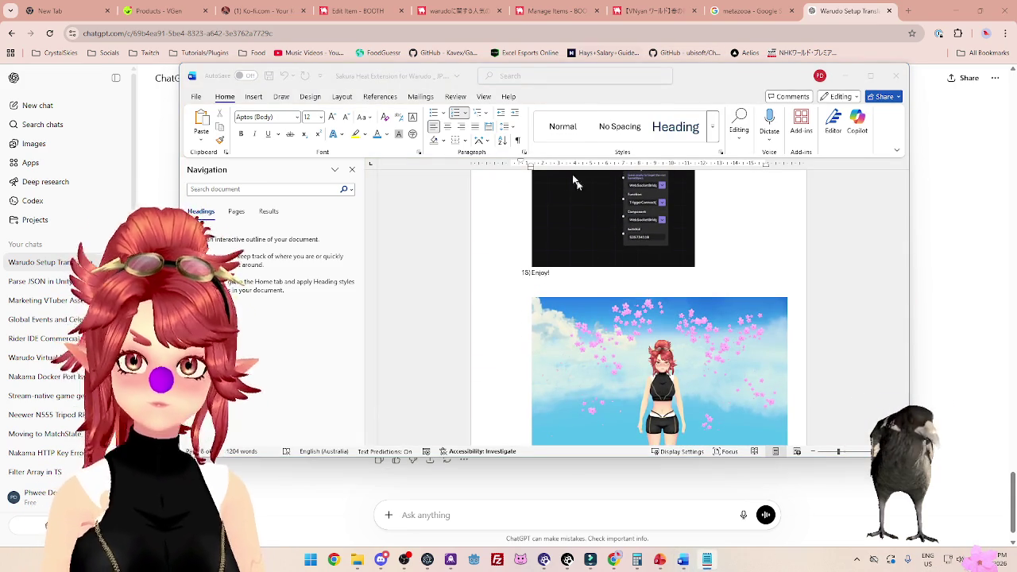
{"action": "left_click", "coordinate": [557, 273]}
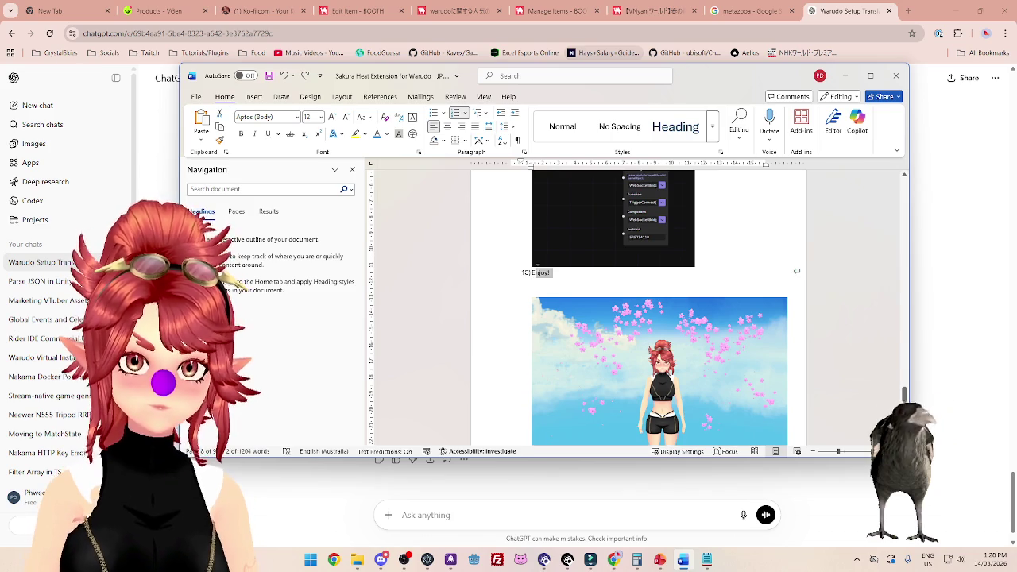
{"action": "key", "text": "ctrl+v"}
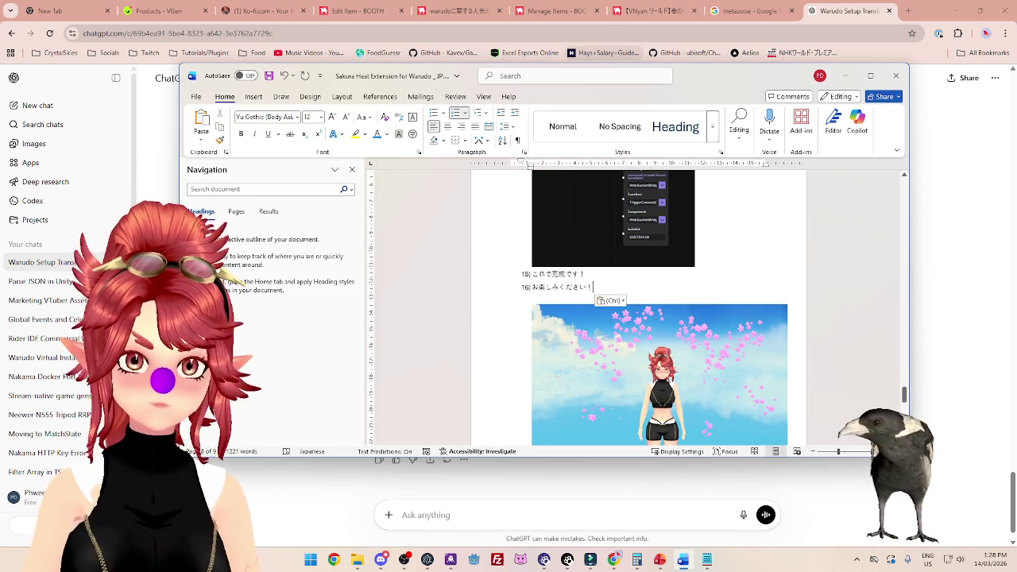
{"action": "key", "text": "Home"}
{"action": "key", "text": "BackSpace"}
{"action": "key", "text": "BackSpace"}
{"action": "scroll", "coordinate": [586, 311], "scroll_direction": "down", "scroll_amount": 1}
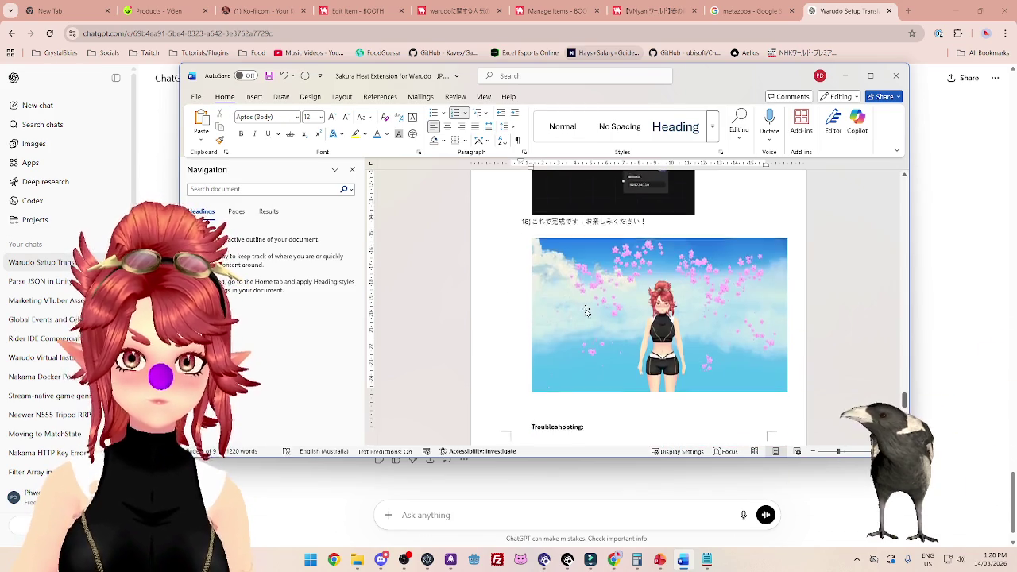
{"action": "scroll", "coordinate": [585, 310], "scroll_direction": "down", "scroll_amount": 3}
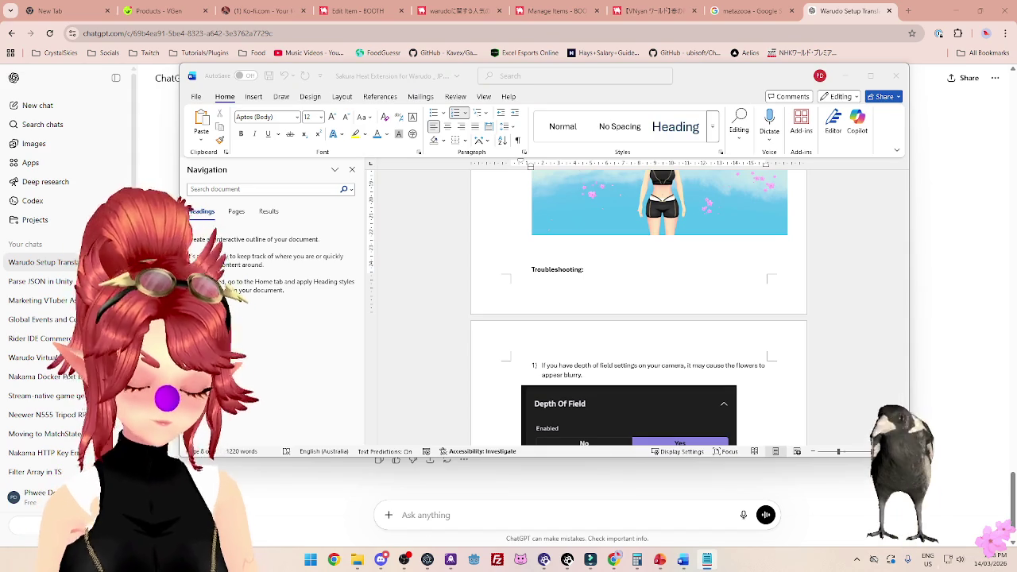
Replace the English Troubleshooting heading with トラブルシューティング:.
{"action": "left_click", "coordinate": [580, 270]}
{"action": "left_click_drag", "start_coordinate": [583, 270], "coordinate": [548, 270]}
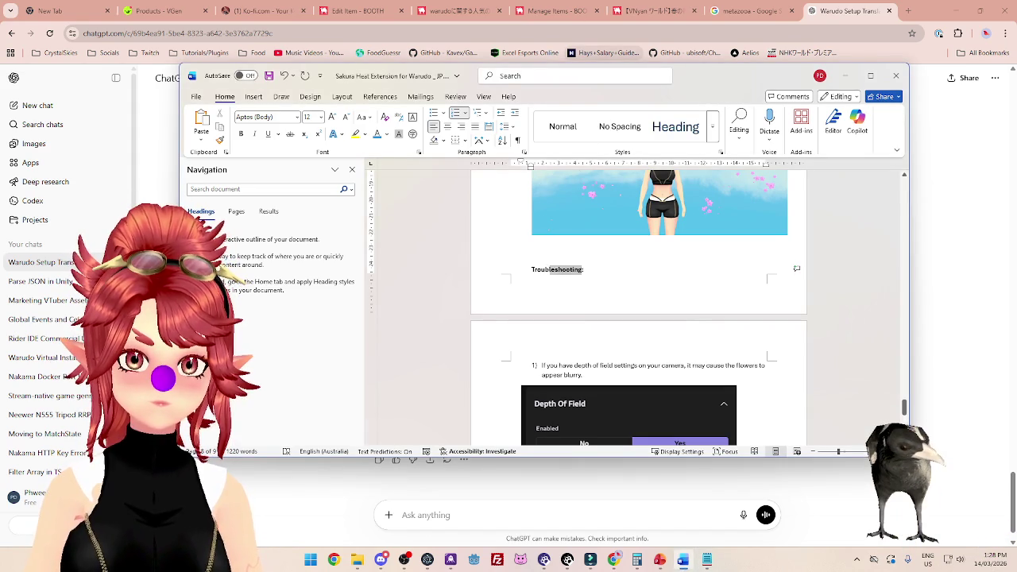
{"action": "key", "text": "BackSpace"}
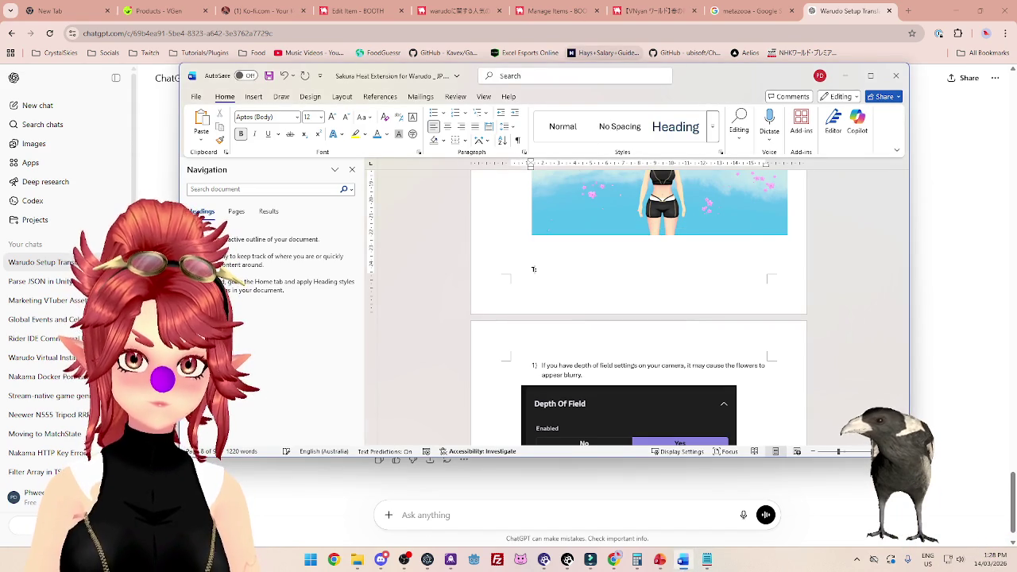
{"action": "type", "text": "トラブルシューティング:"}
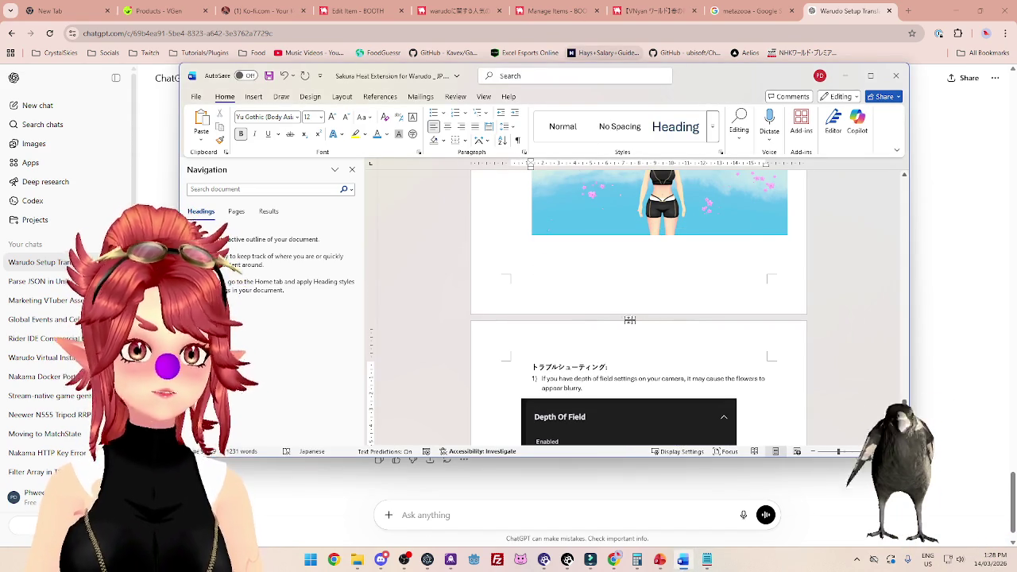
{"action": "scroll", "coordinate": [603, 291], "scroll_direction": "down", "scroll_amount": 2}
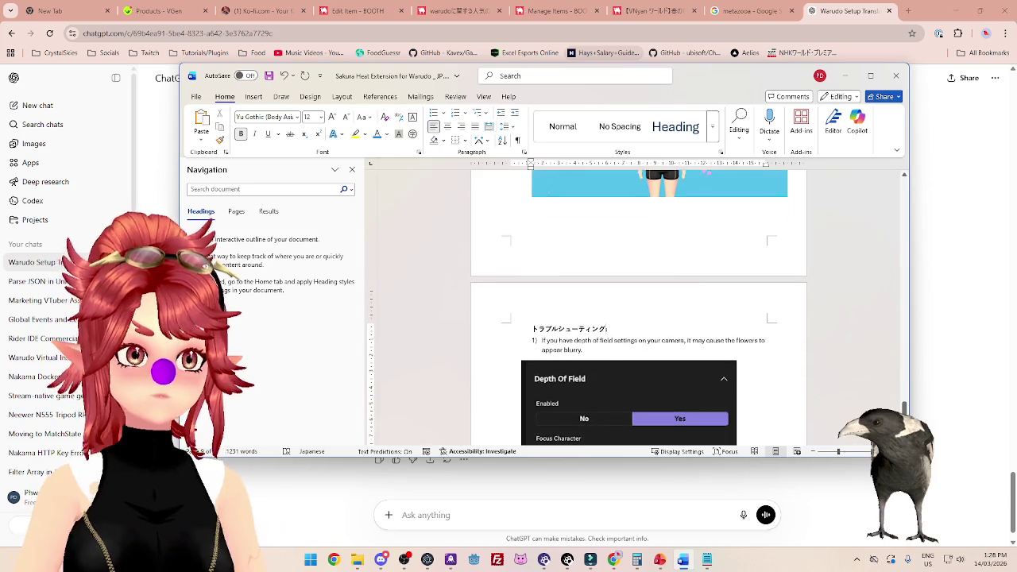
{"action": "scroll", "coordinate": [604, 291], "scroll_direction": "down", "scroll_amount": 5}
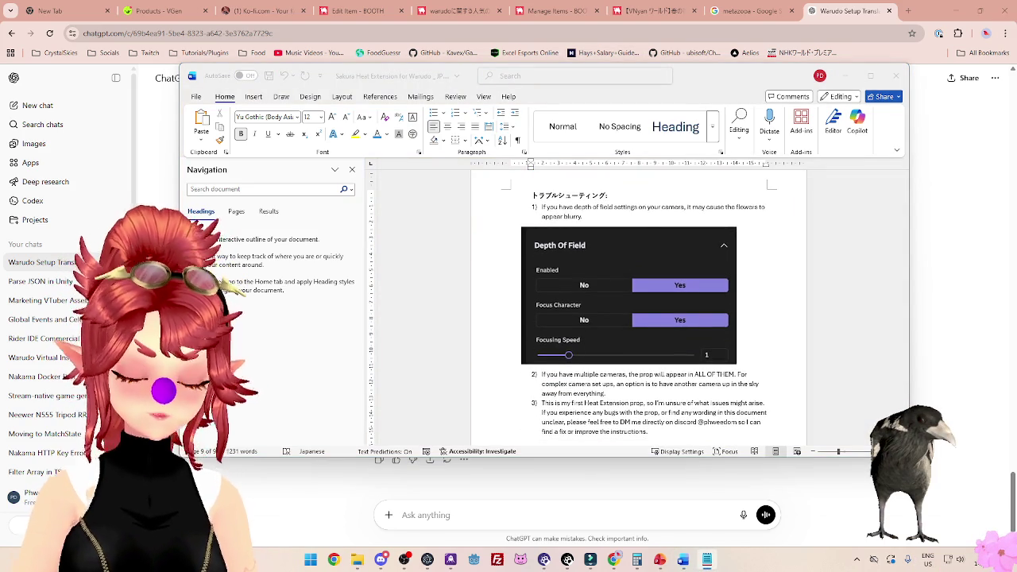
Replace troubleshooting item 1 with its Japanese translation as a single paragraph.
{"action": "left_click", "coordinate": [559, 209]}
{"action": "left_click_drag", "start_coordinate": [559, 207], "coordinate": [582, 217]}
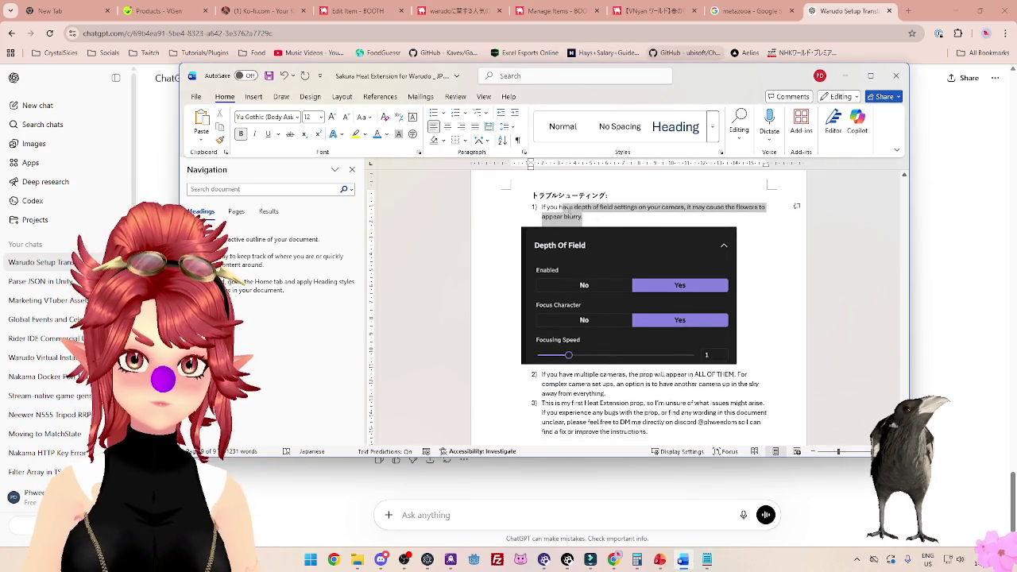
{"action": "key", "text": "ctrl+v"}
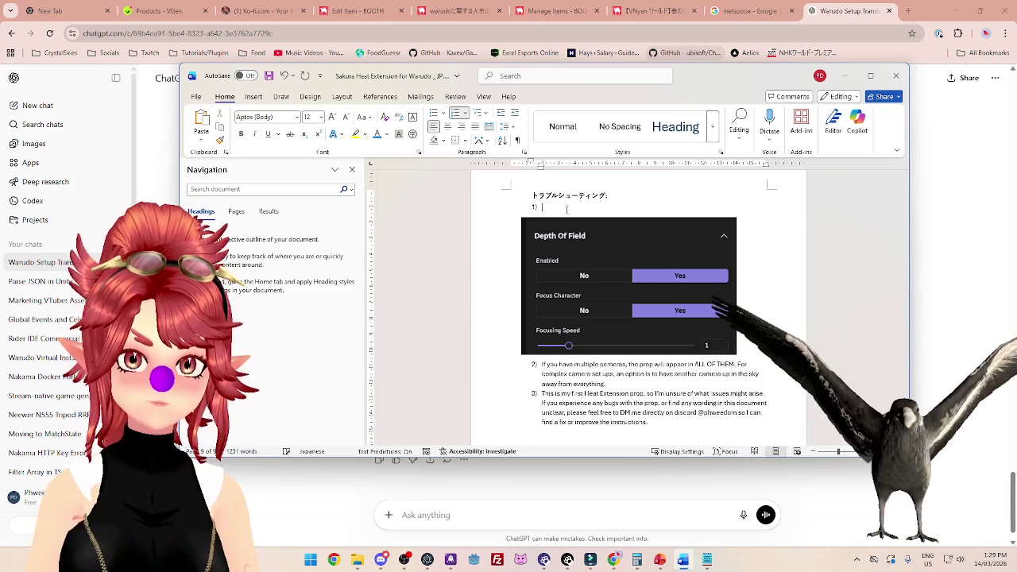
{"action": "key", "text": "BackSpace"}
{"action": "key", "text": "BackSpace"}
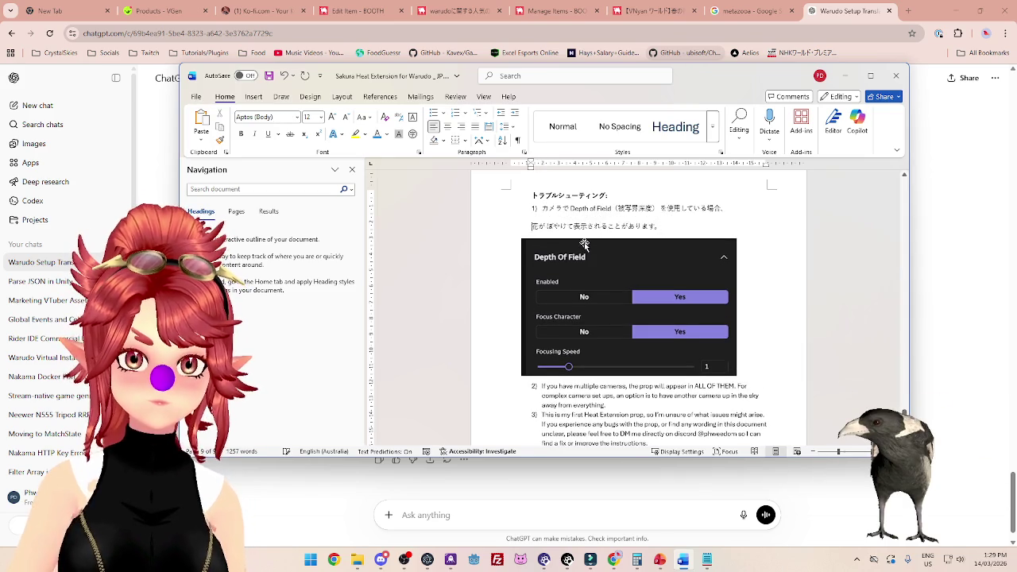
{"action": "scroll", "coordinate": [559, 232], "scroll_direction": "down", "scroll_amount": 1}
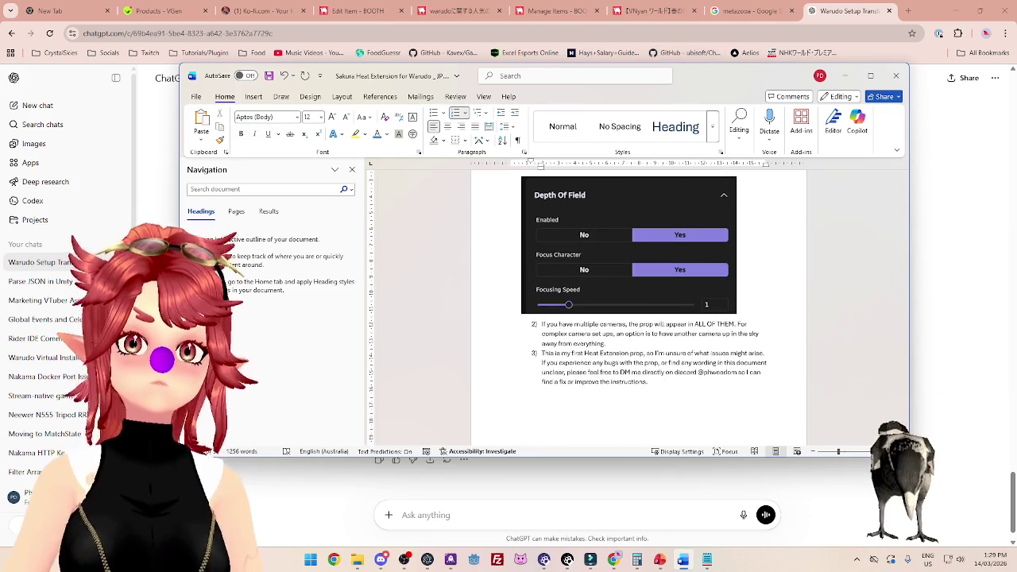
Translate item 2 into Japanese about the prop showing on all cameras, with dedicated-camera advice.
{"action": "key", "text": "alt+Tab"}
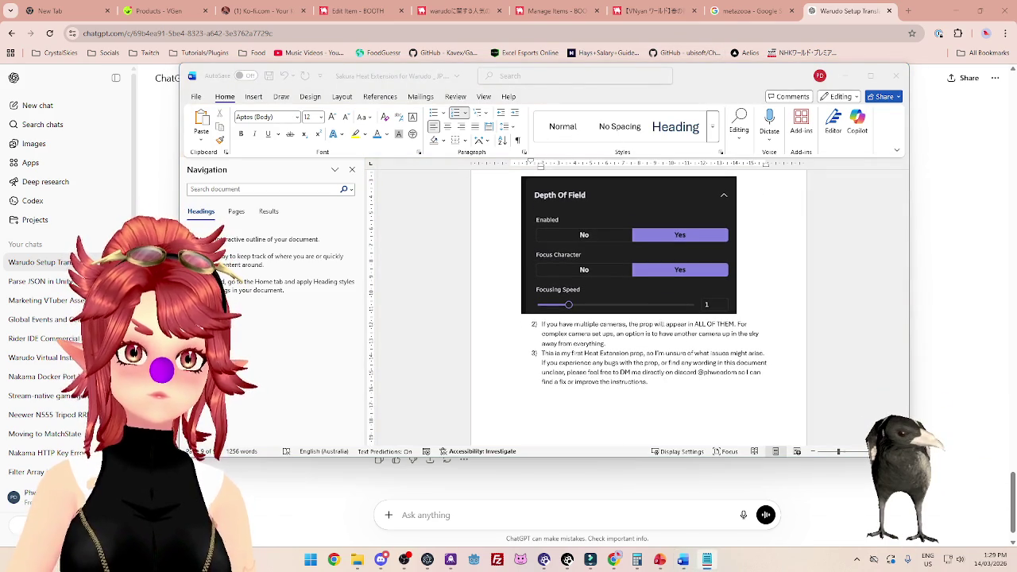
{"action": "left_click_drag", "start_coordinate": [607, 346], "coordinate": [544, 324]}
{"action": "type", "text": "I"}
{"action": "key", "text": "BackSpace"}
{"action": "right_click", "coordinate": [555, 326]}
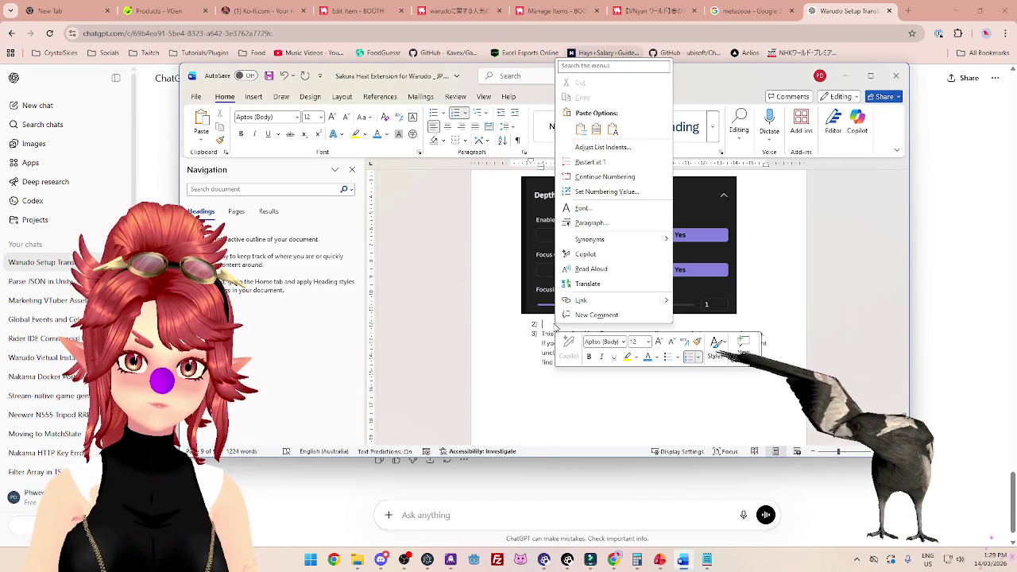
{"action": "left_click", "coordinate": [616, 132]}
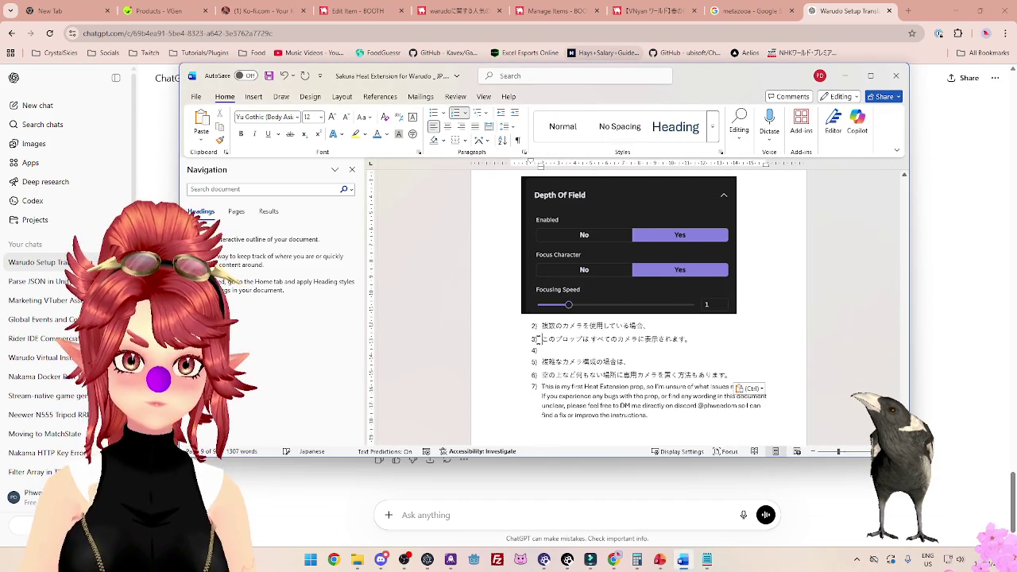
{"action": "key", "text": "BackSpace"}
{"action": "key", "text": "BackSpace"}
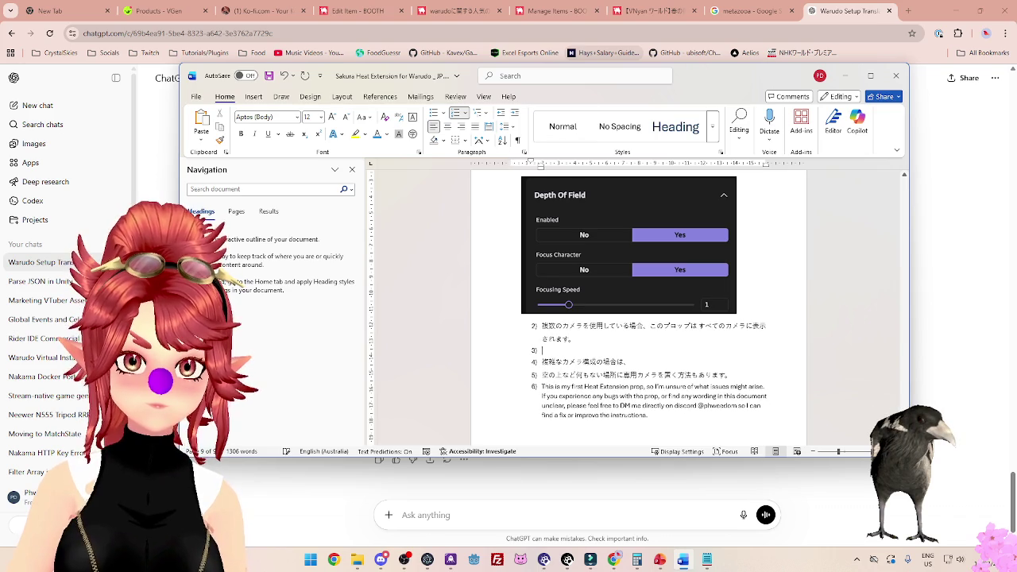
{"action": "key", "text": "Delete"}
{"action": "key", "text": "BackSpace"}
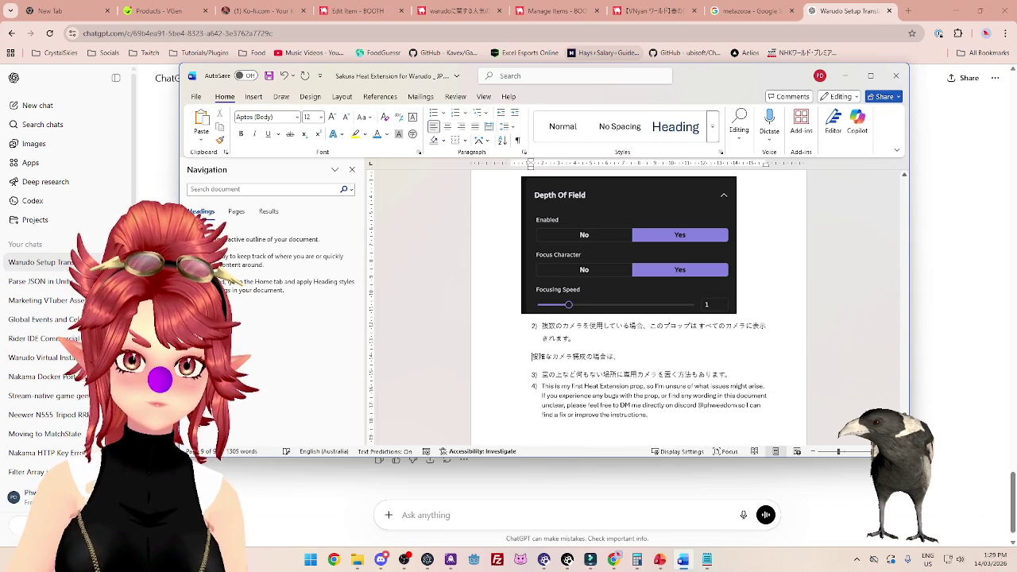
{"action": "key", "text": "BackSpace"}
{"action": "key", "text": "BackSpace"}
{"action": "key", "text": "BackSpace"}
{"action": "scroll", "coordinate": [491, 349], "scroll_direction": "down", "scroll_amount": 1}
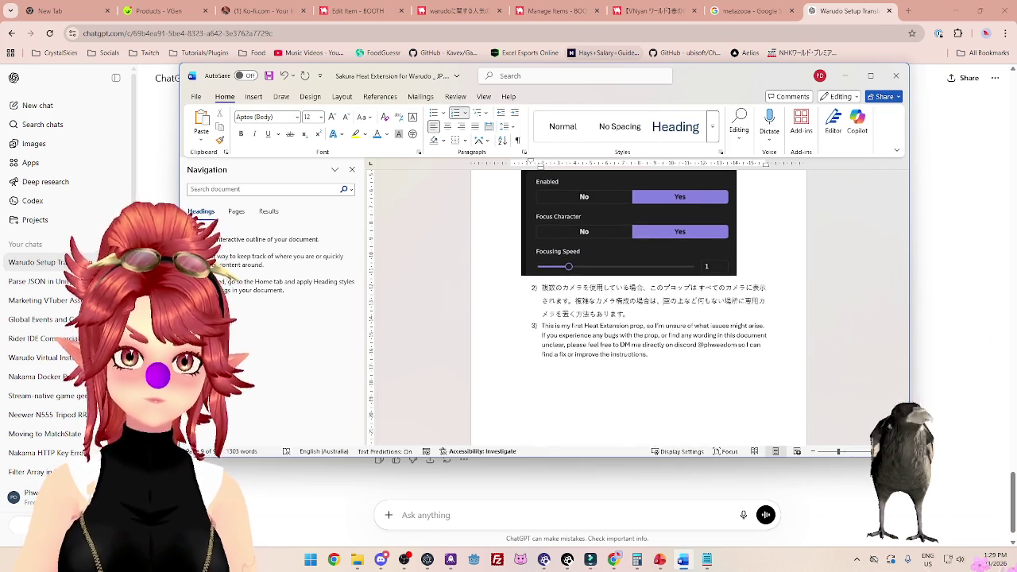
{"action": "key", "text": "alt+Tab"}
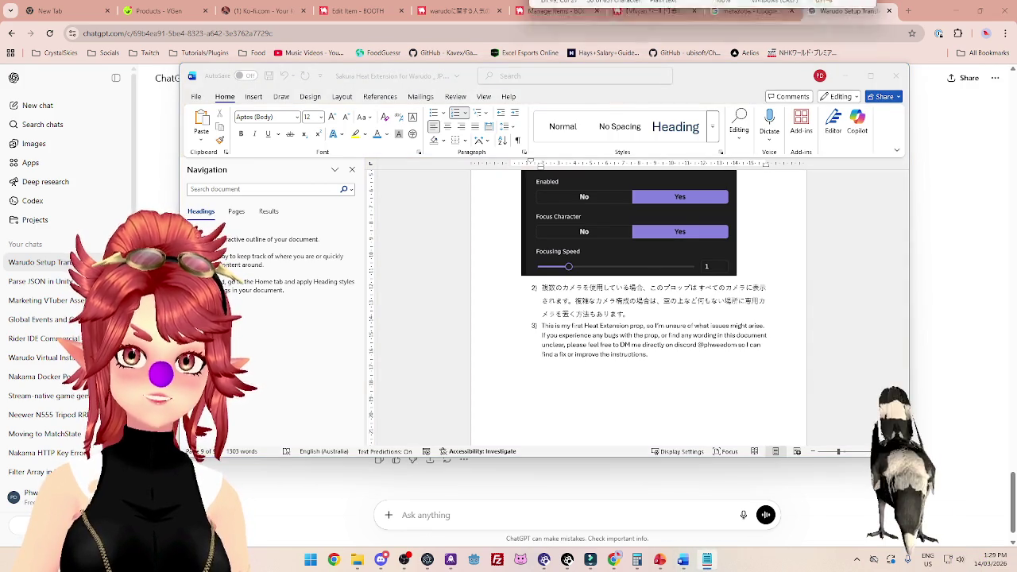
Drag the Notepad window named Function beside the Word guide.
{"action": "mouse_move", "coordinate": [719, 68]}
{"action": "left_mouse_down"}
{"action": "mouse_move", "coordinate": [401, 101]}
{"action": "mouse_move", "coordinate": [426, 88]}
{"action": "left_mouse_up"}
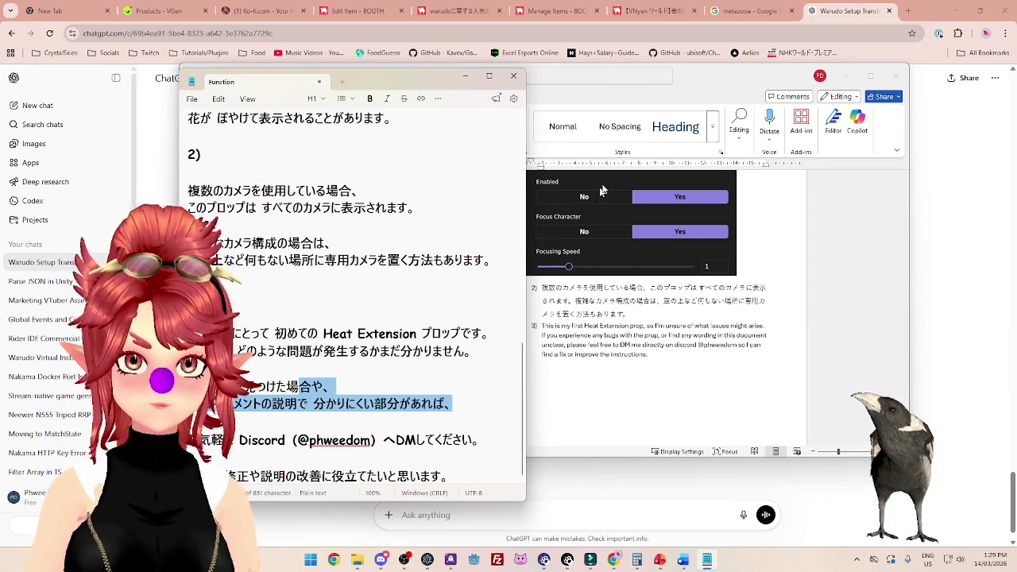
Select the Japanese Heat Extension text in Notepad, then select item 3's English paragraph in Word.
{"action": "left_click_drag", "start_coordinate": [417, 85], "coordinate": [378, 105]}
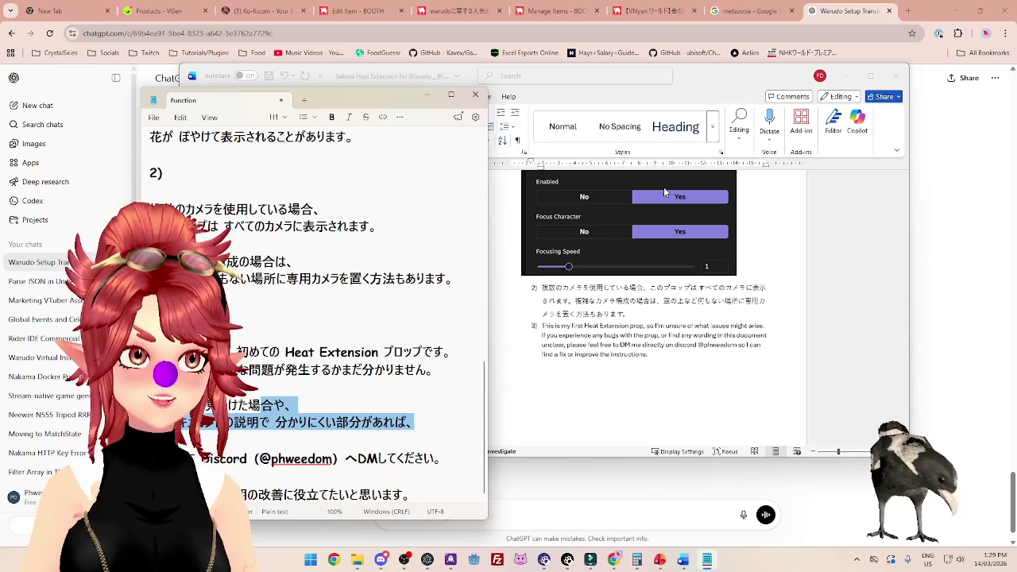
{"action": "left_click_drag", "start_coordinate": [381, 100], "coordinate": [387, 61]}
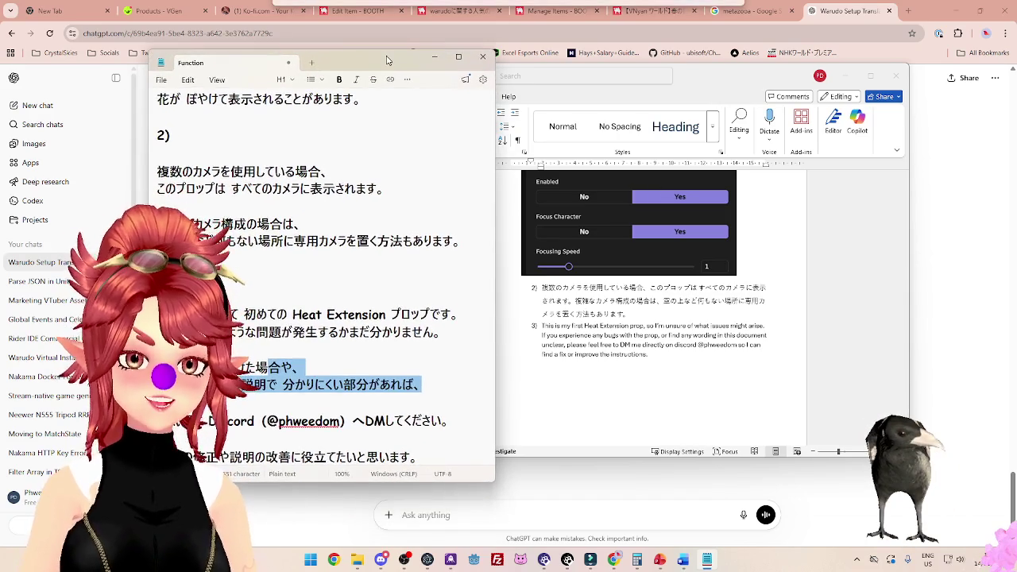
{"action": "left_click", "coordinate": [308, 347]}
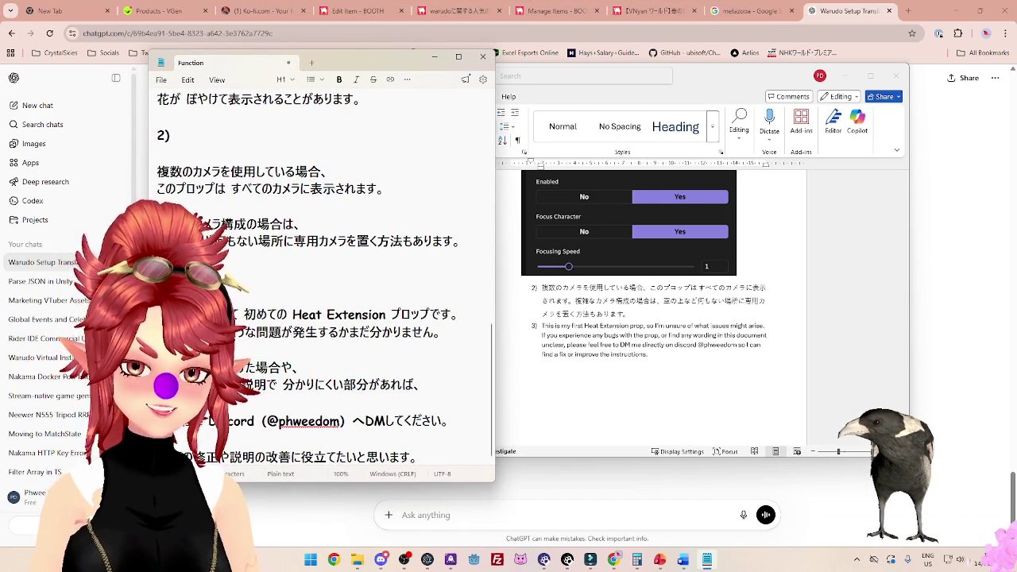
{"action": "mouse_move", "coordinate": [159, 314]}
{"action": "left_mouse_down"}
{"action": "mouse_move", "coordinate": [441, 332]}
{"action": "mouse_move", "coordinate": [421, 385]}
{"action": "mouse_move", "coordinate": [453, 421]}
{"action": "mouse_move", "coordinate": [419, 457]}
{"action": "left_mouse_up"}
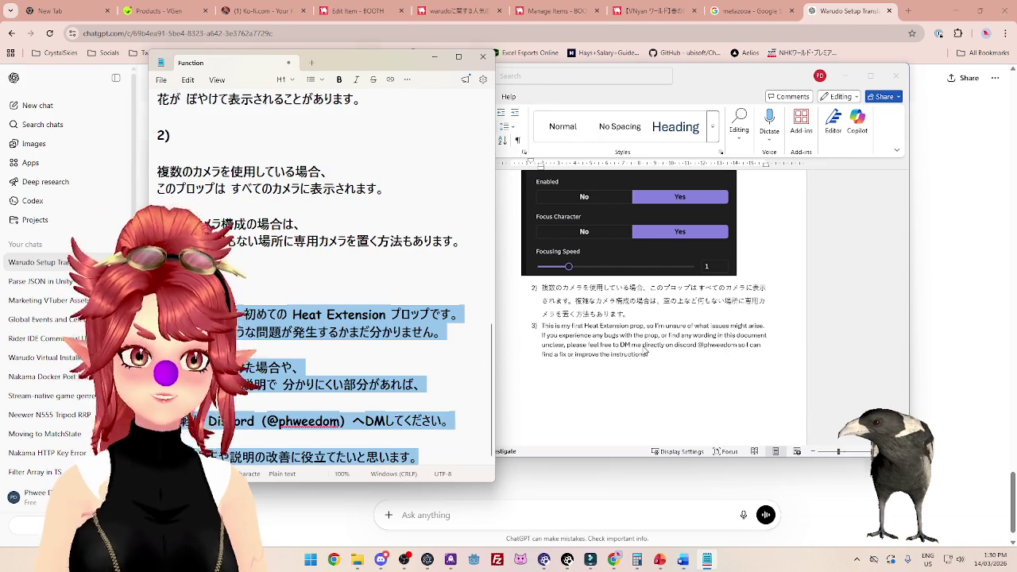
{"action": "left_click", "coordinate": [645, 352]}
{"action": "mouse_move", "coordinate": [647, 354]}
{"action": "left_mouse_down"}
{"action": "mouse_move", "coordinate": [556, 343]}
{"action": "mouse_move", "coordinate": [547, 332]}
{"action": "left_mouse_up"}
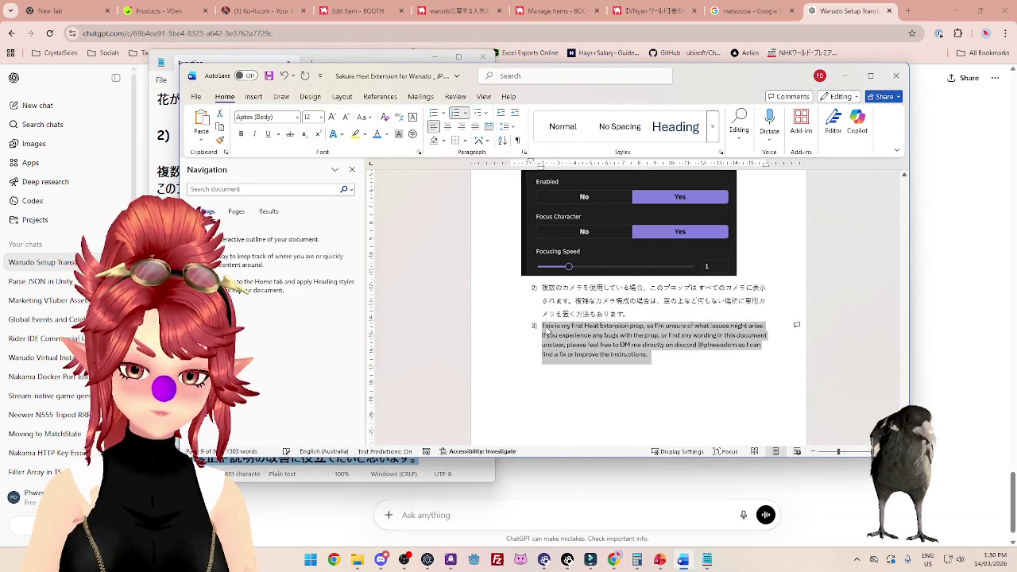
Replace item 3's English paragraph with the pasted Japanese text and merge item 4 into it.
{"action": "key", "text": "BackSpace"}
{"action": "key", "text": "BackSpace"}
{"action": "key", "text": "Return"}
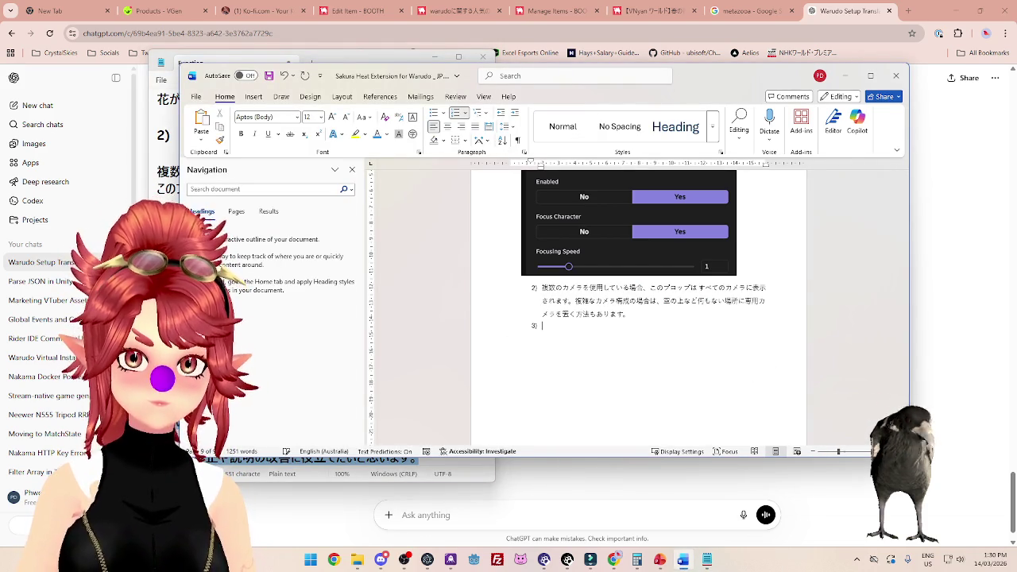
{"action": "key", "text": "ctrl+v"}
{"action": "left_click", "coordinate": [542, 339]}
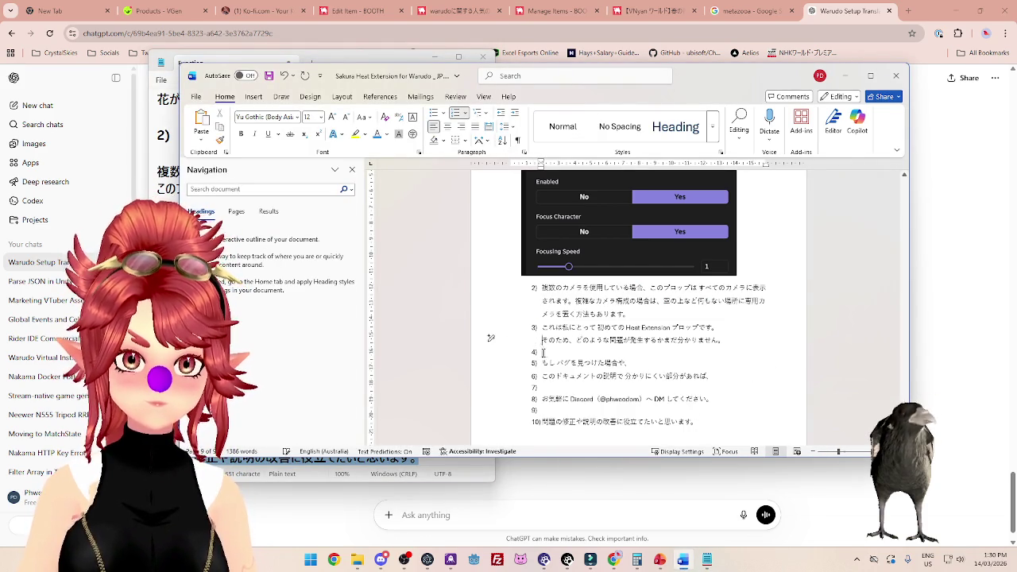
{"action": "key", "text": "BackSpace"}
{"action": "key", "text": "BackSpace"}
{"action": "left_click", "coordinate": [545, 352]}
{"action": "key", "text": "BackSpace"}
{"action": "key", "text": "BackSpace"}
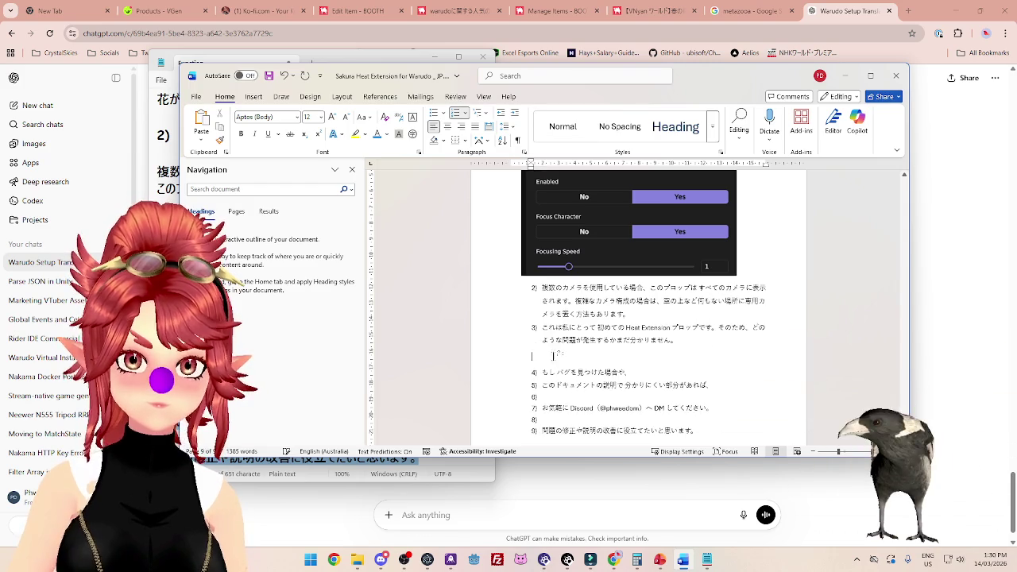
Join the bug-report, unclear-wording, Discord and final troubleshooting lines onto item 3, removing empty numbered items.
{"action": "left_click", "coordinate": [541, 353]}
{"action": "key", "text": "BackSpace"}
{"action": "key", "text": "BackSpace"}
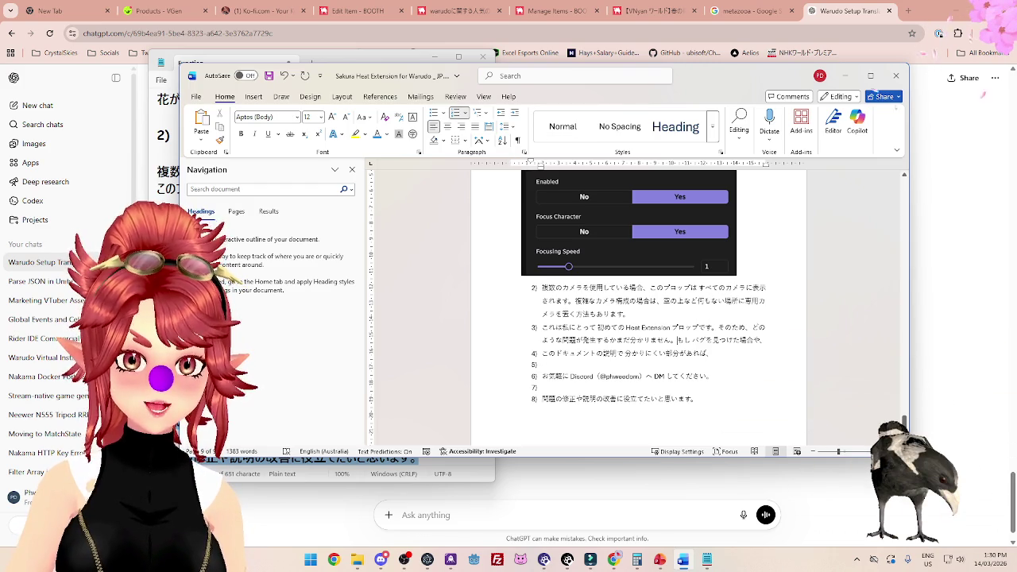
{"action": "key", "text": "BackSpace"}
{"action": "key", "text": "BackSpace"}
{"action": "key", "text": "BackSpace"}
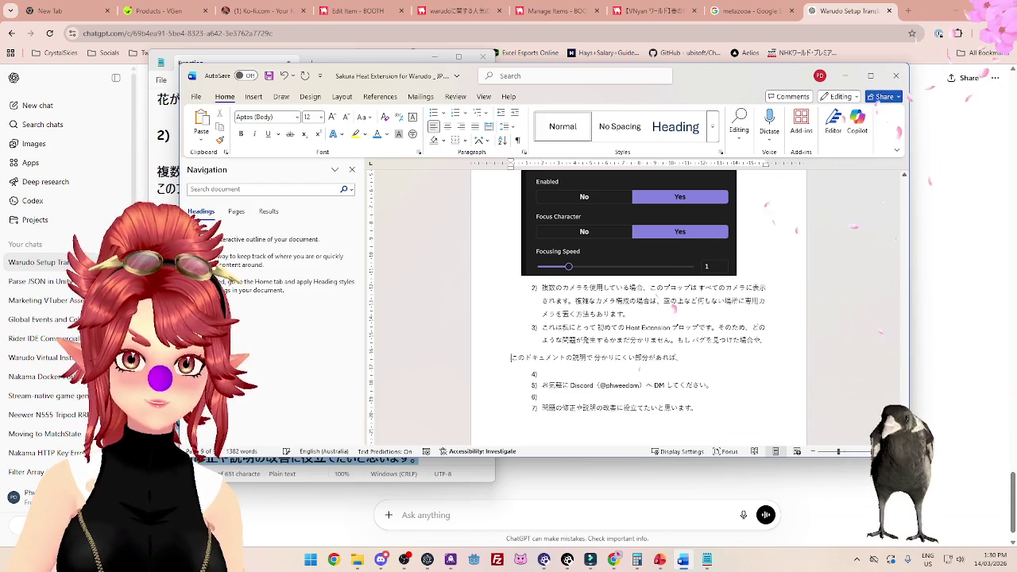
{"action": "left_click", "coordinate": [550, 366]}
{"action": "key", "text": "BackSpace"}
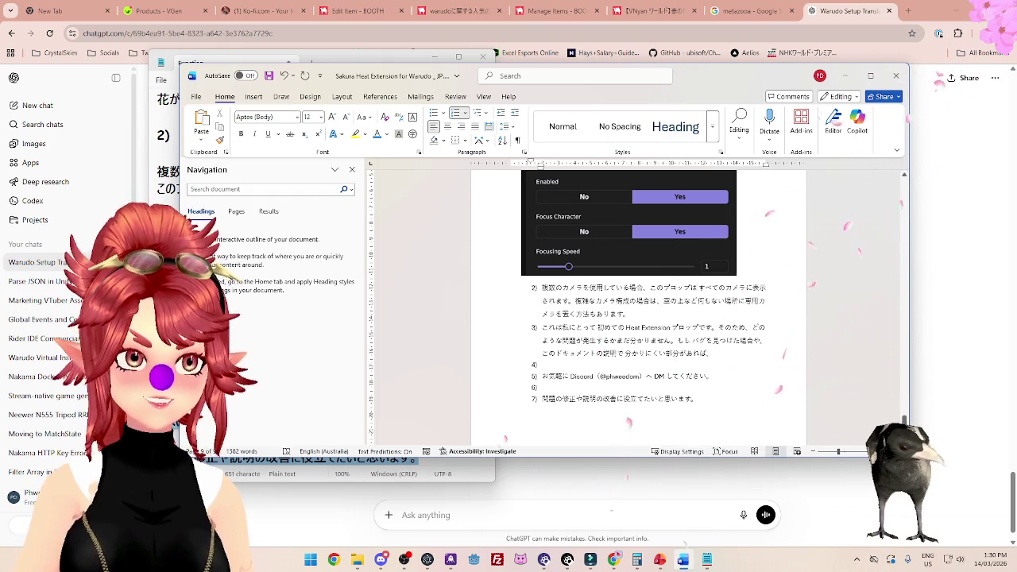
{"action": "key", "text": "Delete"}
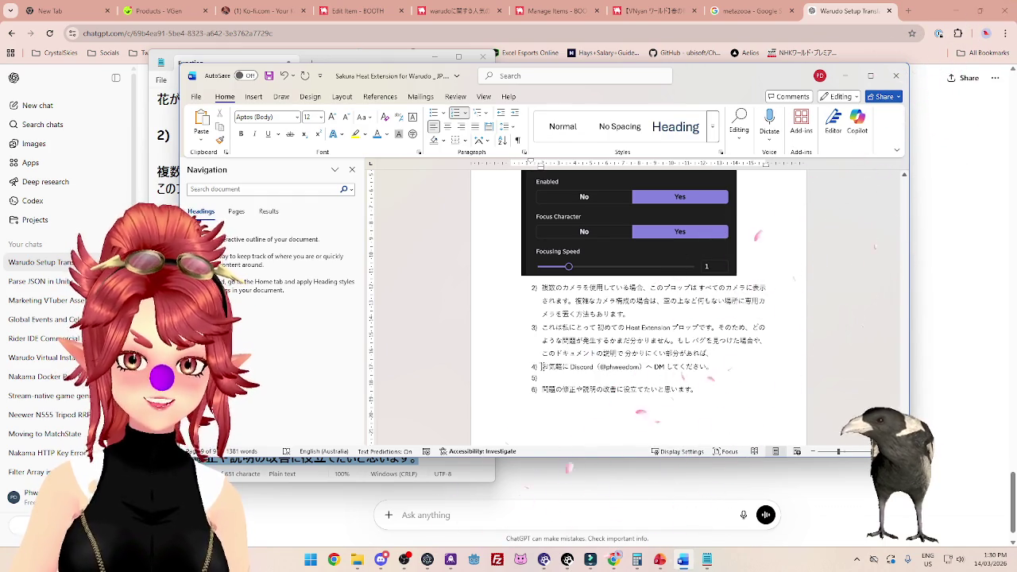
{"action": "key", "text": "BackSpace"}
{"action": "key", "text": "BackSpace"}
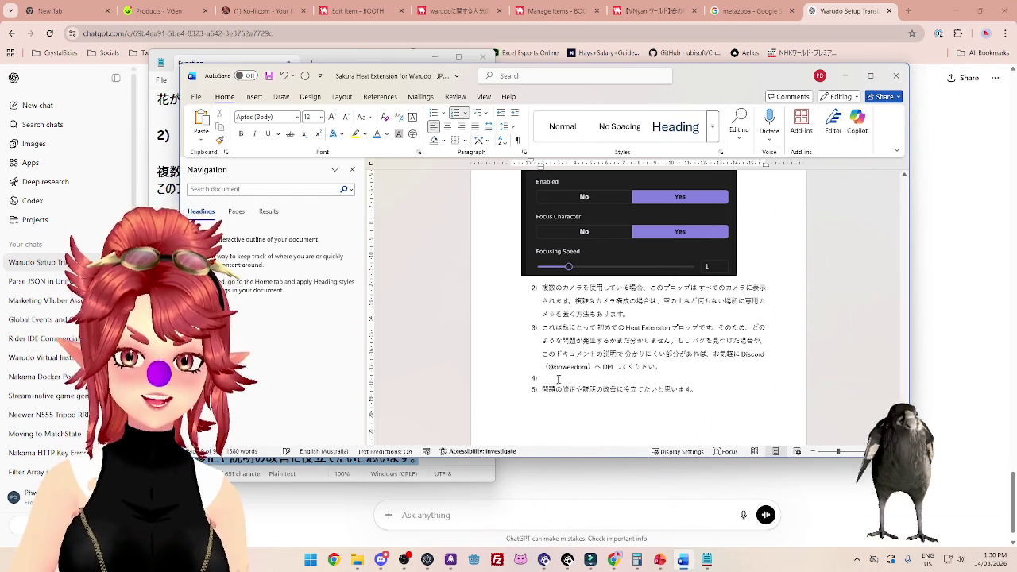
{"action": "key", "text": "BackSpace"}
{"action": "key", "text": "BackSpace"}
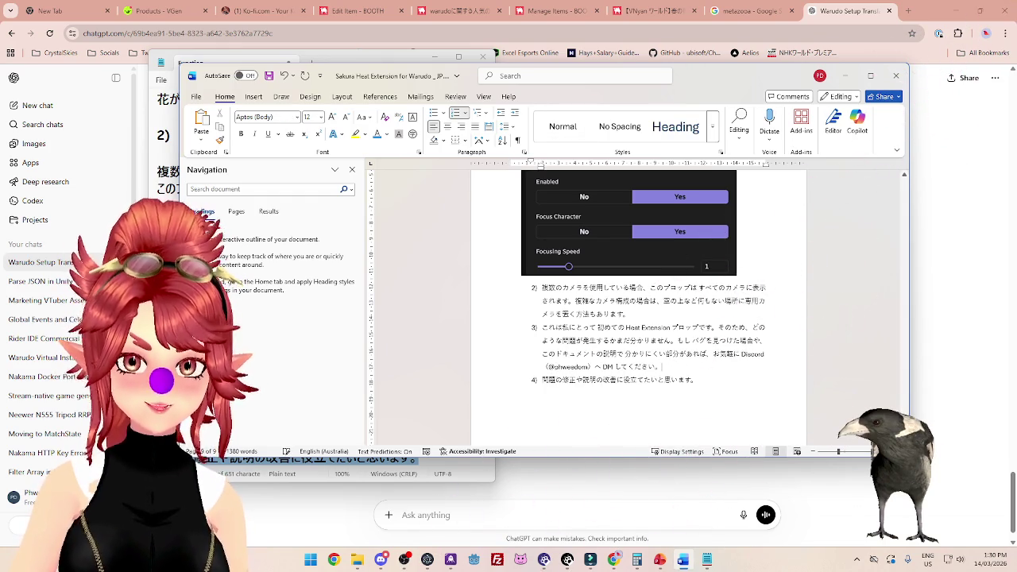
{"action": "key", "text": "BackSpace"}
{"action": "key", "text": "BackSpace"}
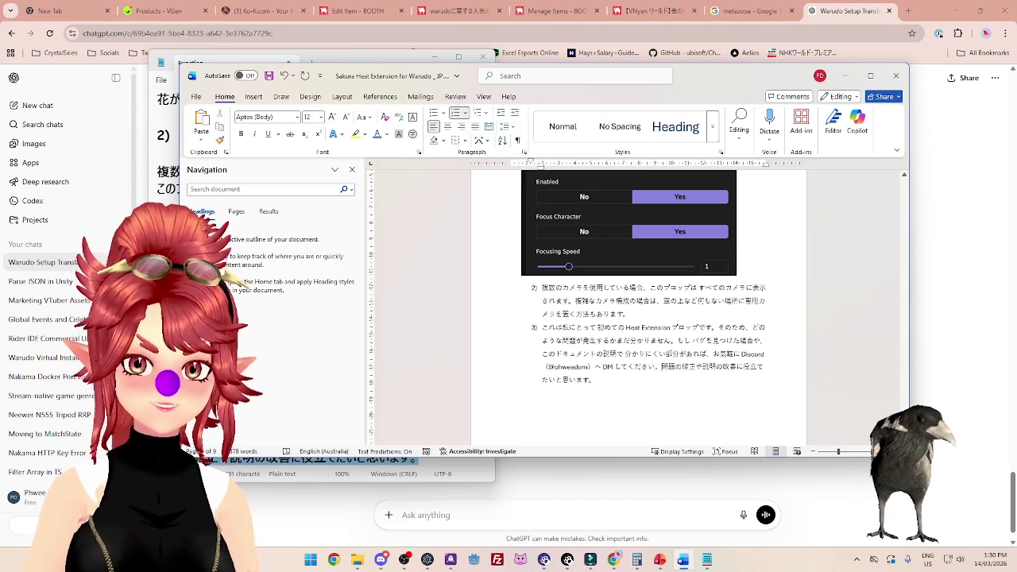
Save the translated guide and close the Word document.
{"action": "key", "text": "ctrl+s"}
{"action": "scroll", "coordinate": [639, 302], "scroll_direction": "up", "scroll_amount": 10}
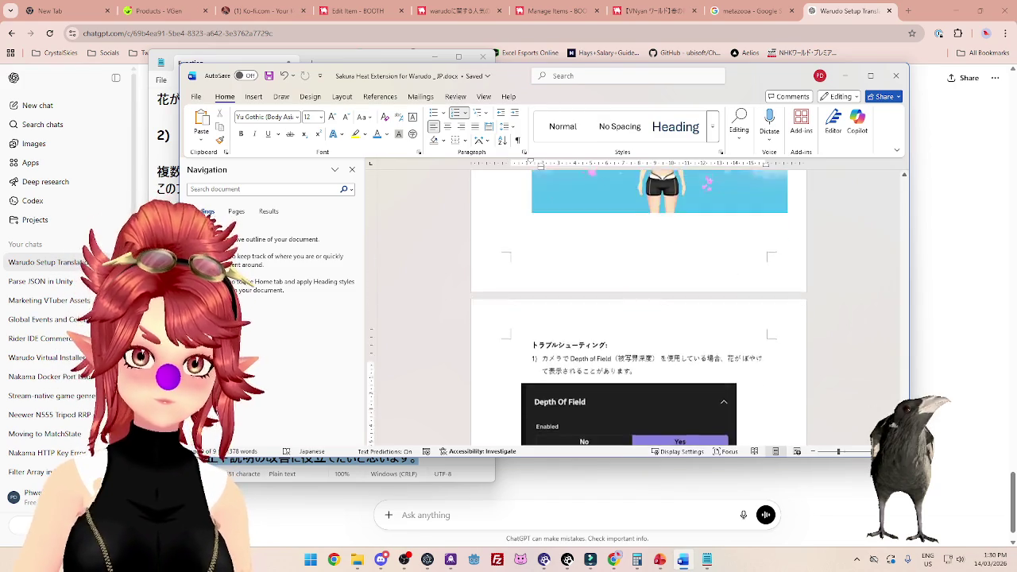
{"action": "scroll", "coordinate": [638, 302], "scroll_direction": "up", "scroll_amount": 15}
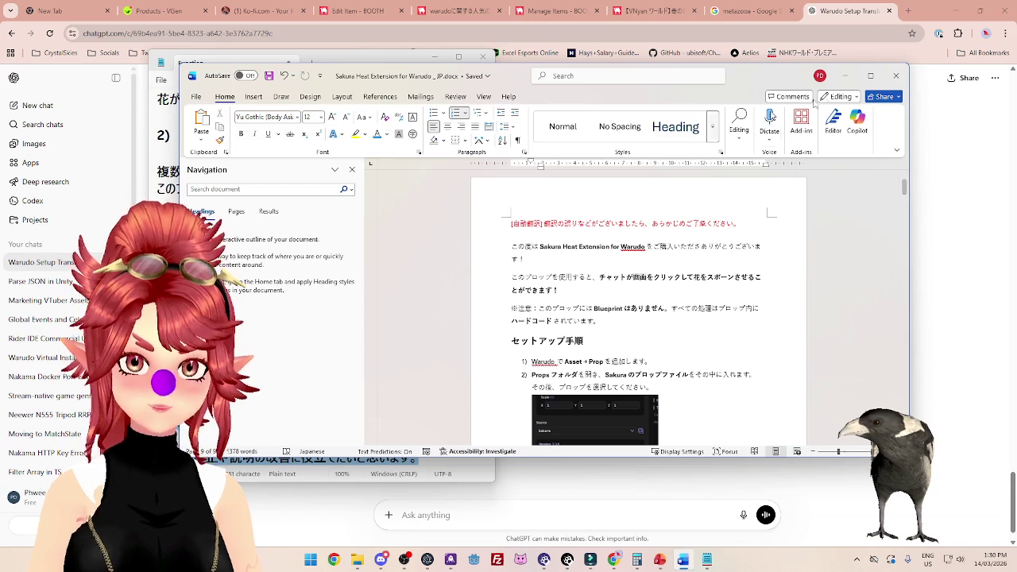
{"action": "left_click", "coordinate": [896, 75]}
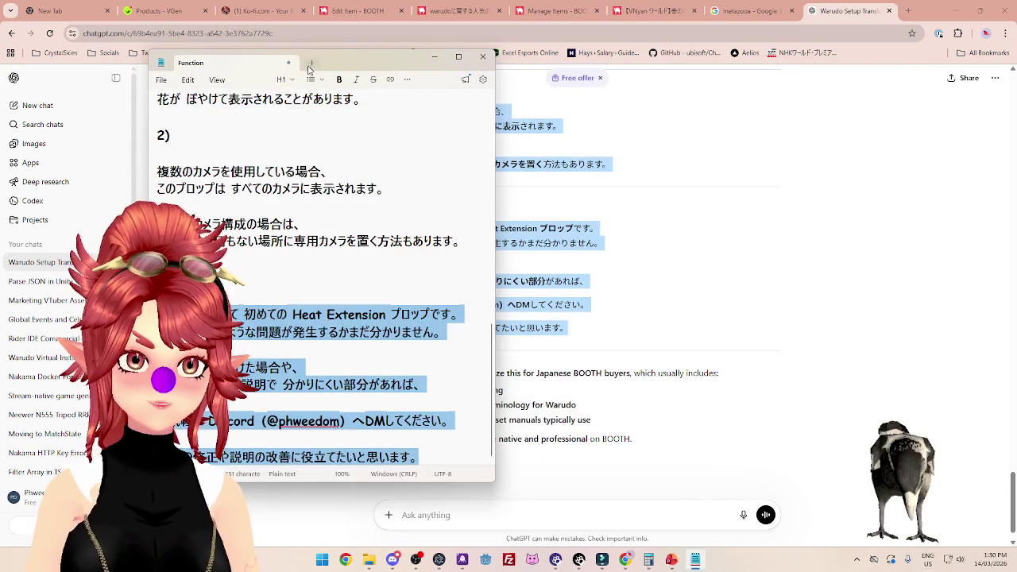
Discard the Notepad Function notes, check the BOOTH Edit Item page, then switch to the warudo search results.
{"action": "left_click", "coordinate": [289, 63]}
{"action": "left_click", "coordinate": [320, 295]}
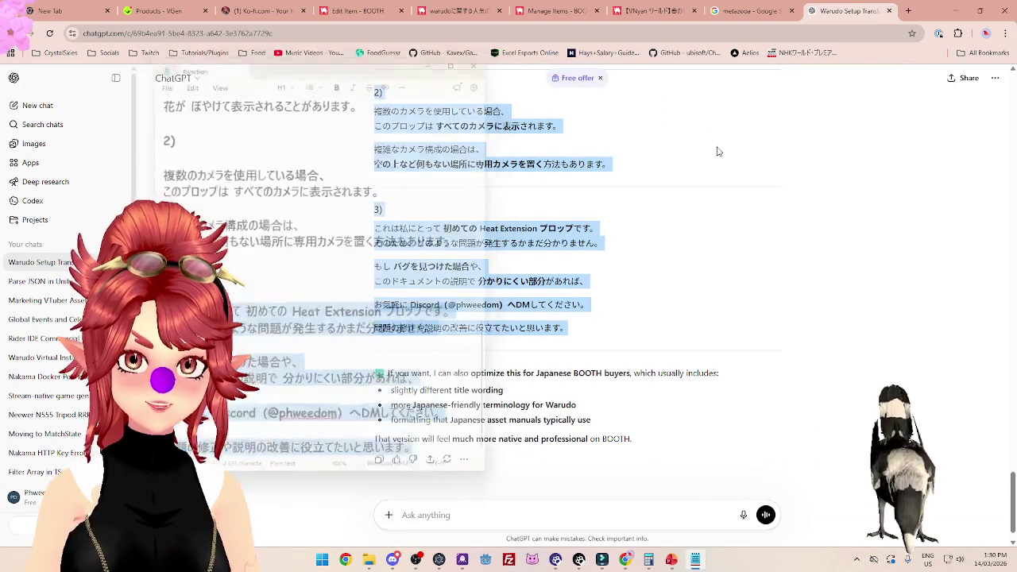
{"action": "left_click", "coordinate": [359, 11]}
{"action": "scroll", "coordinate": [433, 276], "scroll_direction": "down", "scroll_amount": 2}
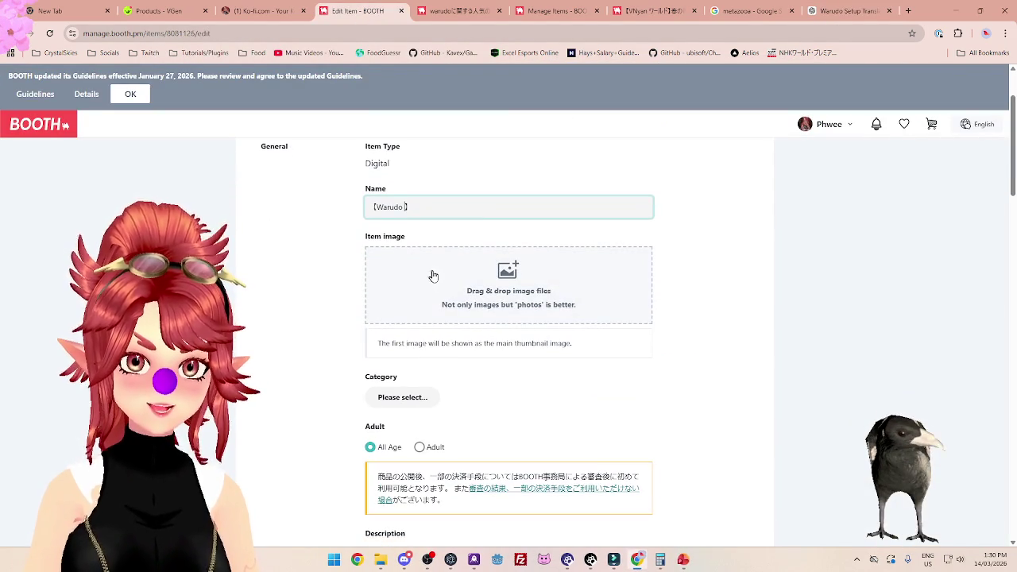
{"action": "scroll", "coordinate": [435, 281], "scroll_direction": "up", "scroll_amount": 1}
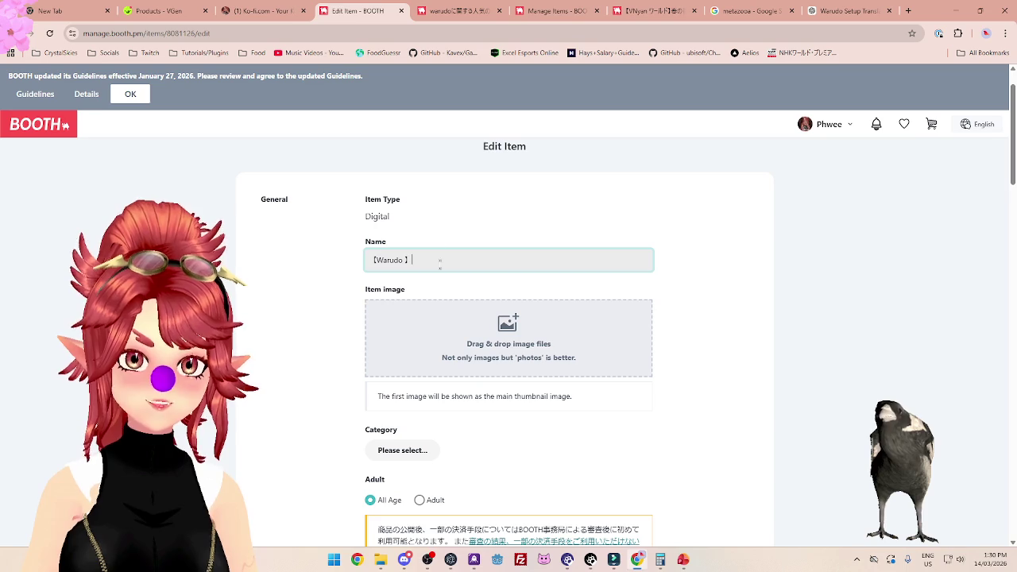
{"action": "left_click", "coordinate": [460, 13]}
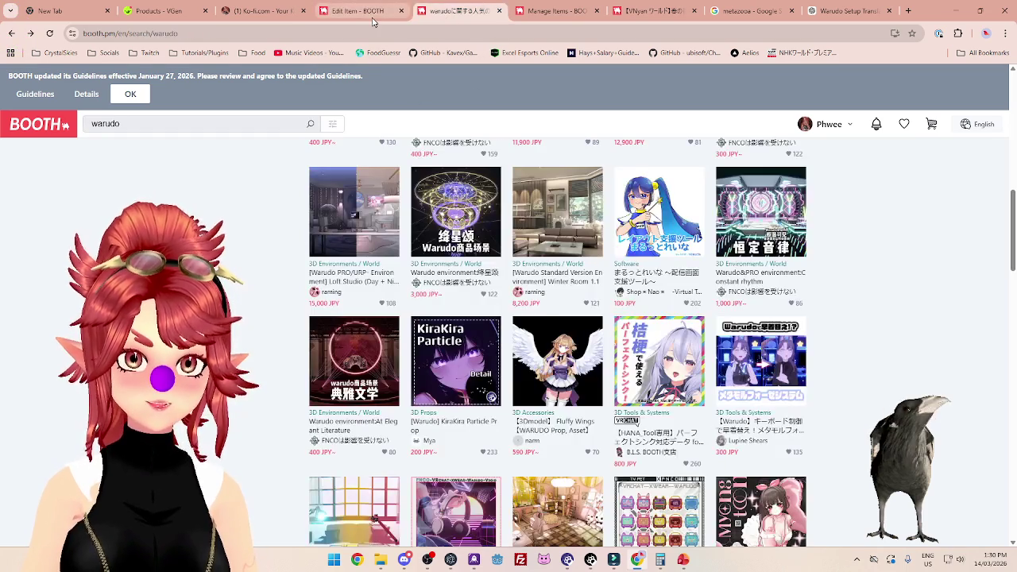
Open the HANA_Tool listing and read its item page in the original Japanese.
{"action": "scroll", "coordinate": [540, 318], "scroll_direction": "down", "scroll_amount": 2}
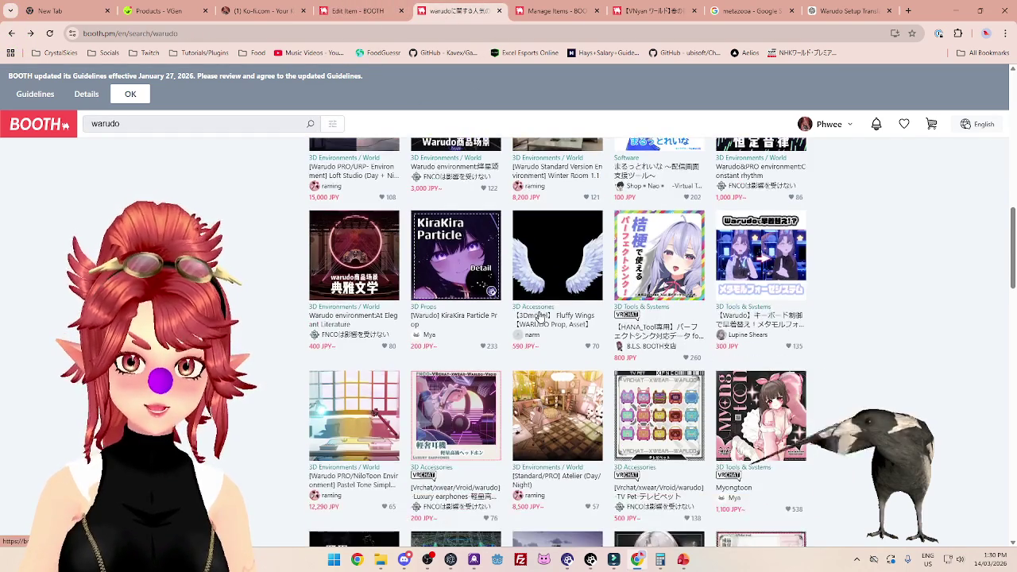
{"action": "left_click", "coordinate": [649, 335]}
{"action": "scroll", "coordinate": [449, 282], "scroll_direction": "down", "scroll_amount": 10}
{"action": "scroll", "coordinate": [449, 284], "scroll_direction": "up", "scroll_amount": 3}
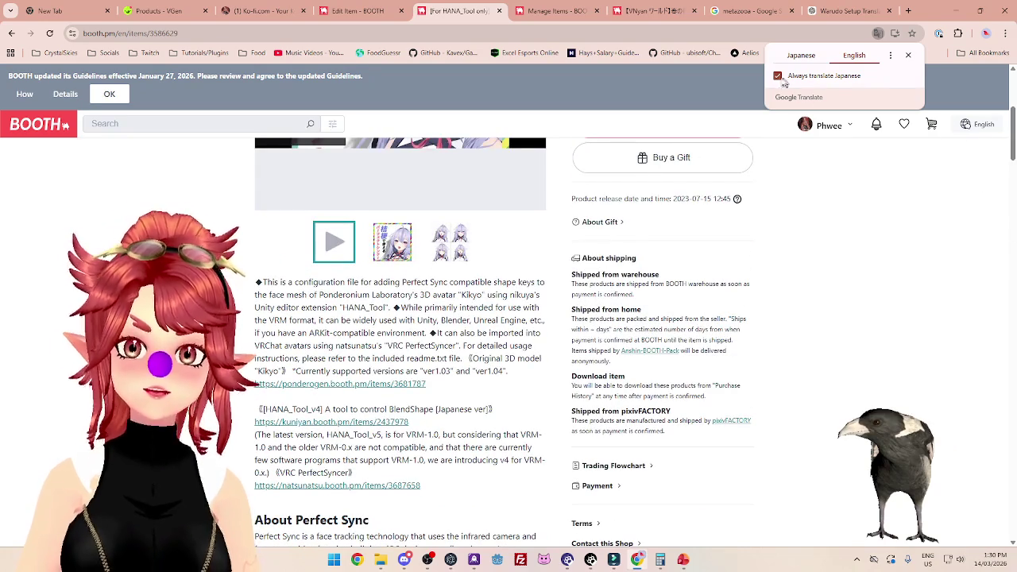
{"action": "left_click", "coordinate": [792, 65]}
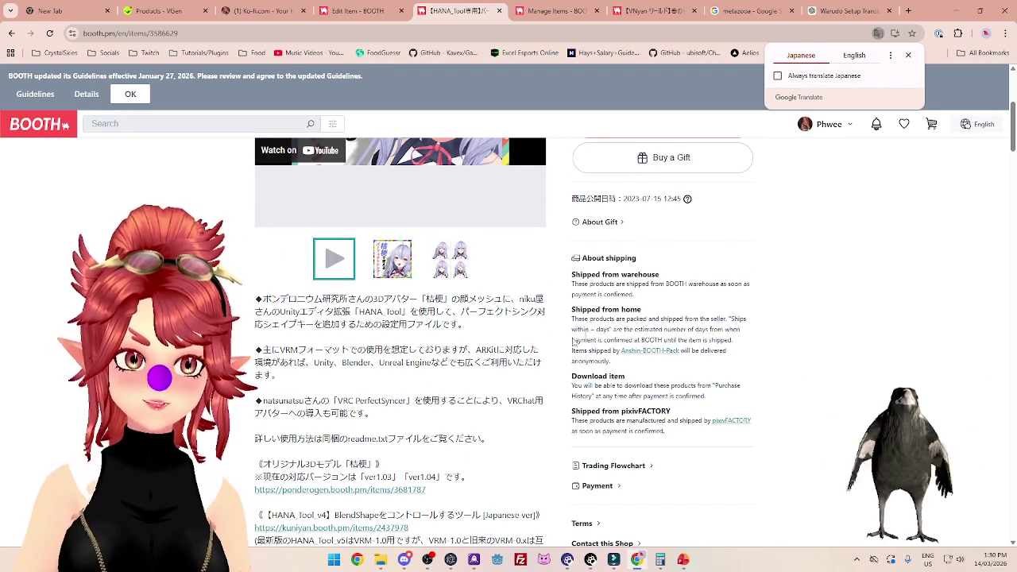
{"action": "scroll", "coordinate": [469, 309], "scroll_direction": "down", "scroll_amount": 3}
{"action": "scroll", "coordinate": [469, 309], "scroll_direction": "down", "scroll_amount": 3}
{"action": "scroll", "coordinate": [473, 306], "scroll_direction": "up", "scroll_amount": 10}
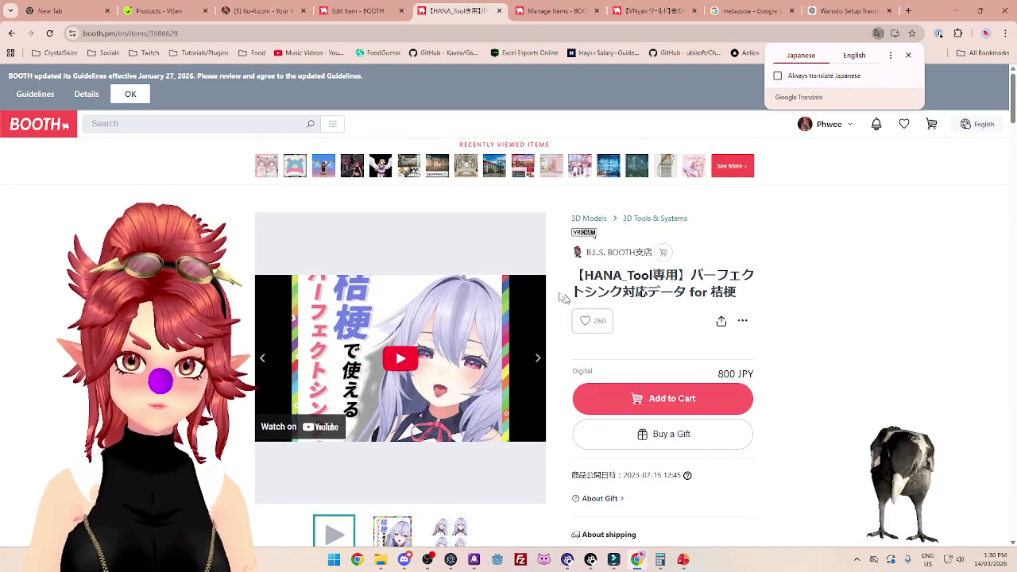
{"action": "scroll", "coordinate": [305, 315], "scroll_direction": "down", "scroll_amount": 2}
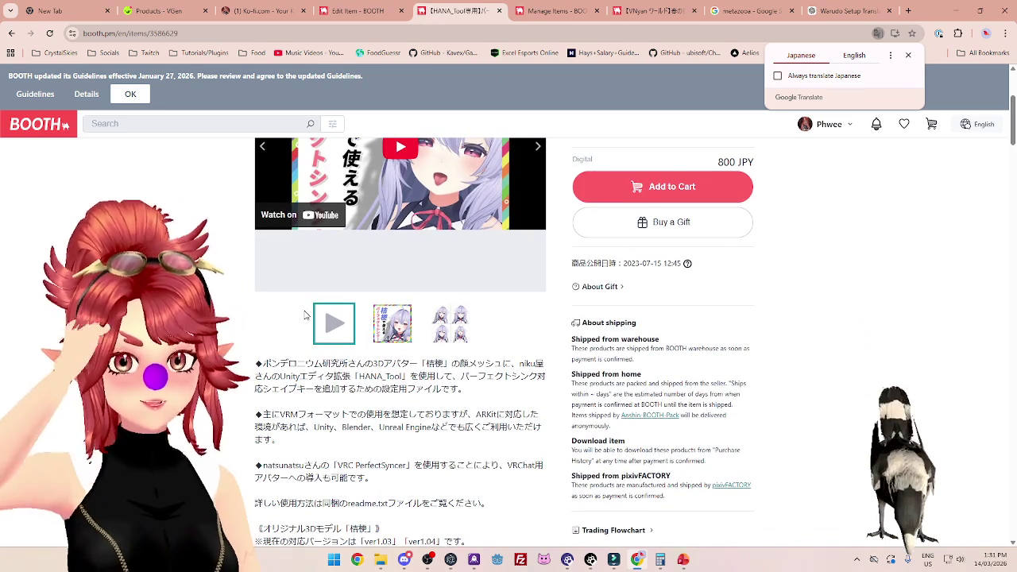
{"action": "scroll", "coordinate": [86, 114], "scroll_direction": "up", "scroll_amount": 2}
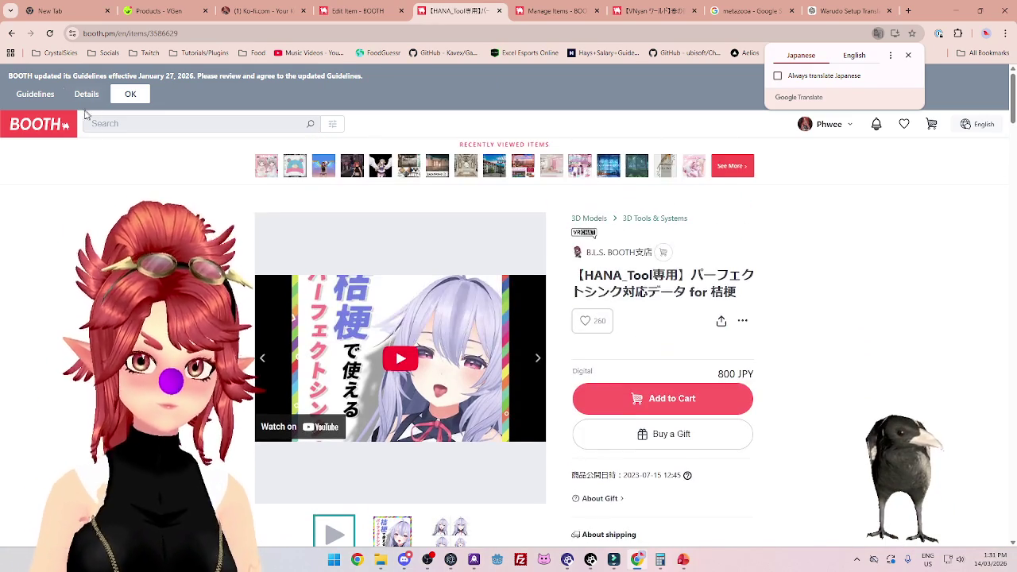
Return to the warudo search results and browse other listings like The Park and KiraKira Particle.
{"action": "left_click", "coordinate": [7, 34]}
{"action": "scroll", "coordinate": [597, 298], "scroll_direction": "up", "scroll_amount": 1}
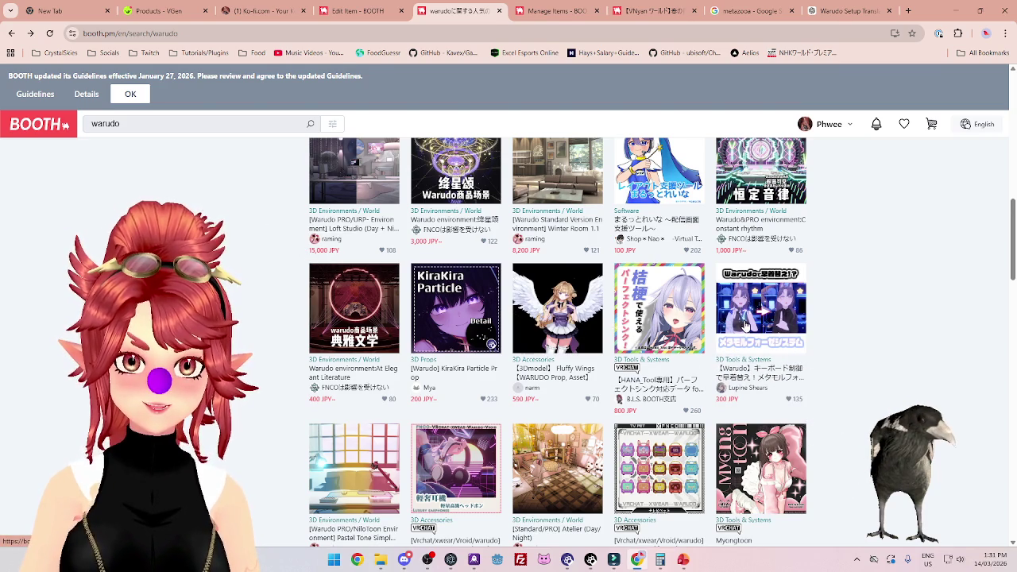
{"action": "scroll", "coordinate": [560, 312], "scroll_direction": "up", "scroll_amount": 2}
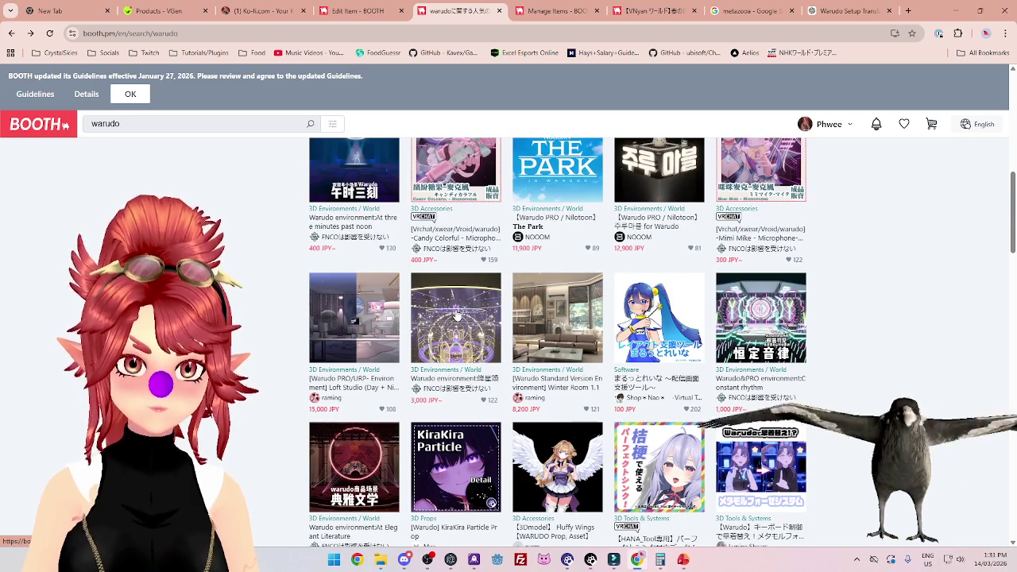
{"action": "scroll", "coordinate": [457, 315], "scroll_direction": "up", "scroll_amount": 2}
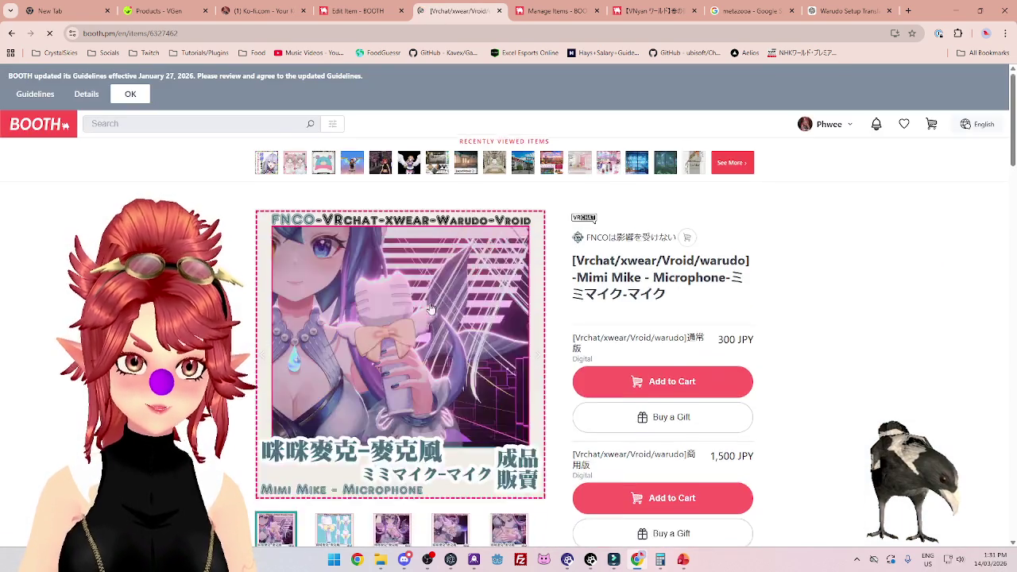
Read through the Mimi Mike microphone listing's contents, then go back to the Edit Item form.
{"action": "scroll", "coordinate": [502, 291], "scroll_direction": "down", "scroll_amount": 5}
{"action": "scroll", "coordinate": [431, 310], "scroll_direction": "down", "scroll_amount": 2}
{"action": "scroll", "coordinate": [432, 310], "scroll_direction": "up", "scroll_amount": 5}
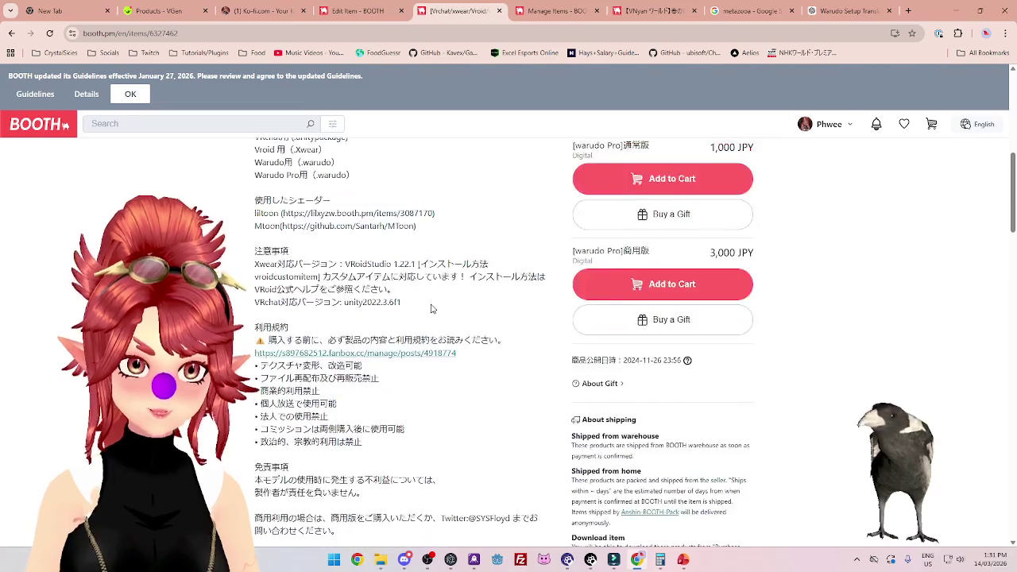
{"action": "scroll", "coordinate": [432, 308], "scroll_direction": "up", "scroll_amount": 2}
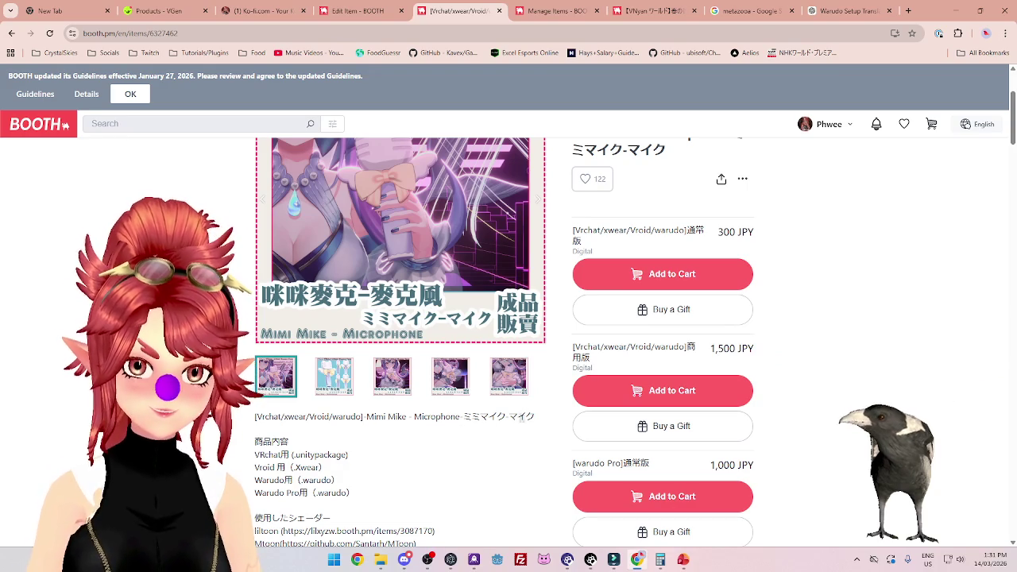
{"action": "scroll", "coordinate": [370, 444], "scroll_direction": "down", "scroll_amount": 3}
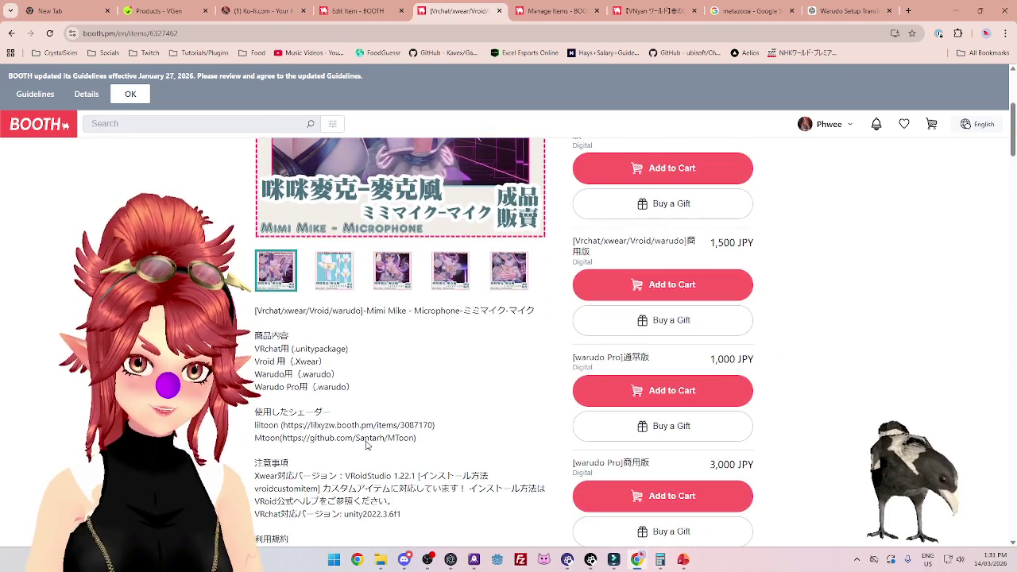
{"action": "scroll", "coordinate": [313, 349], "scroll_direction": "up", "scroll_amount": 2}
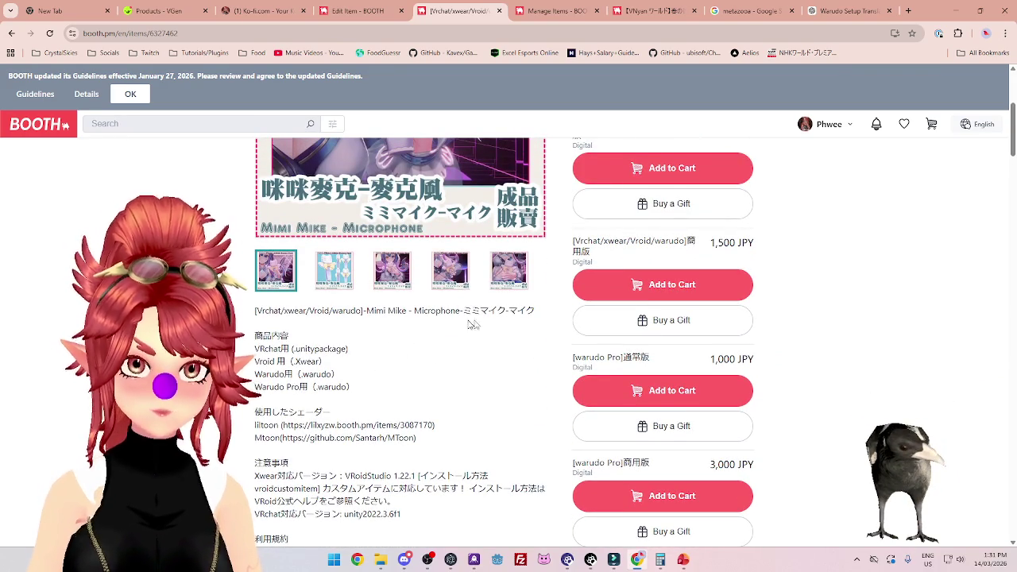
{"action": "left_click", "coordinate": [344, 9]}
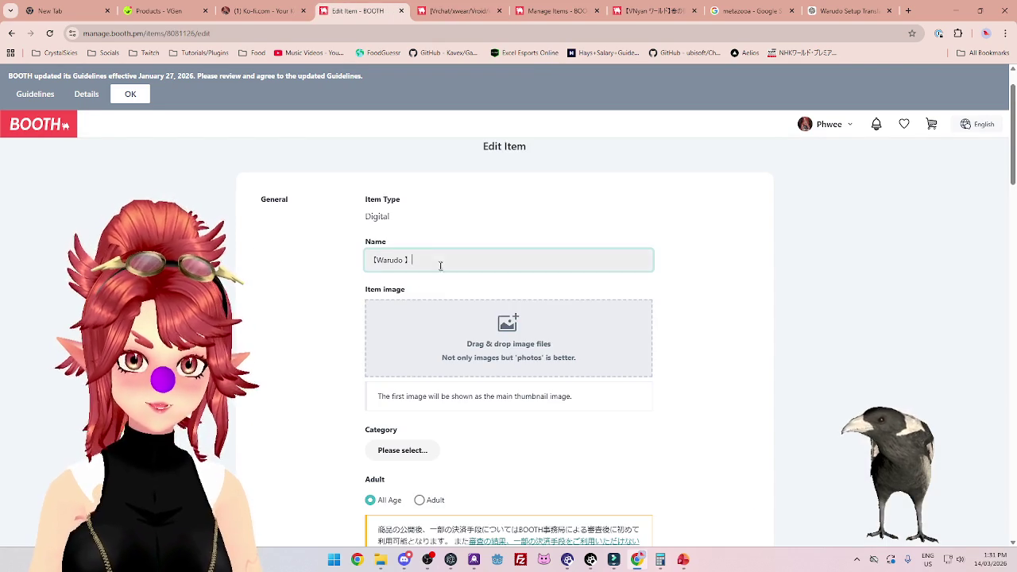
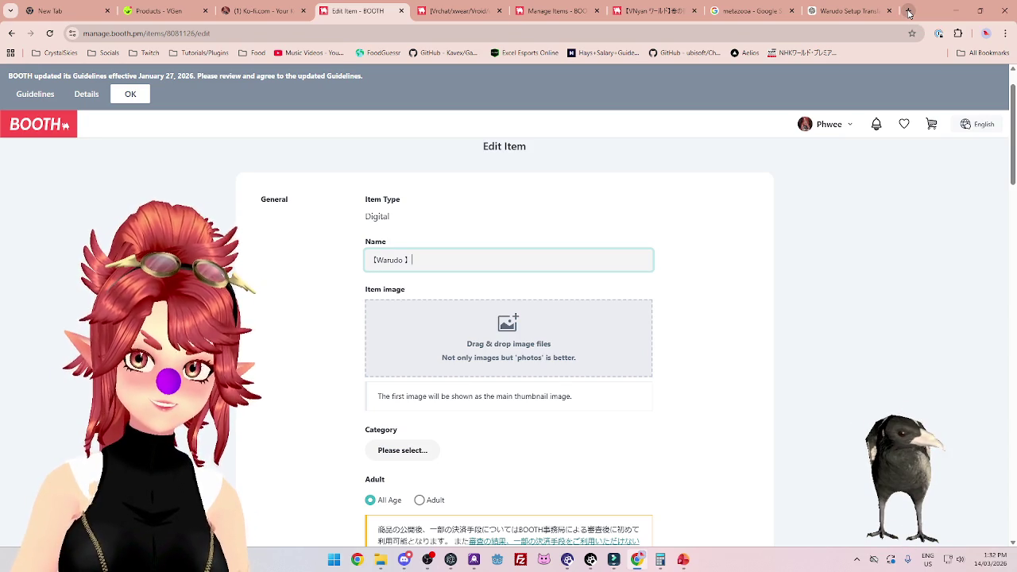
Open Google Translate in a new tab and set it to translate English into Japanese.
{"action": "left_click", "coordinate": [909, 13]}
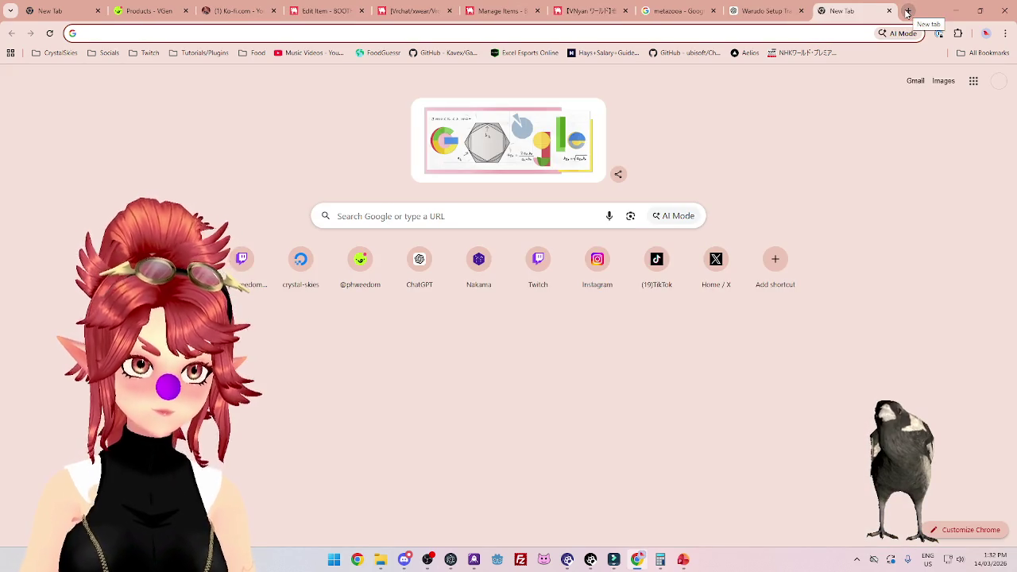
{"action": "type", "text": "google "}
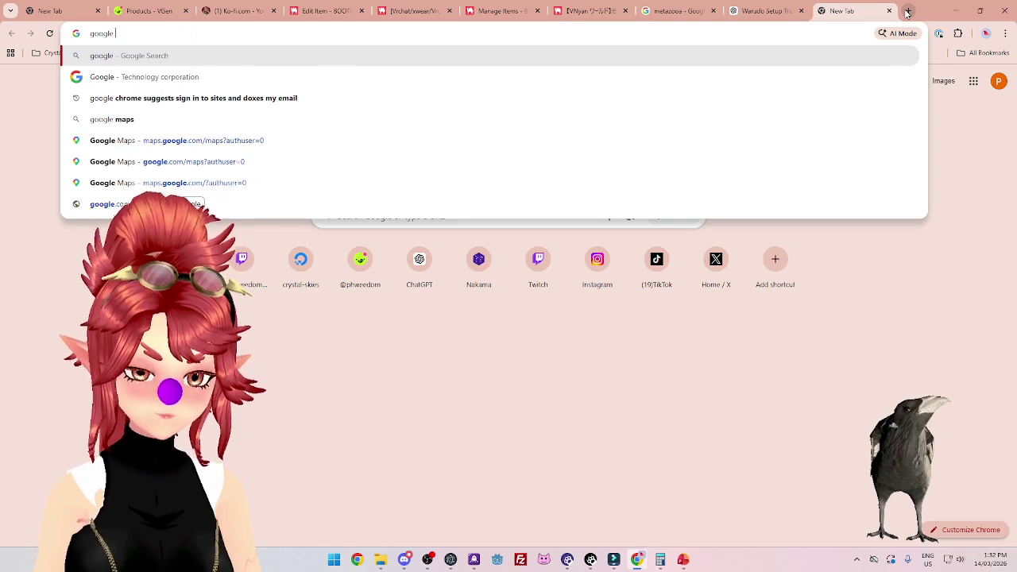
{"action": "type", "text": "translate"}
{"action": "key", "text": "Return"}
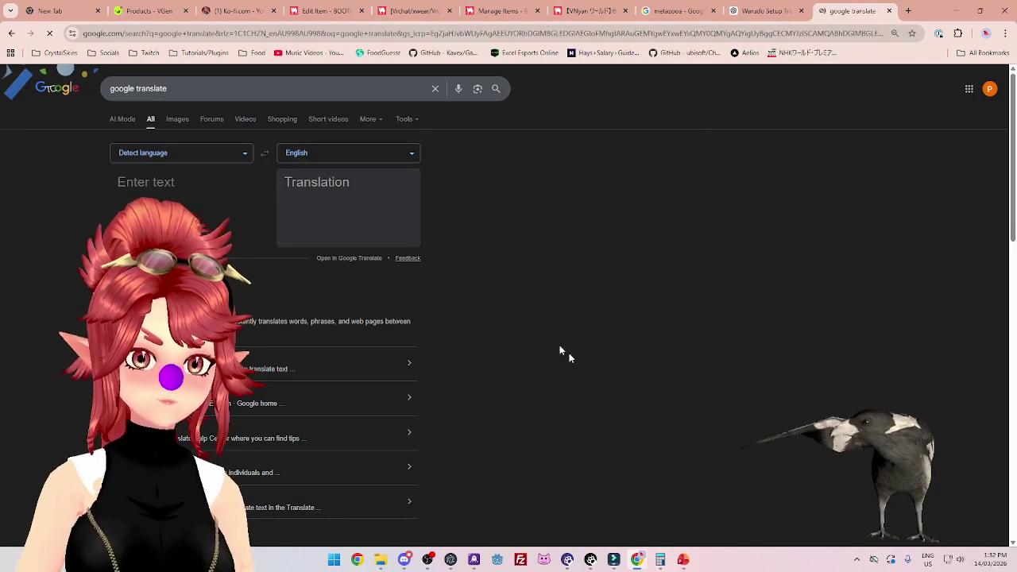
{"action": "left_click", "coordinate": [221, 155]}
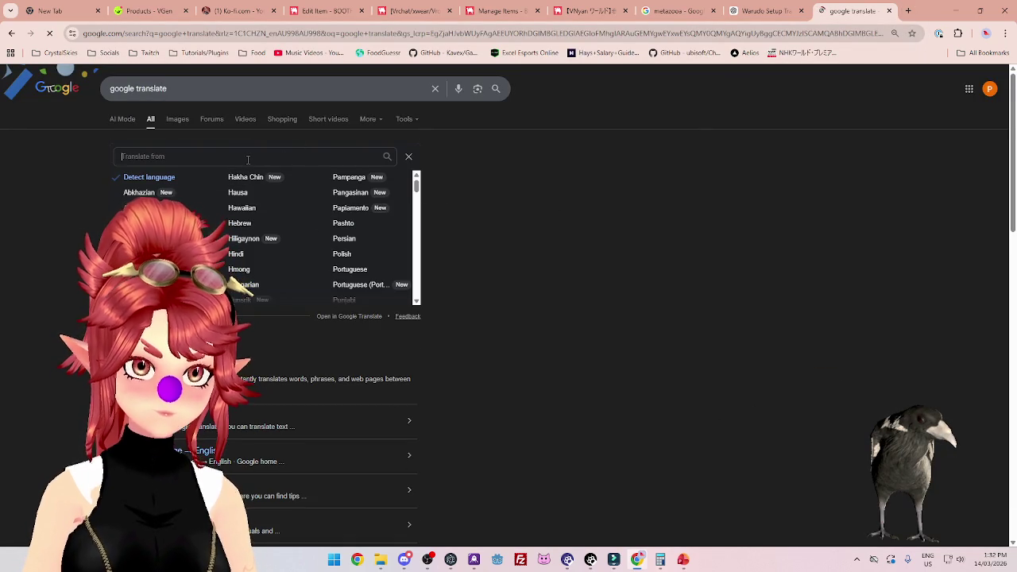
{"action": "type", "text": "jap"}
{"action": "left_click", "coordinate": [189, 170]}
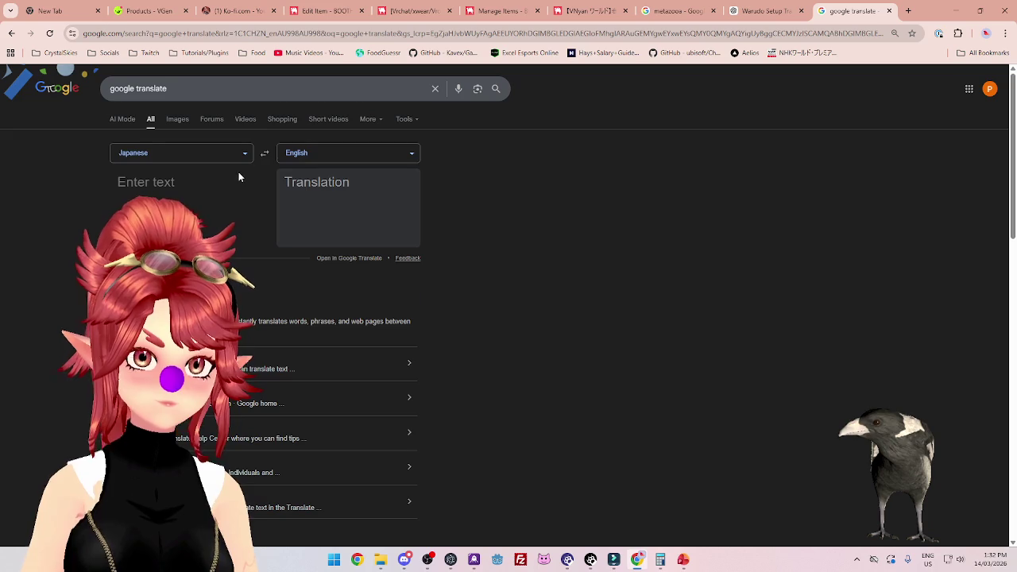
{"action": "left_click", "coordinate": [265, 153]}
Translate 'sakura' to さくら and add it to the BOOTH item name after 【Warudo】.
{"action": "left_click", "coordinate": [161, 182]}
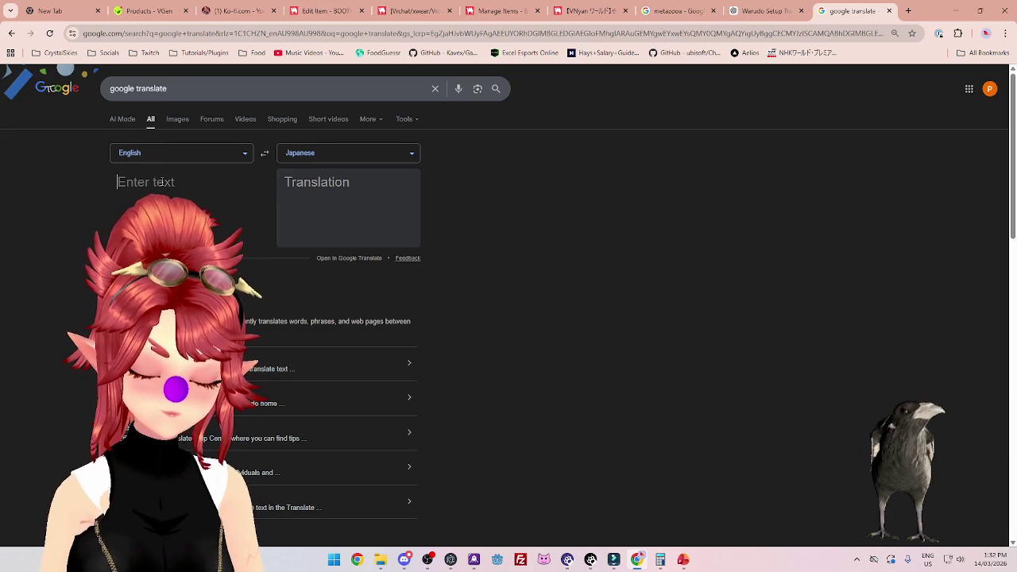
{"action": "type", "text": "sakura"}
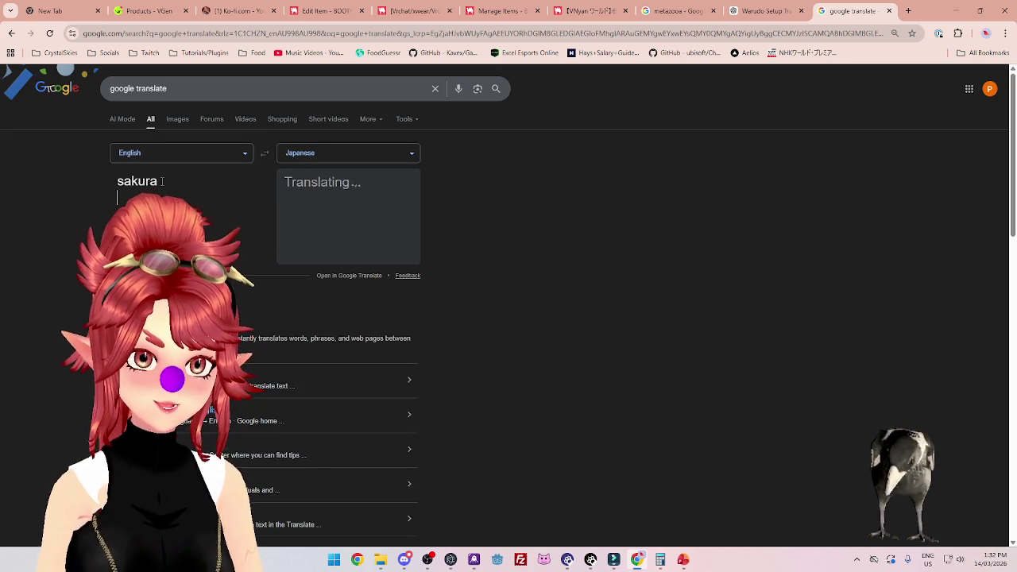
{"action": "key", "text": "Return"}
{"action": "left_click_drag", "start_coordinate": [285, 180], "coordinate": [333, 177]}
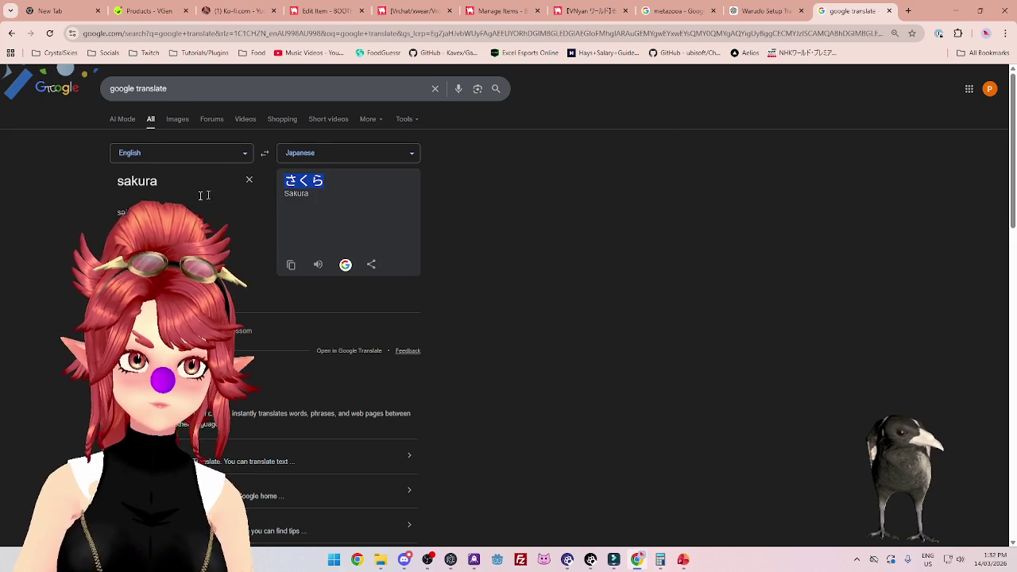
{"action": "left_click", "coordinate": [321, 10]}
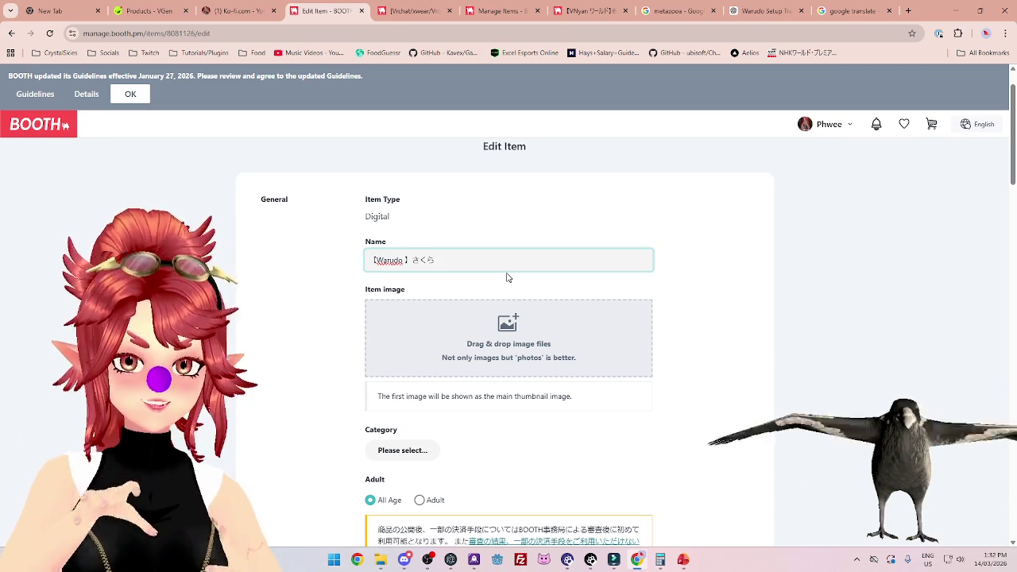
{"action": "left_click", "coordinate": [832, 19]}
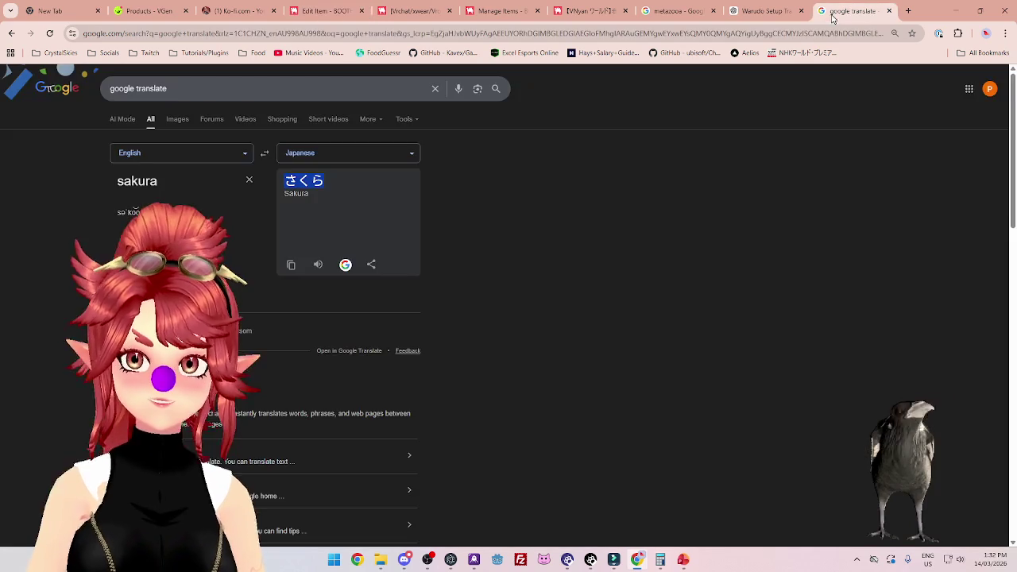
Replace sakura with 'chat' and select its Japanese translation チャット for the BOOTH item.
{"action": "double_click", "coordinate": [181, 181]}
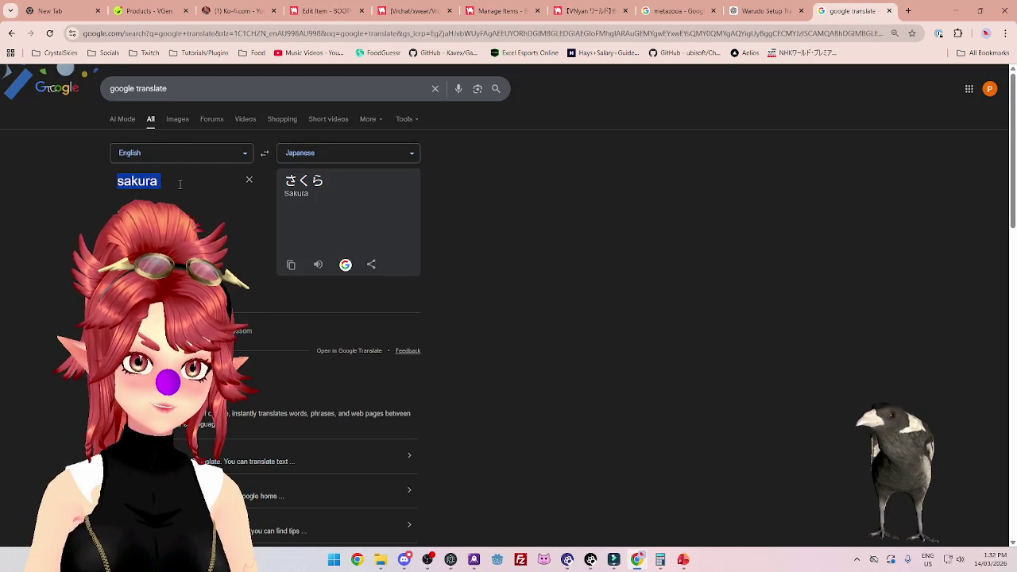
{"action": "type", "text": "chat"}
{"action": "key", "text": "Return"}
{"action": "type", "text": "]"}
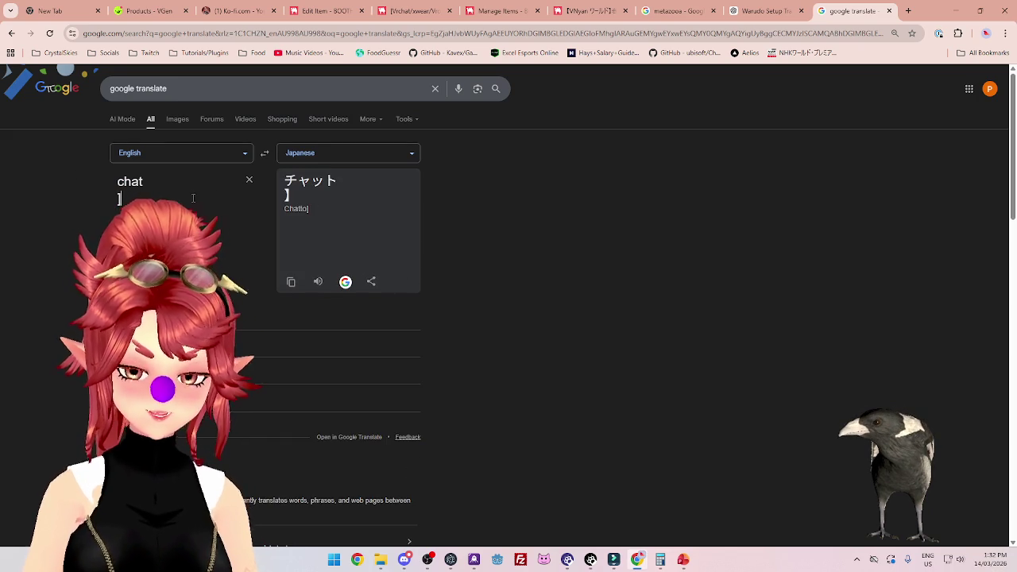
{"action": "key", "text": "BackSpace"}
{"action": "key", "text": "BackSpace"}
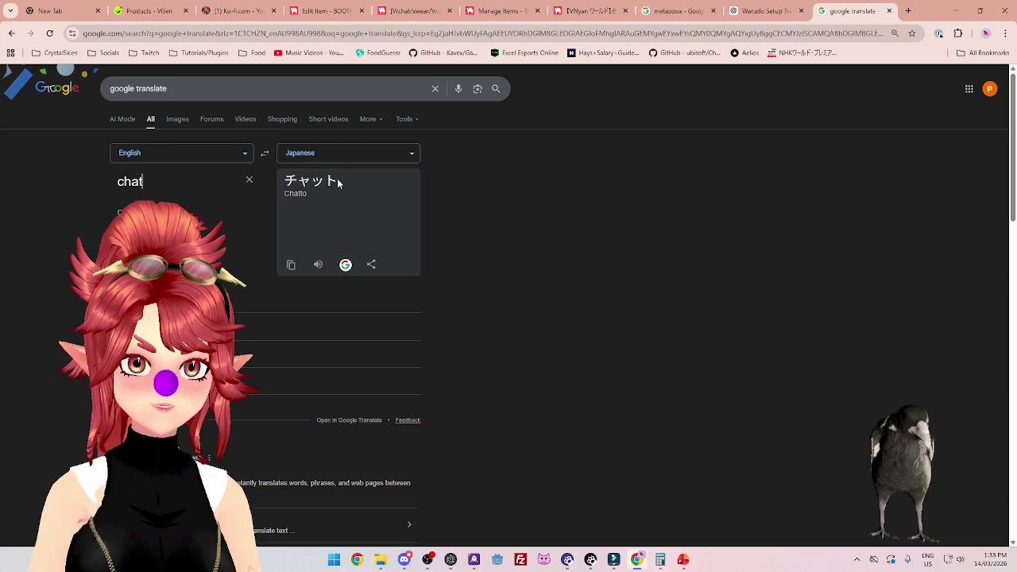
{"action": "left_click_drag", "start_coordinate": [336, 180], "coordinate": [275, 170]}
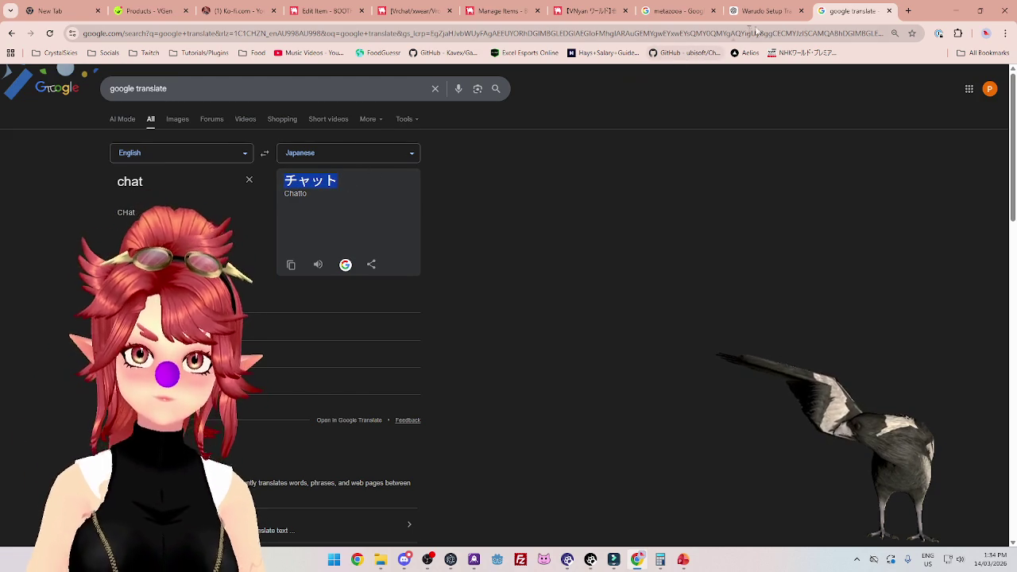
{"action": "left_click", "coordinate": [342, 16]}
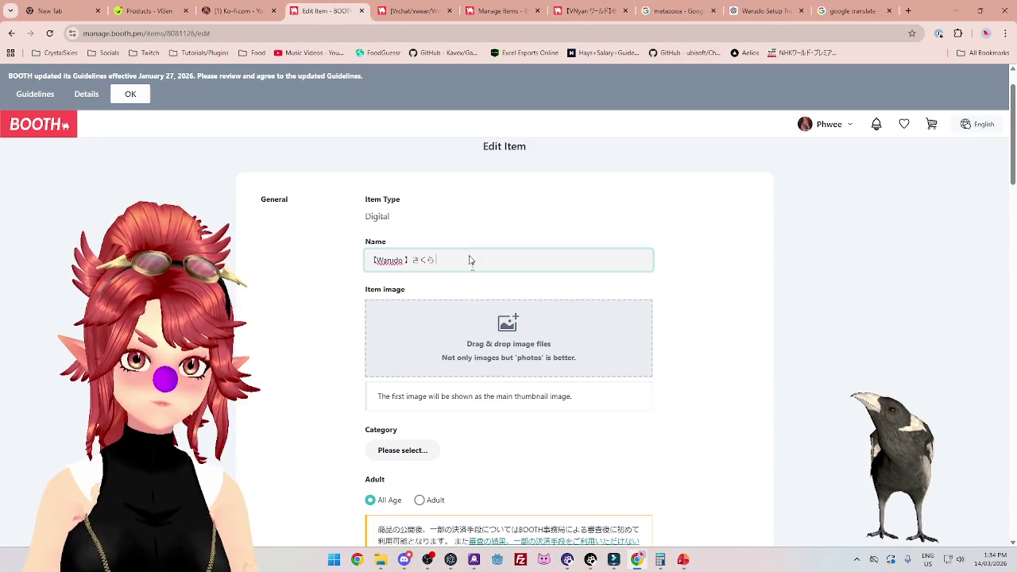
Insert チャット and a Japanese の before さくら, making the name 【Warudo】チャットのさくら.
{"action": "left_click", "coordinate": [413, 260]}
{"action": "type", "text": "チャット"}
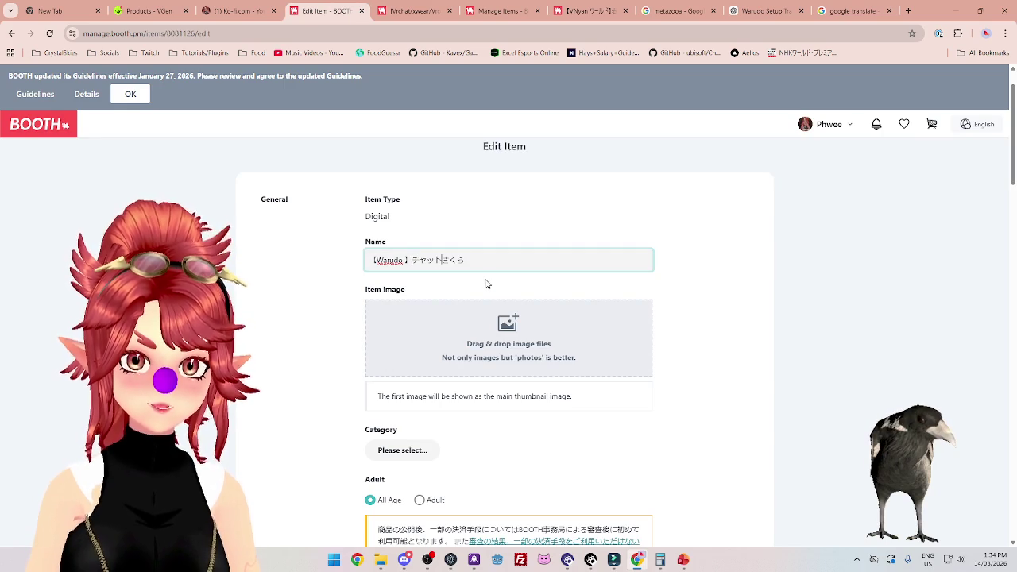
{"action": "left_click", "coordinate": [926, 561]}
{"action": "left_click", "coordinate": [854, 502]}
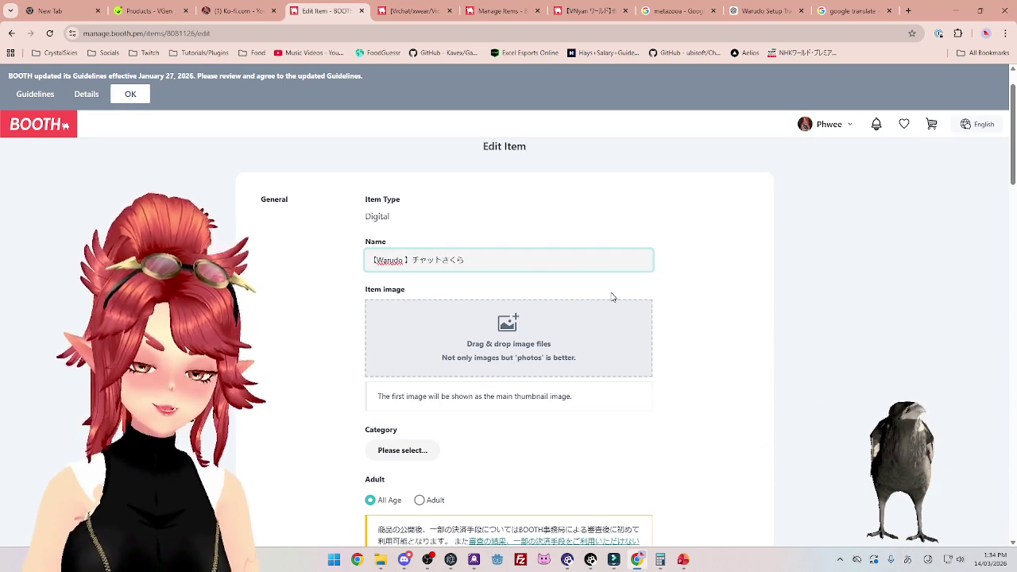
{"action": "type", "text": "no"}
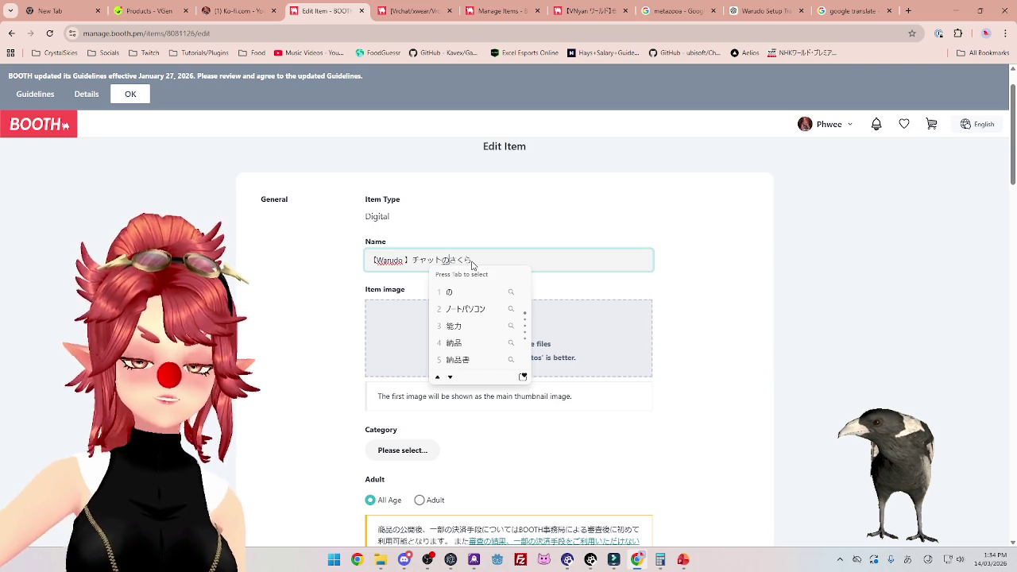
{"action": "left_click", "coordinate": [847, 12]}
{"action": "left_click", "coordinate": [166, 183]}
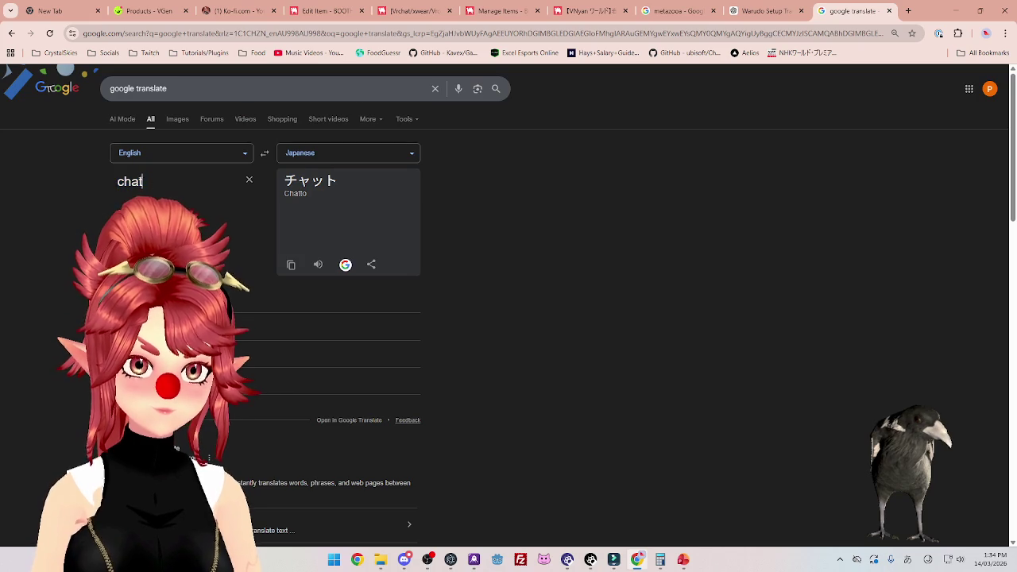
Translate 'clicker' into Japanese and select the result クリッカー.
{"action": "left_click_drag", "start_coordinate": [159, 182], "coordinate": [103, 176]}
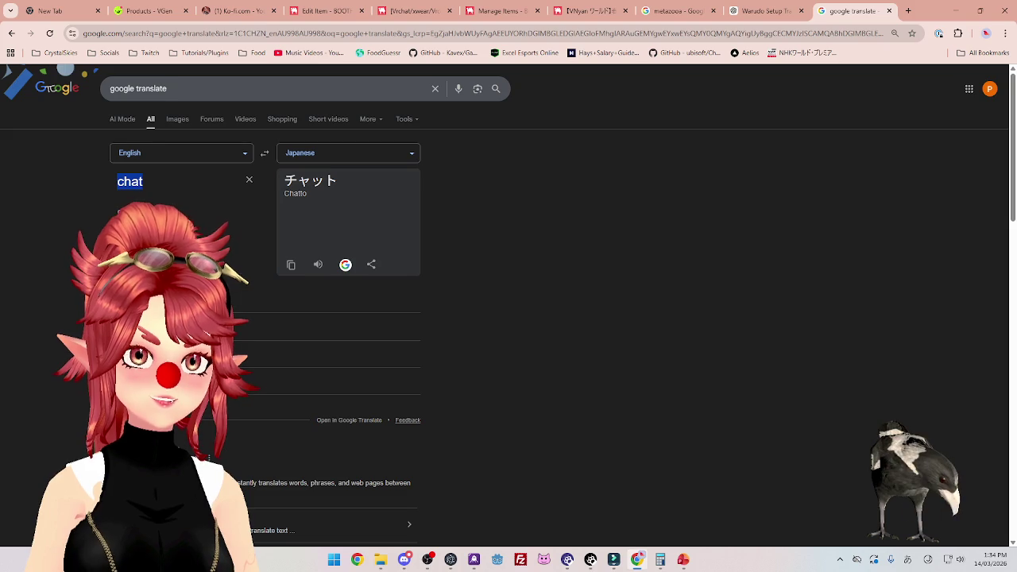
{"action": "type", "text": "cicker"}
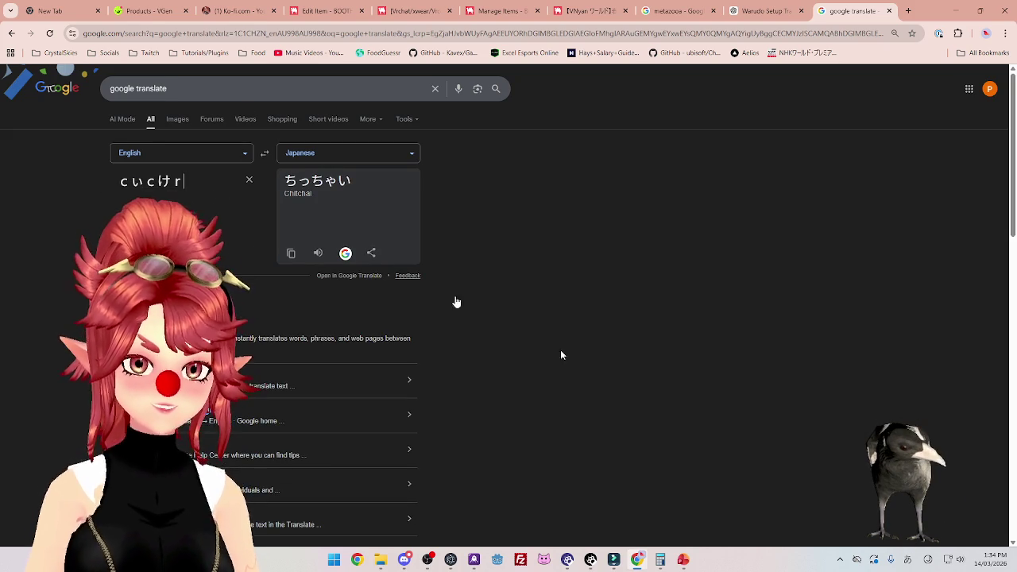
{"action": "mouse_move", "coordinate": [184, 181]}
{"action": "left_mouse_down"}
{"action": "mouse_move", "coordinate": [139, 176]}
{"action": "mouse_move", "coordinate": [143, 159]}
{"action": "left_mouse_up"}
{"action": "type", "text": "clicker"}
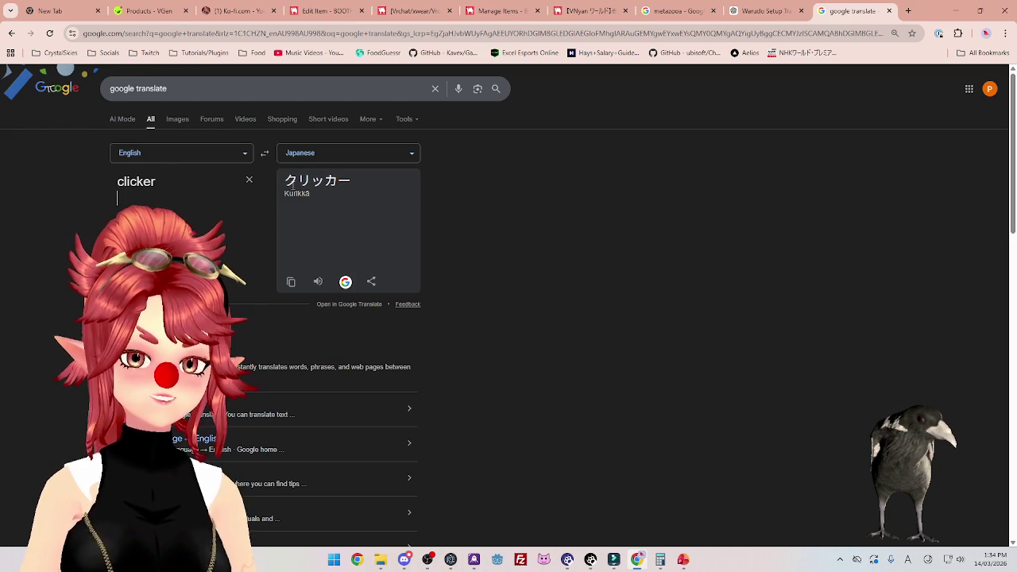
{"action": "left_click", "coordinate": [282, 186]}
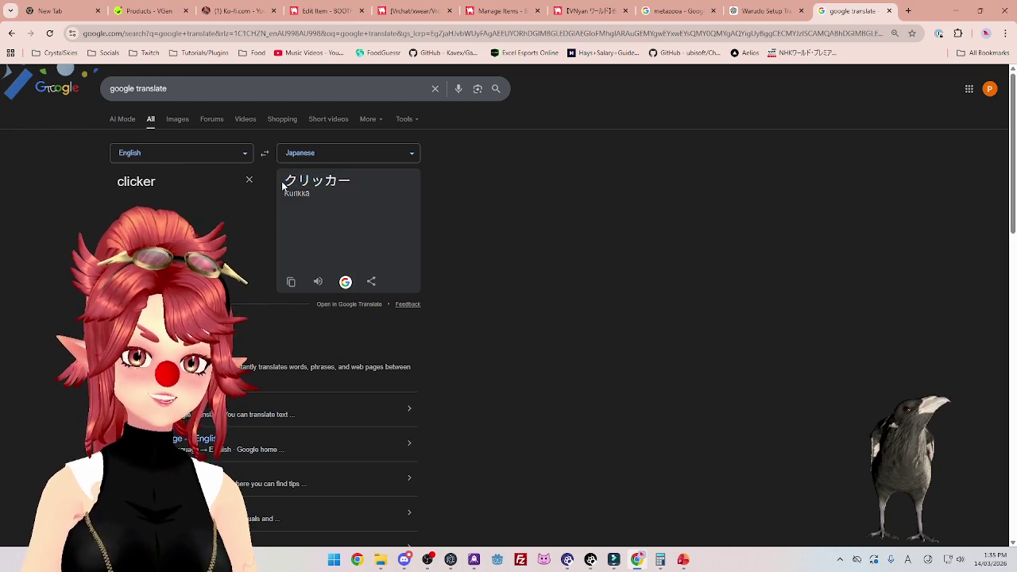
{"action": "left_click_drag", "start_coordinate": [284, 184], "coordinate": [357, 182]}
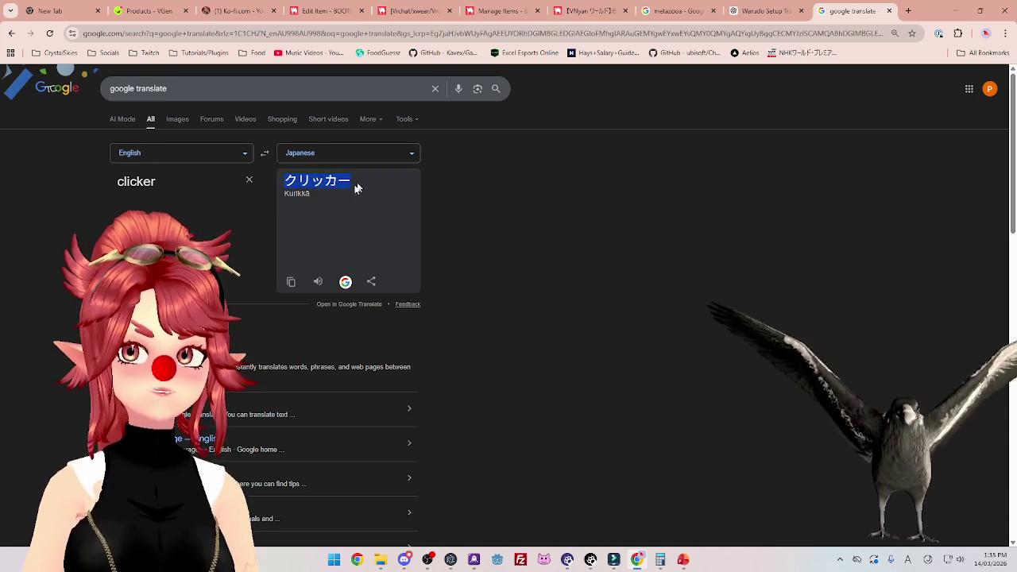
Check that the Japanese かちっという音 translates back into English as 'Click'.
{"action": "triple_click", "coordinate": [177, 175]}
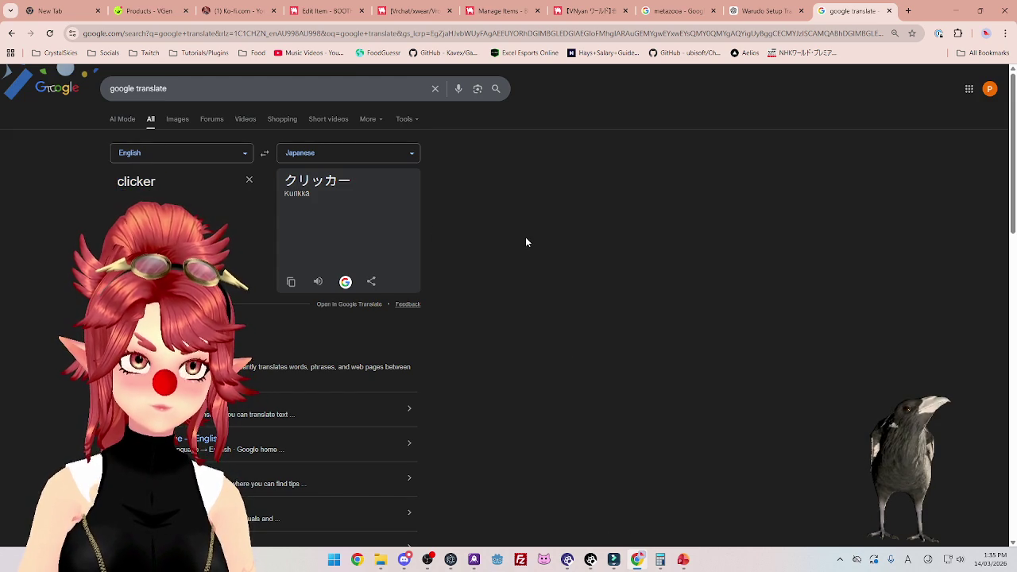
{"action": "triple_click", "coordinate": [163, 191]}
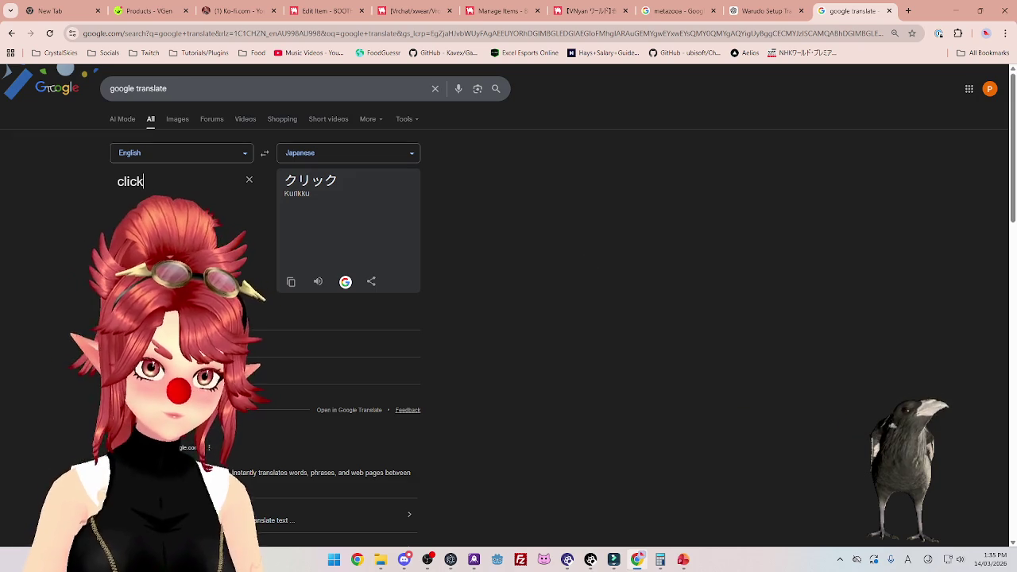
{"action": "scroll", "coordinate": [254, 370], "scroll_direction": "down", "scroll_amount": 1}
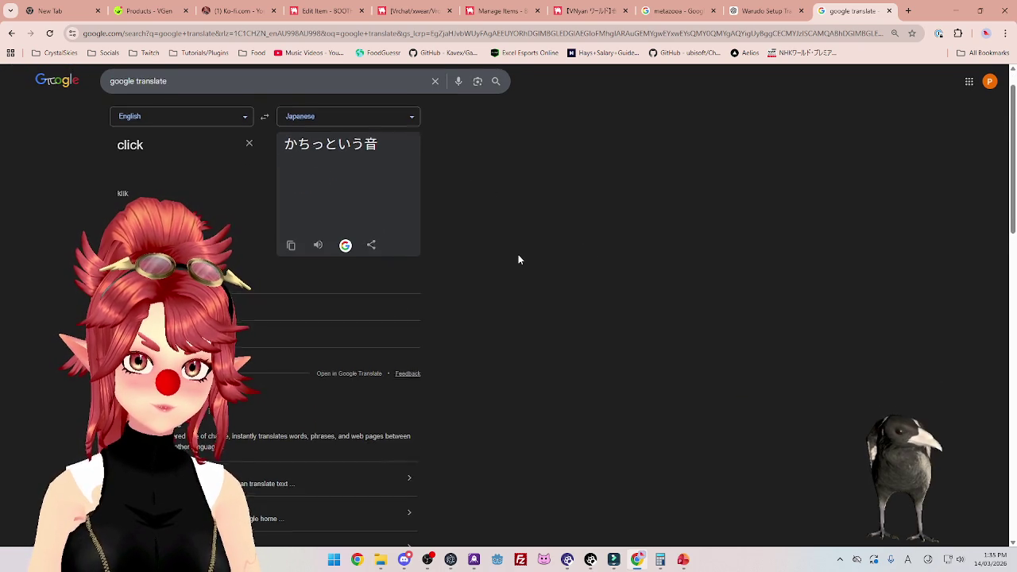
{"action": "scroll", "coordinate": [517, 259], "scroll_direction": "up", "scroll_amount": 1}
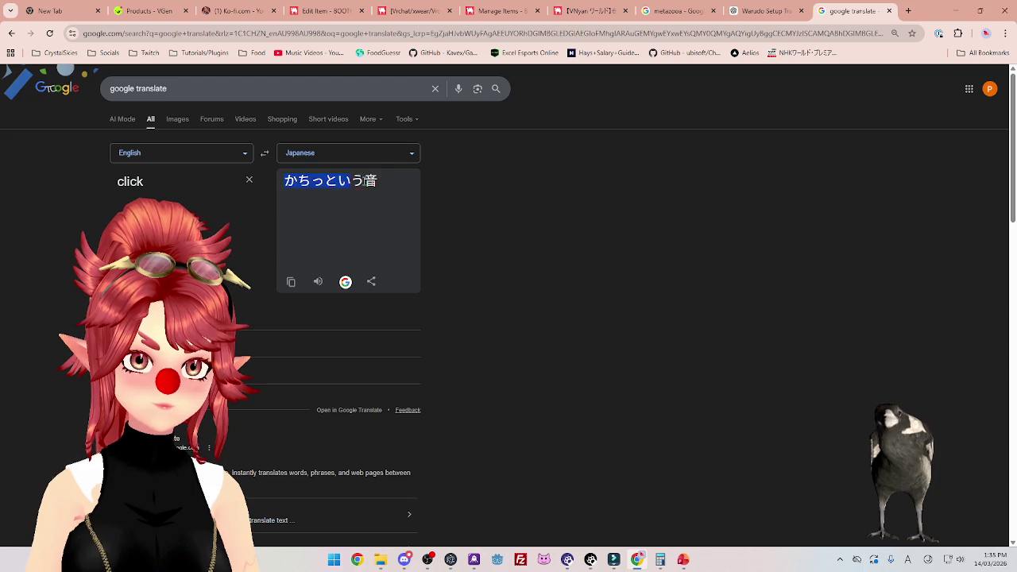
{"action": "left_click", "coordinate": [266, 155]}
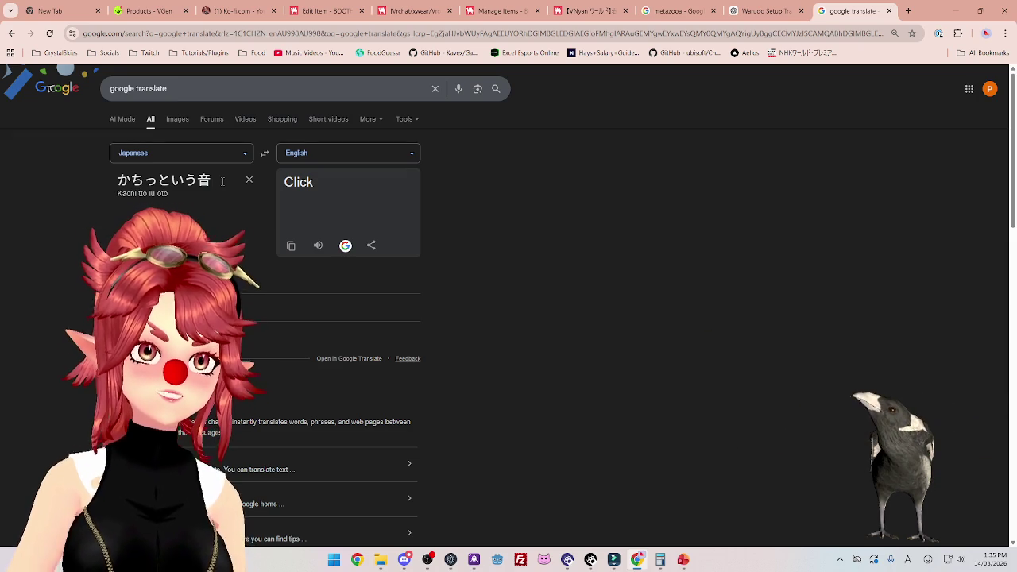
Swap back to English→Japanese and select クリック, the Japanese for 'Click'.
{"action": "left_click", "coordinate": [264, 154]}
{"action": "double_click", "coordinate": [179, 193]}
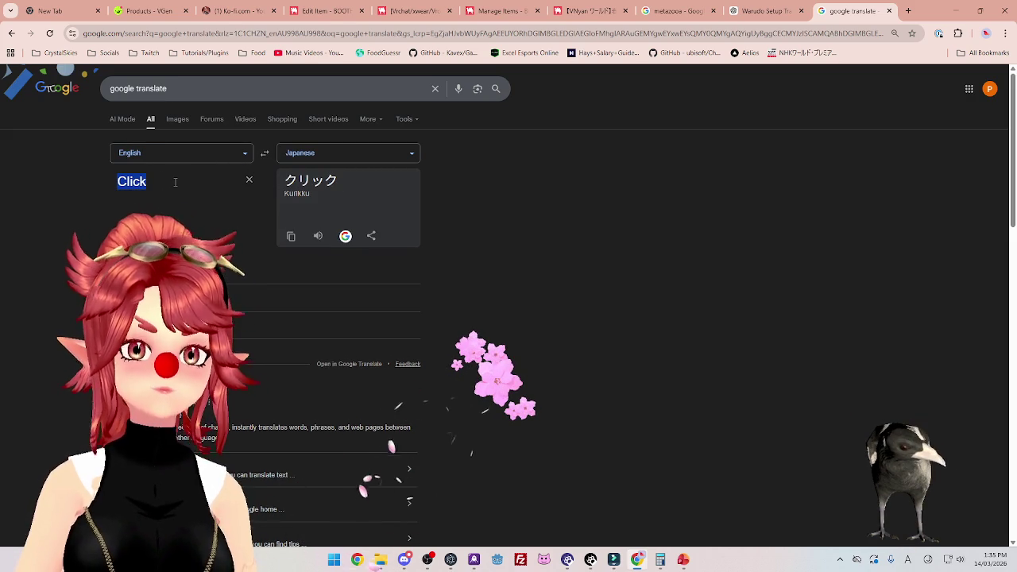
{"action": "left_click", "coordinate": [179, 193]}
{"action": "double_click", "coordinate": [297, 182]}
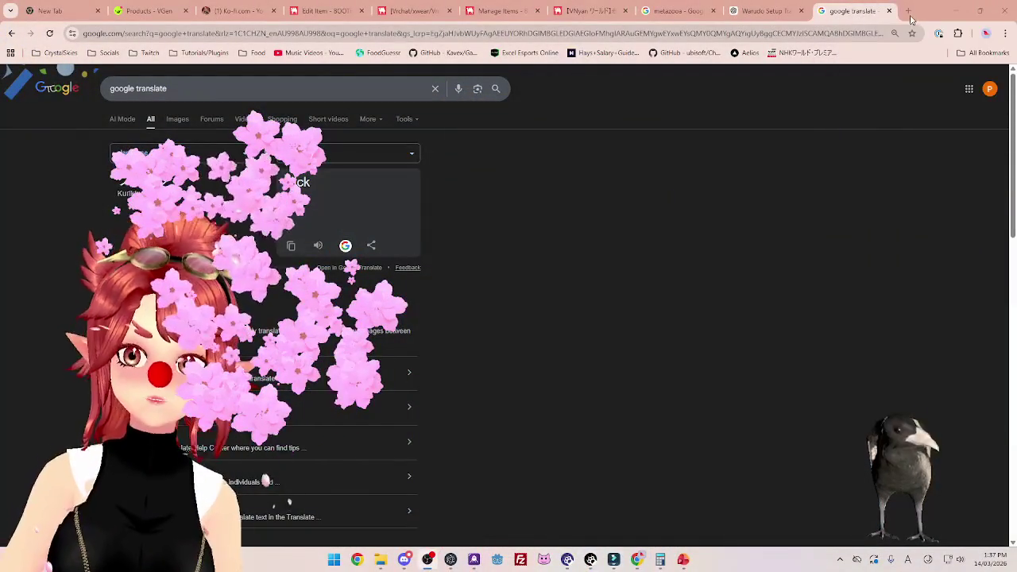
Review the channel point rewards on the Twitch Creator Dashboard, then close that page.
{"action": "left_click", "coordinate": [909, 13]}
{"action": "left_click", "coordinate": [150, 52]}
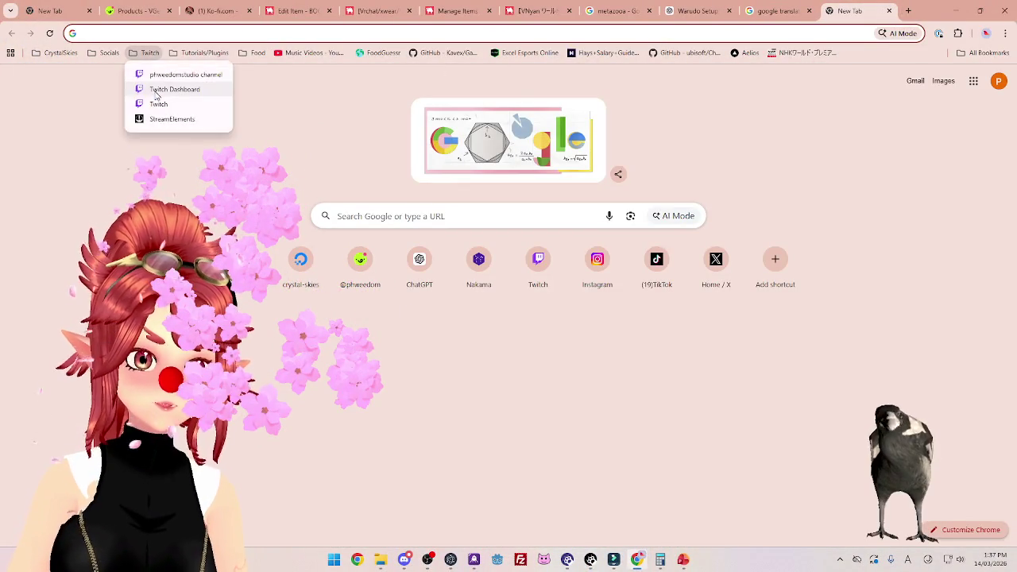
{"action": "left_click", "coordinate": [158, 90]}
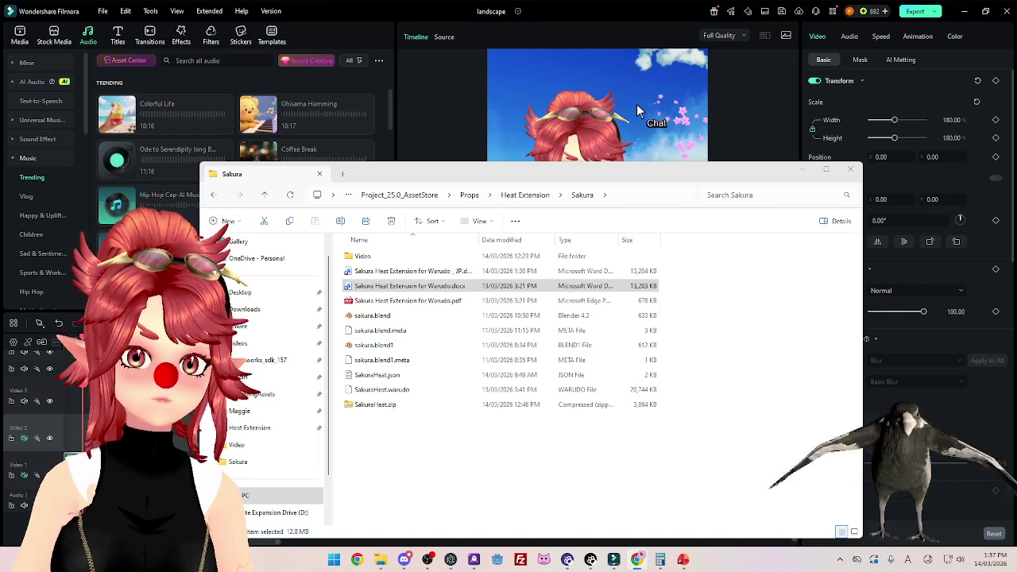
{"action": "key", "text": "alt+Tab"}
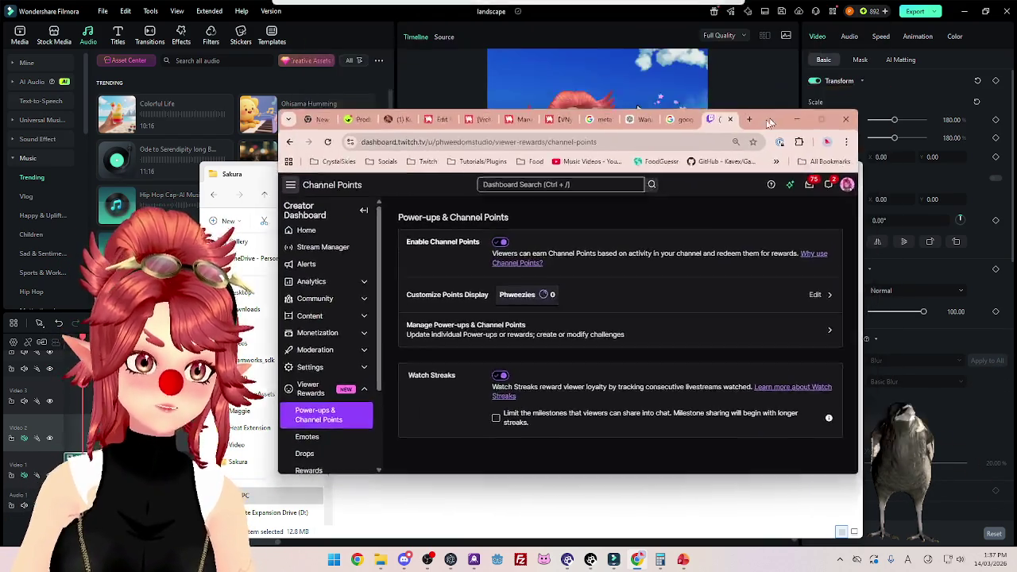
{"action": "left_click", "coordinate": [821, 120]}
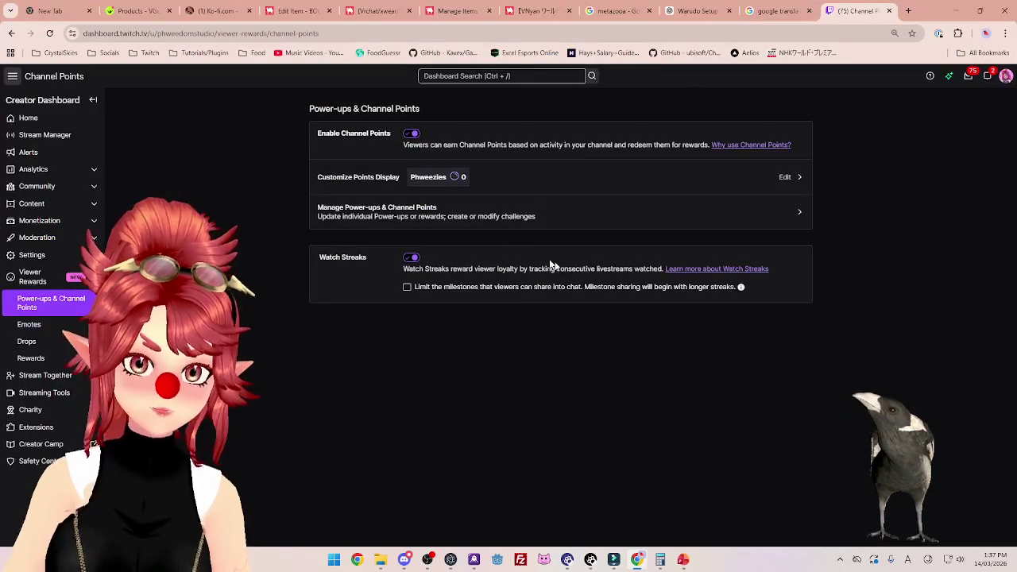
{"action": "left_click", "coordinate": [486, 216]}
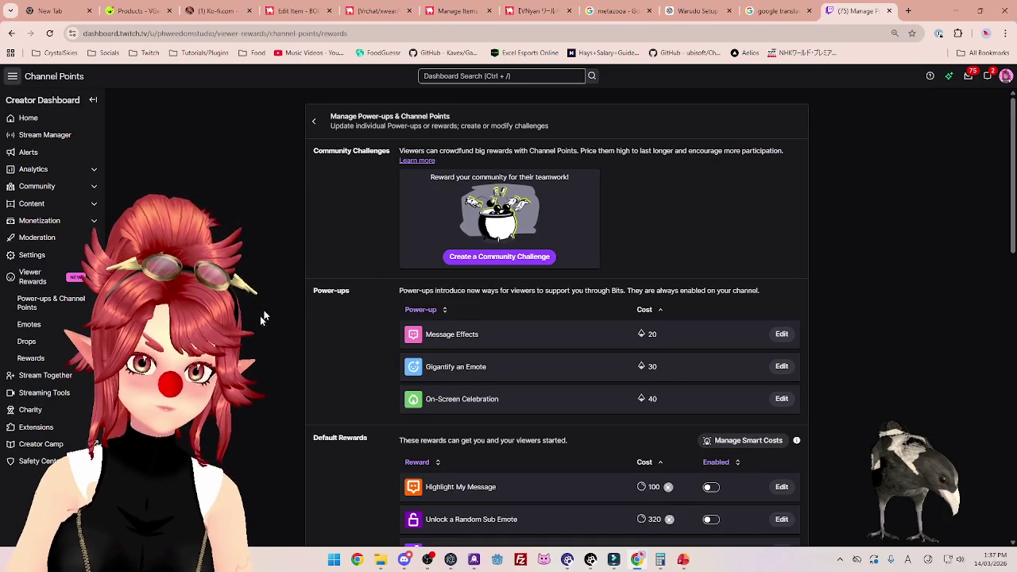
{"action": "scroll", "coordinate": [462, 367], "scroll_direction": "down", "scroll_amount": 7}
{"action": "scroll", "coordinate": [468, 333], "scroll_direction": "up", "scroll_amount": 5}
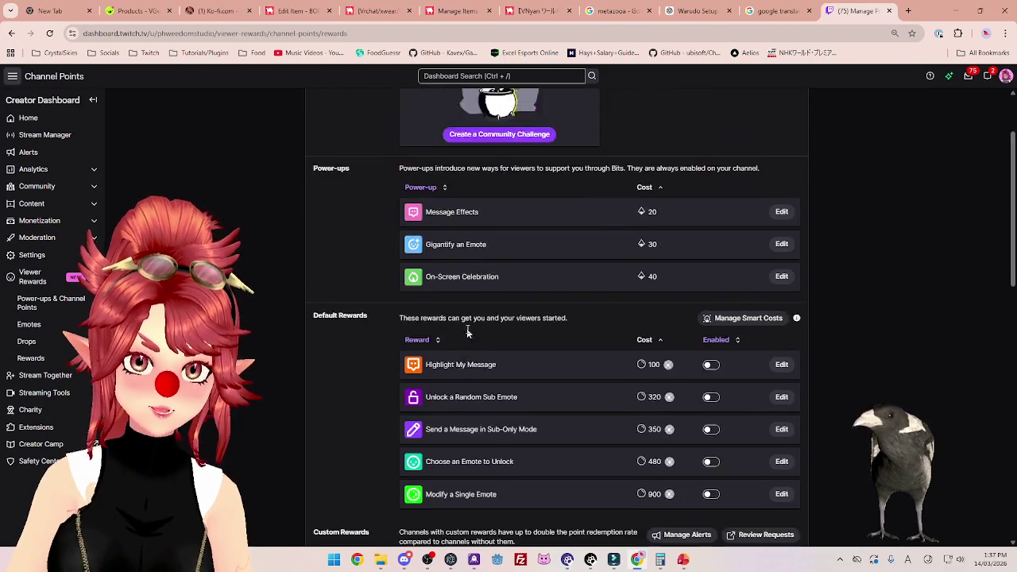
{"action": "scroll", "coordinate": [467, 334], "scroll_direction": "up", "scroll_amount": 2}
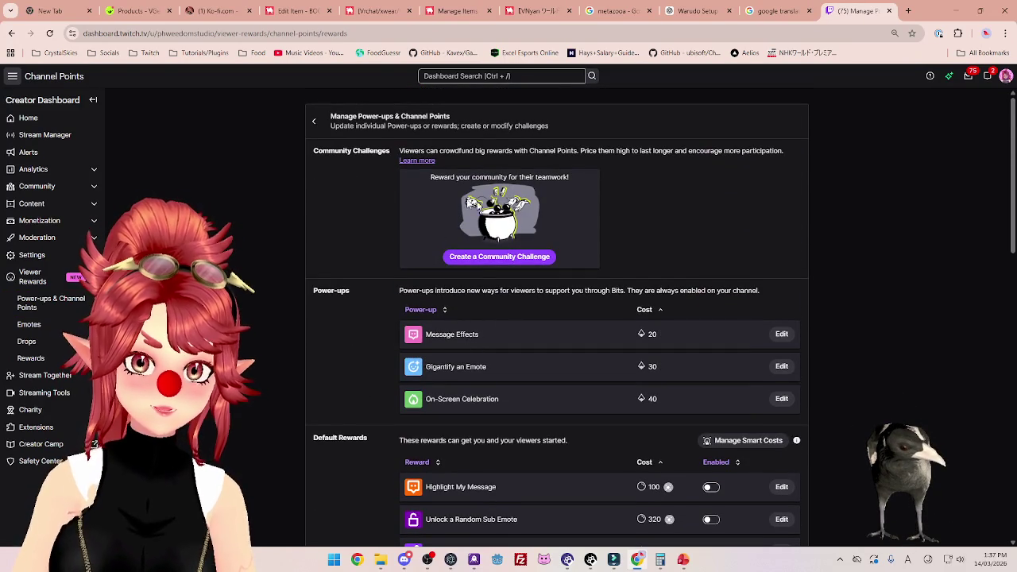
{"action": "scroll", "coordinate": [379, 244], "scroll_direction": "down", "scroll_amount": 4}
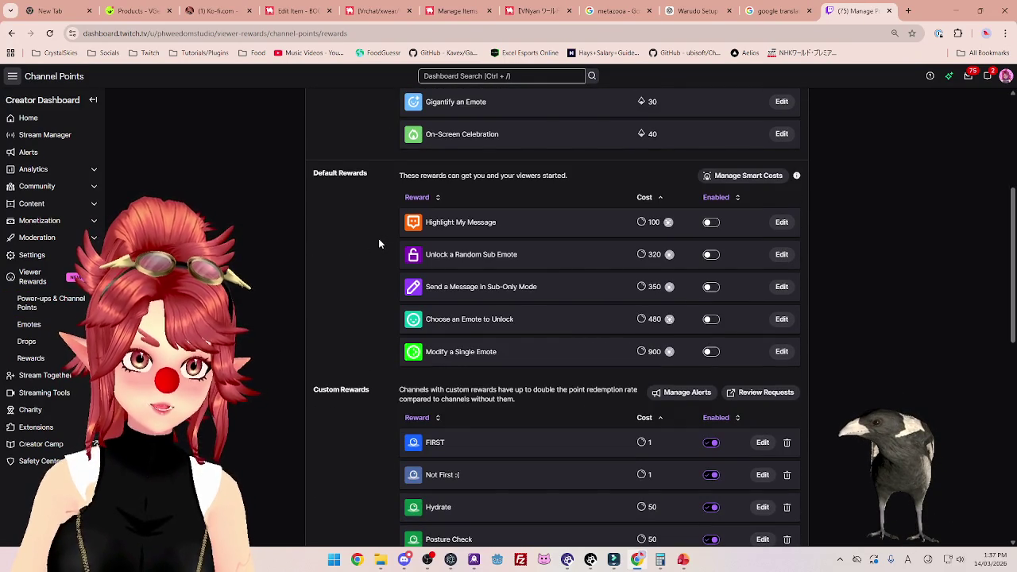
{"action": "scroll", "coordinate": [379, 242], "scroll_direction": "down", "scroll_amount": 4}
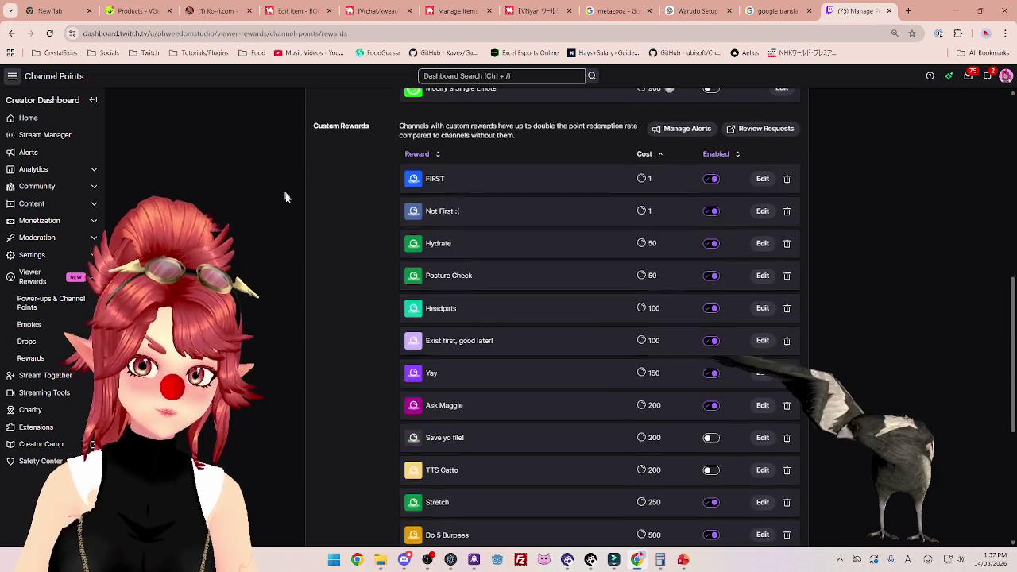
{"action": "scroll", "coordinate": [298, 203], "scroll_direction": "up", "scroll_amount": 8}
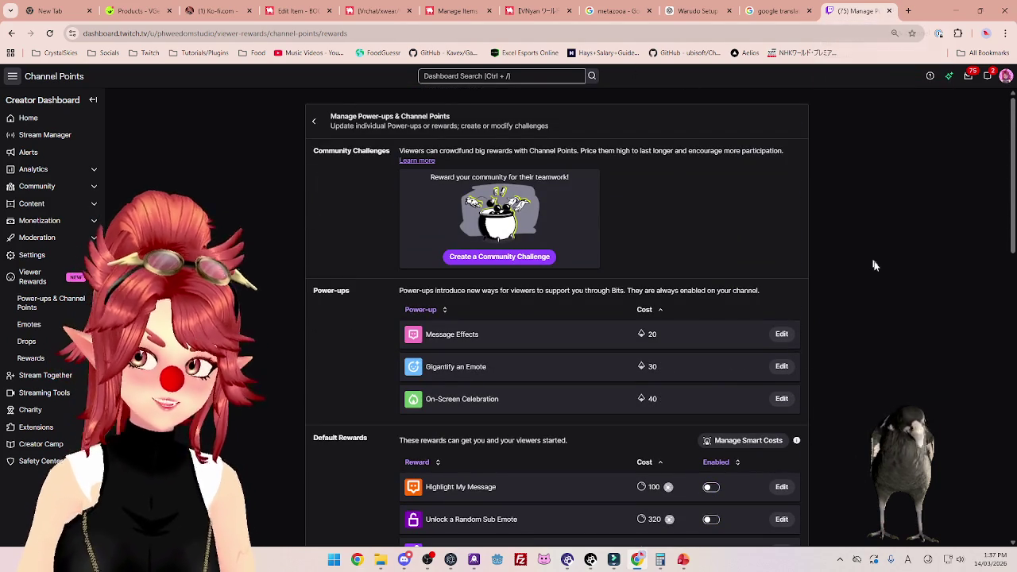
{"action": "left_click", "coordinate": [890, 11]}
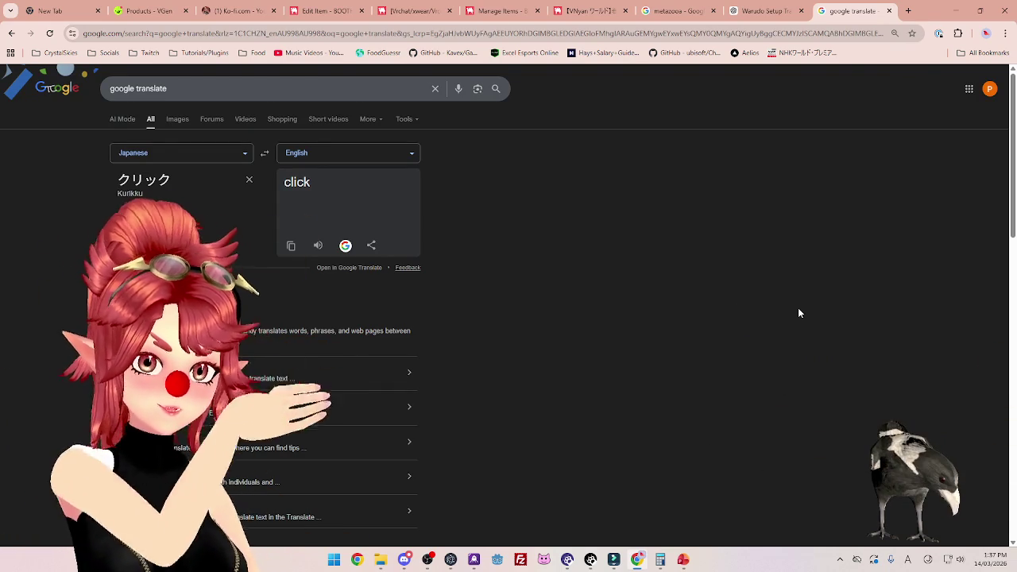
Translate 'clicker' from English into Japanese and copy the result クリッカー.
{"action": "left_click", "coordinate": [264, 153]}
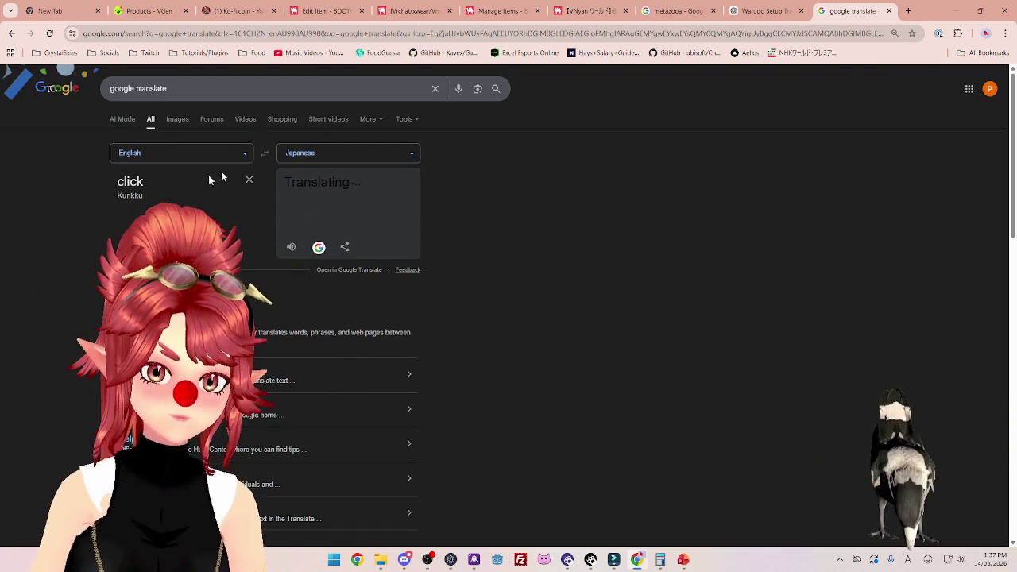
{"action": "left_click", "coordinate": [158, 180]}
{"action": "type", "text": "er"}
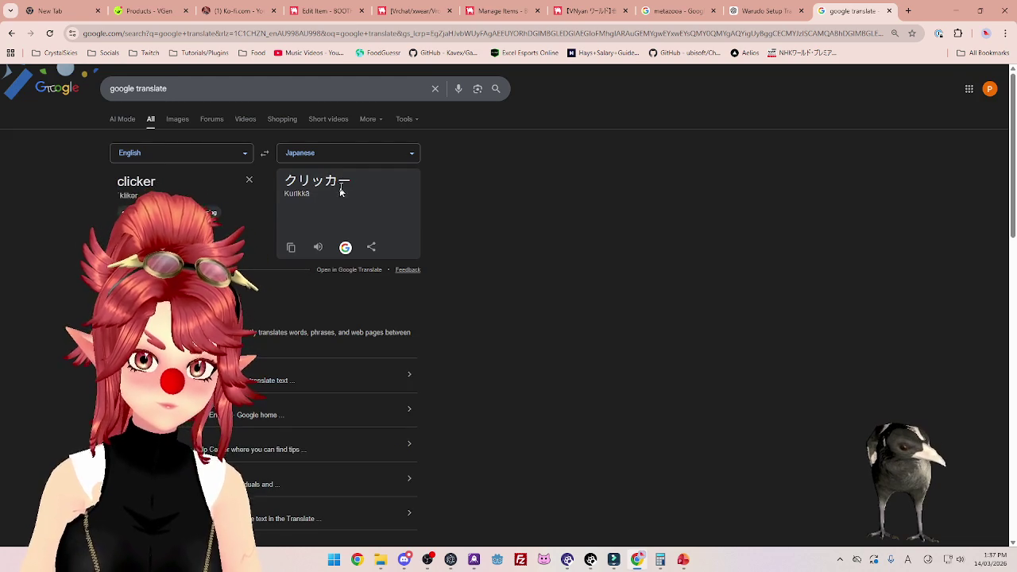
{"action": "left_click", "coordinate": [291, 250]}
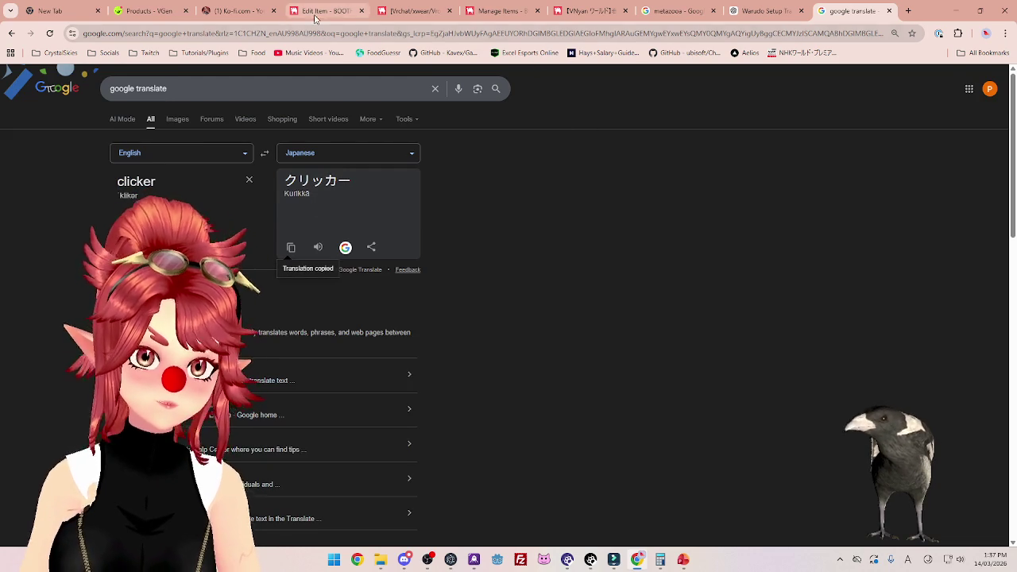
{"action": "left_click", "coordinate": [321, 10]}
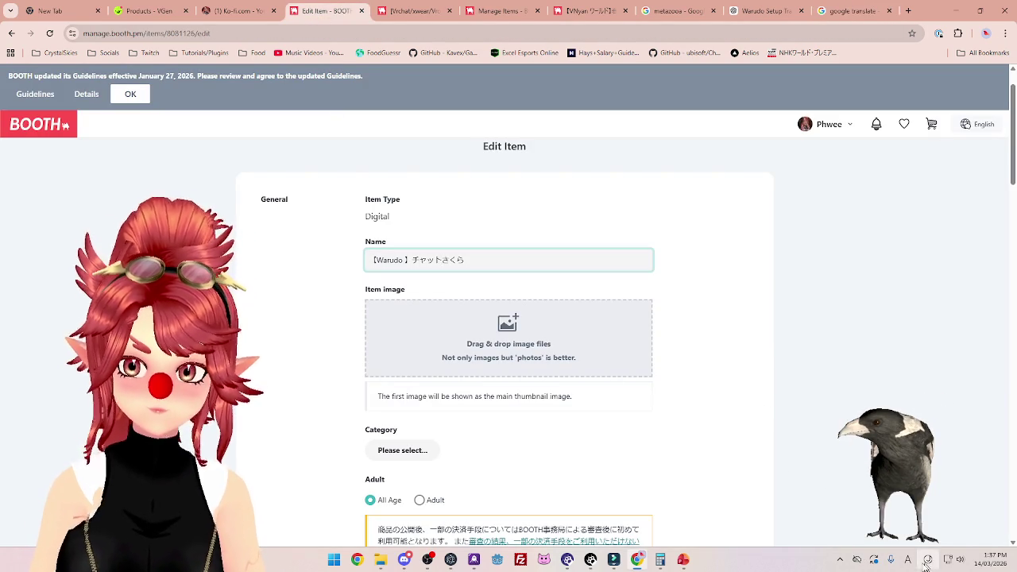
Fix the の characters in the item name, removing the extra の between チャット and クリッカー.
{"action": "type", "text": "の"}
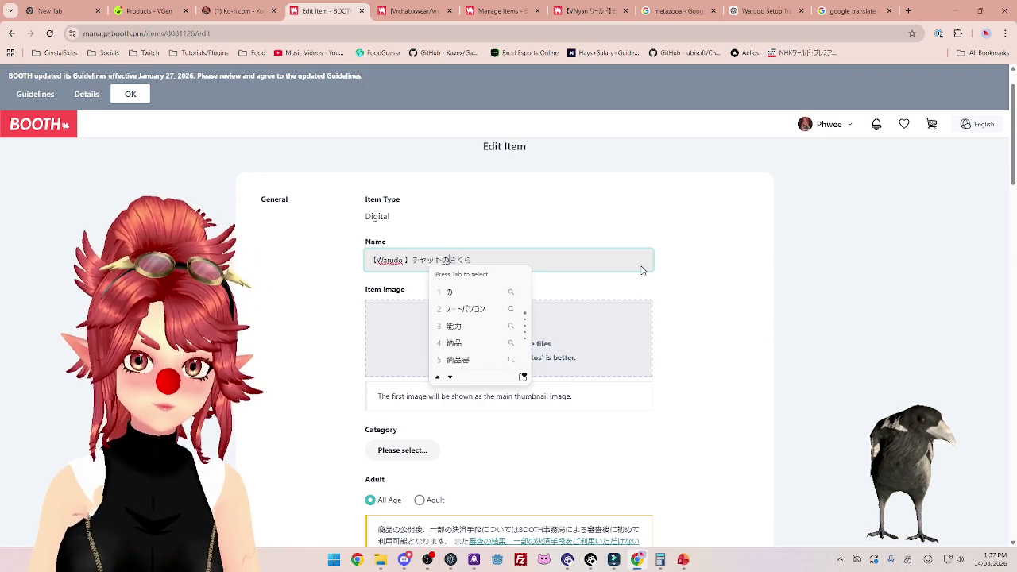
{"action": "type", "text": "のクリッカー"}
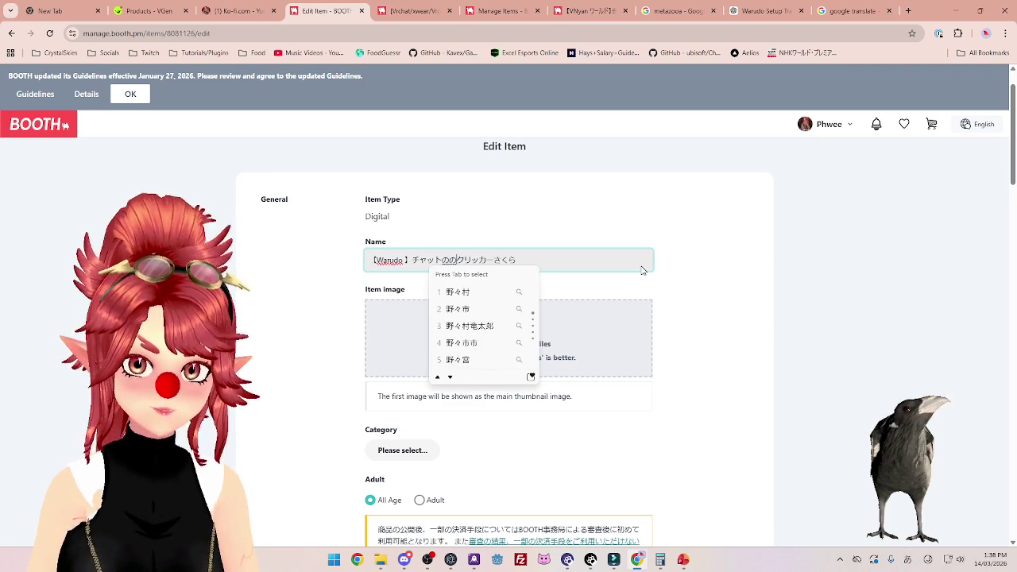
{"action": "key", "text": "BackSpace"}
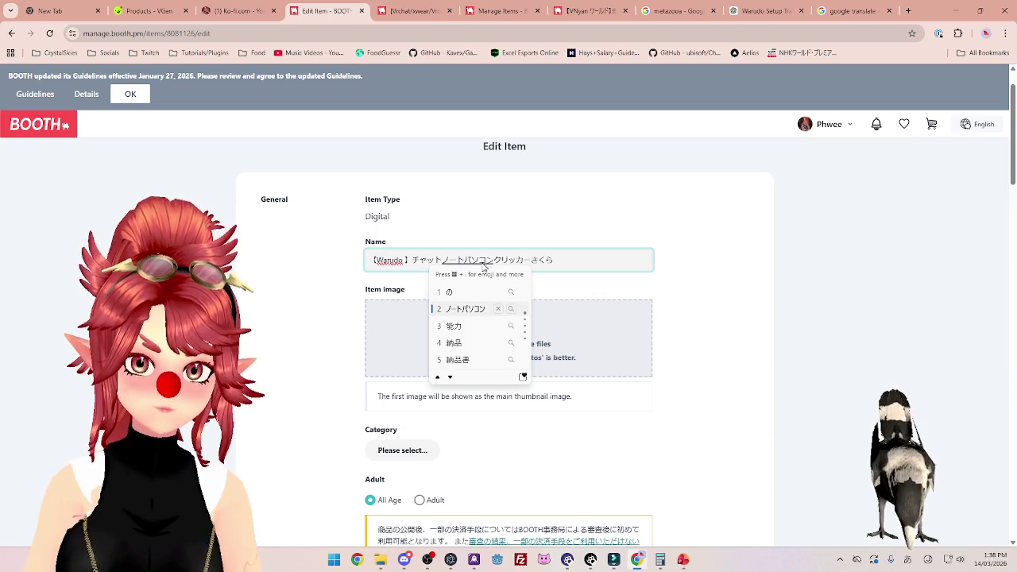
{"action": "key", "text": "Return"}
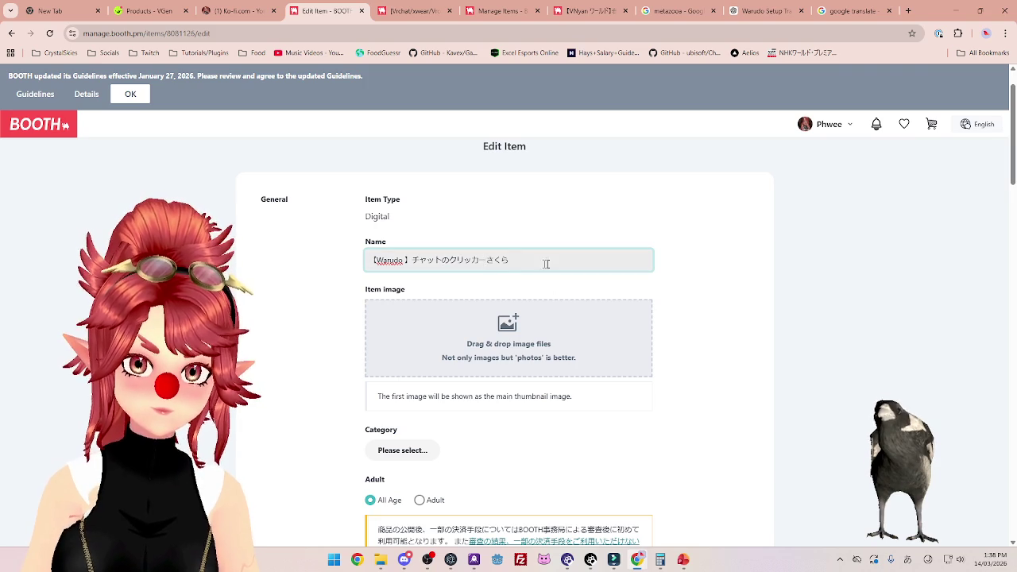
{"action": "type", "text": "no"}
{"action": "key", "text": "Return"}
{"action": "key", "text": "Right"}
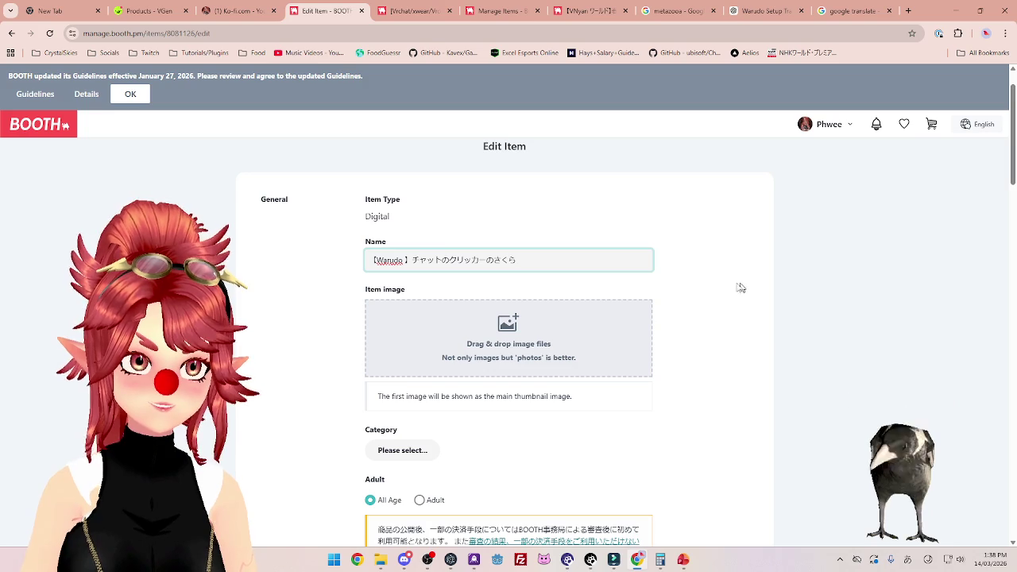
{"action": "left_click", "coordinate": [447, 261]}
{"action": "key", "text": "BackSpace"}
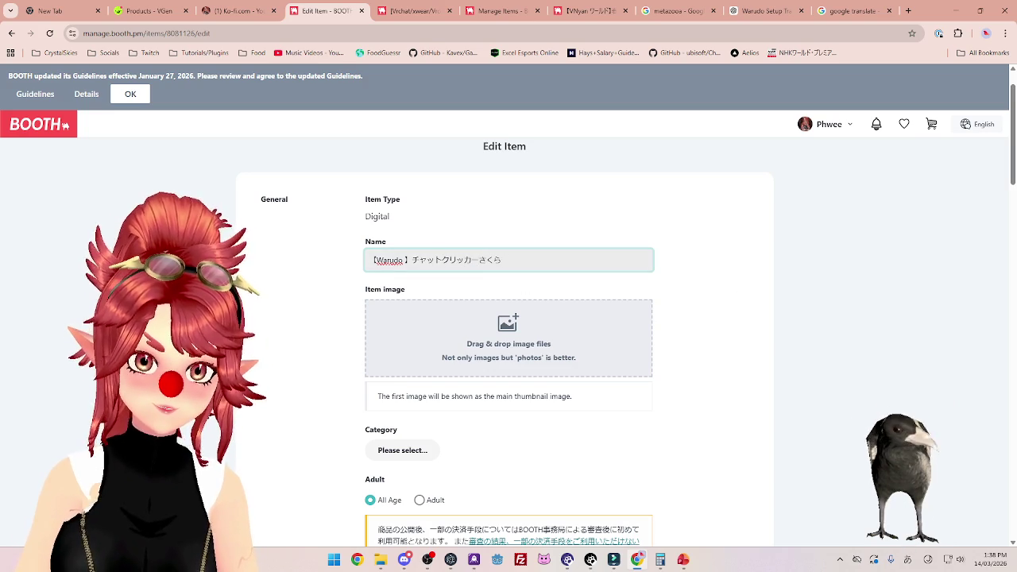
Move チャットクリッカー after さくら so the name reads 【Warudo】さくら チャットクリッカー.
{"action": "left_click_drag", "start_coordinate": [421, 260], "coordinate": [479, 261]}
{"action": "key", "text": "ctrl+x"}
{"action": "key", "text": "End"}
{"action": "key", "text": "ctrl+v"}
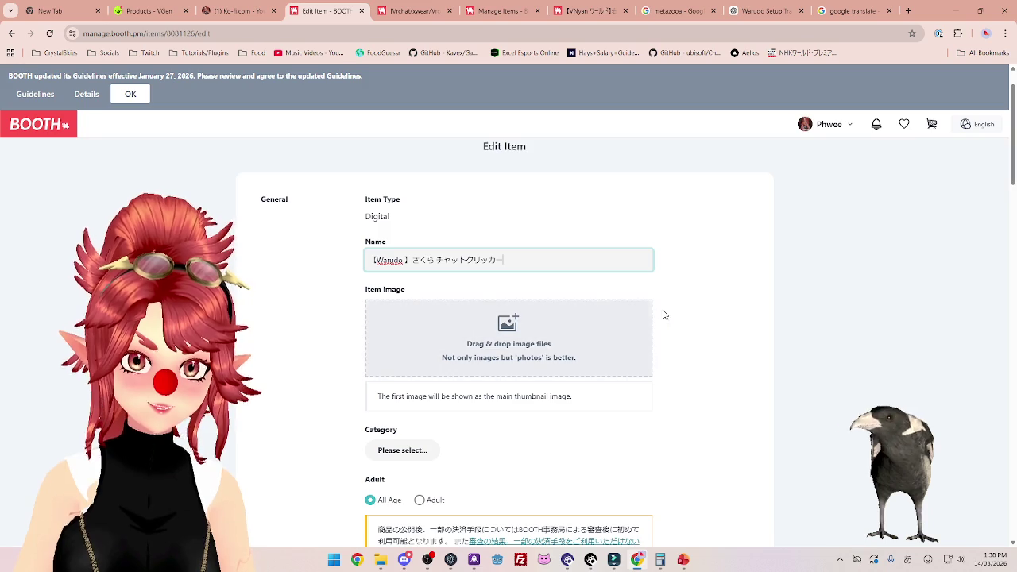
{"action": "left_click", "coordinate": [546, 350]}
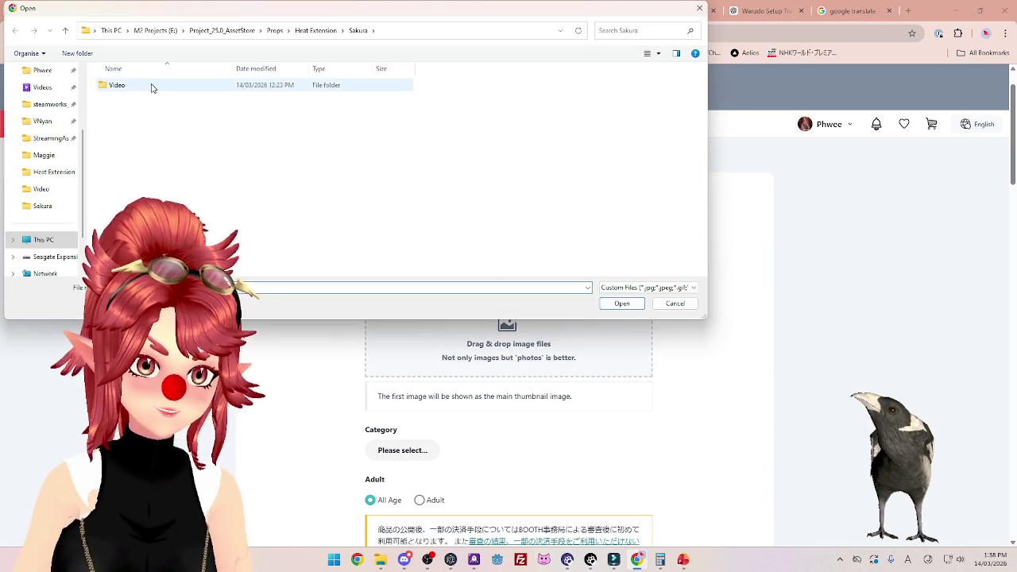
Upload SakuraHeatExtension.gif and SakuraHeatExtension2-Thumbnail.jpg from the Video folder as item images.
{"action": "double_click", "coordinate": [154, 88]}
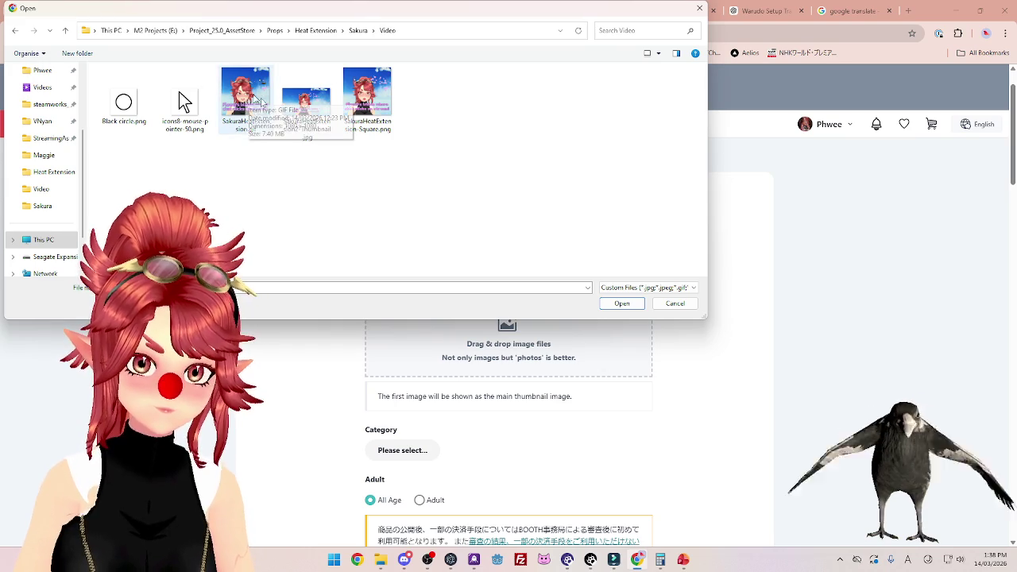
{"action": "double_click", "coordinate": [253, 109]}
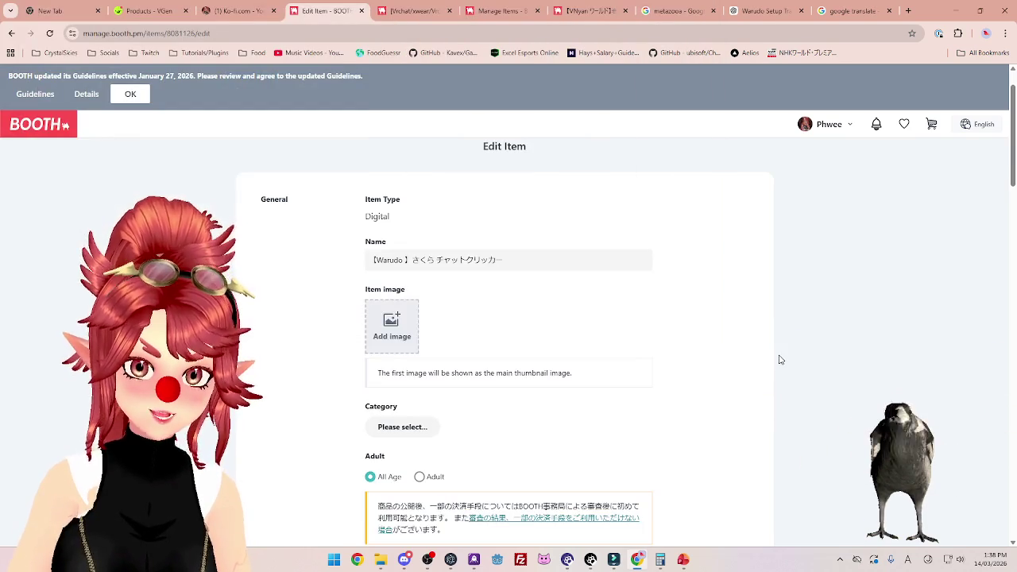
{"action": "left_click", "coordinate": [450, 329]}
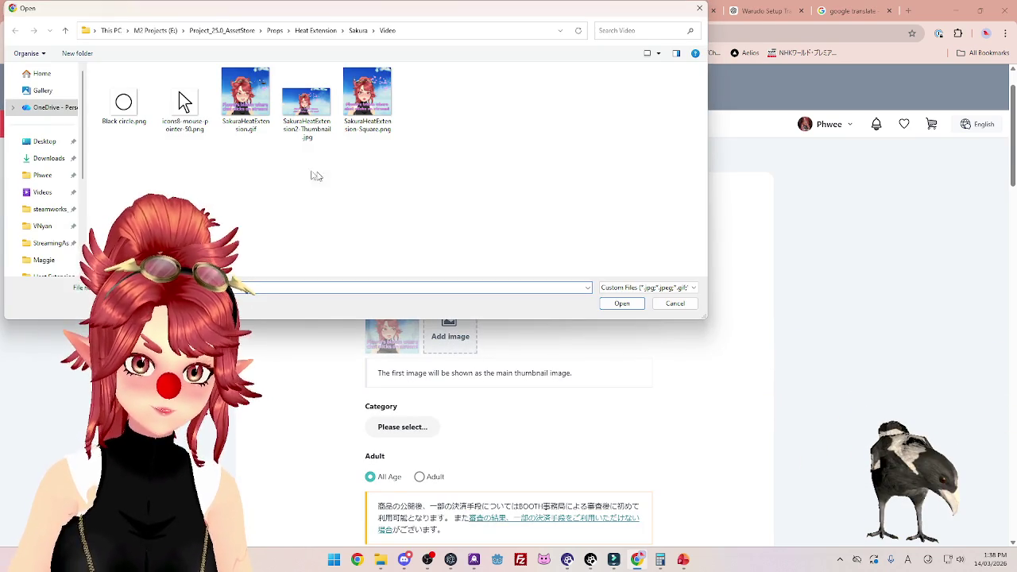
{"action": "left_click", "coordinate": [301, 111]}
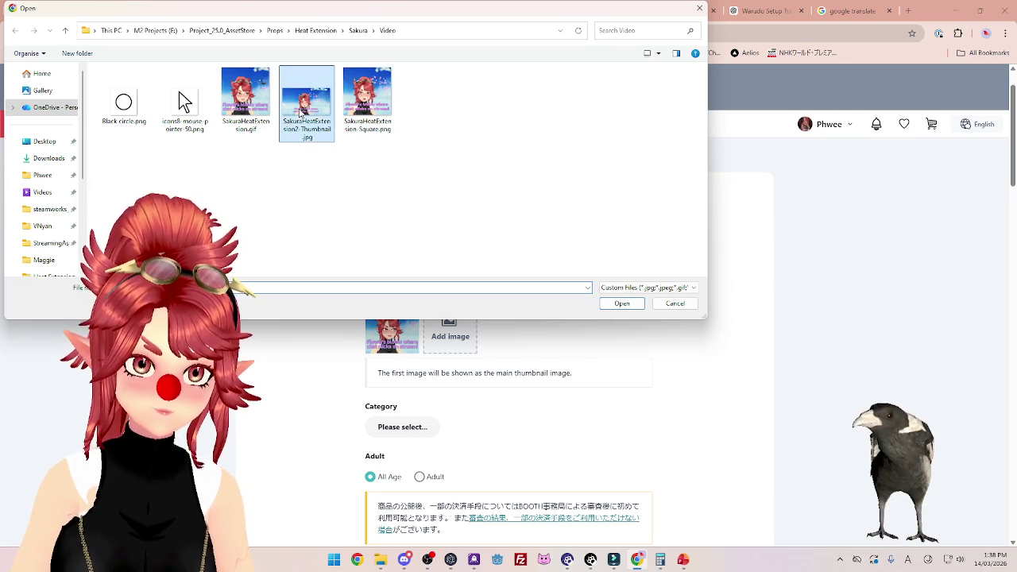
{"action": "left_click", "coordinate": [622, 303]}
{"action": "scroll", "coordinate": [627, 314], "scroll_direction": "down", "scroll_amount": 2}
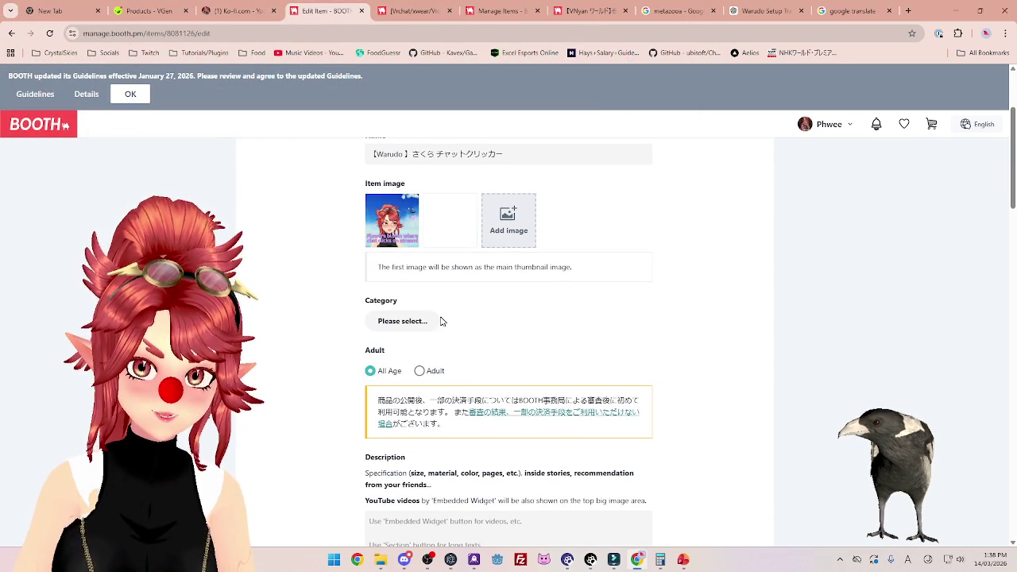
Browse the item's categories, expanding 3D Models, then view the VNyan ワールド listing's category.
{"action": "left_click", "coordinate": [416, 332]}
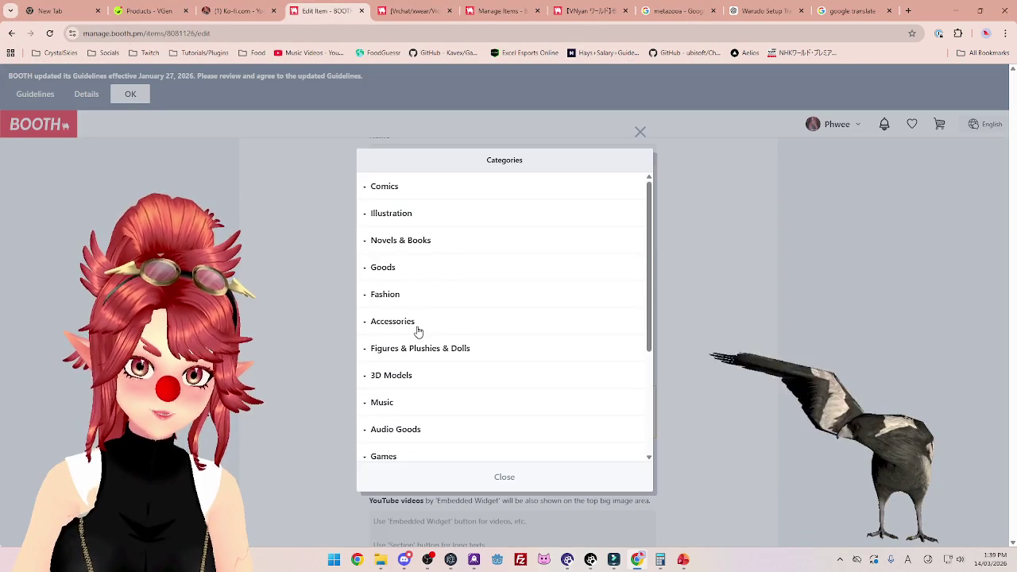
{"action": "scroll", "coordinate": [395, 364], "scroll_direction": "down", "scroll_amount": 2}
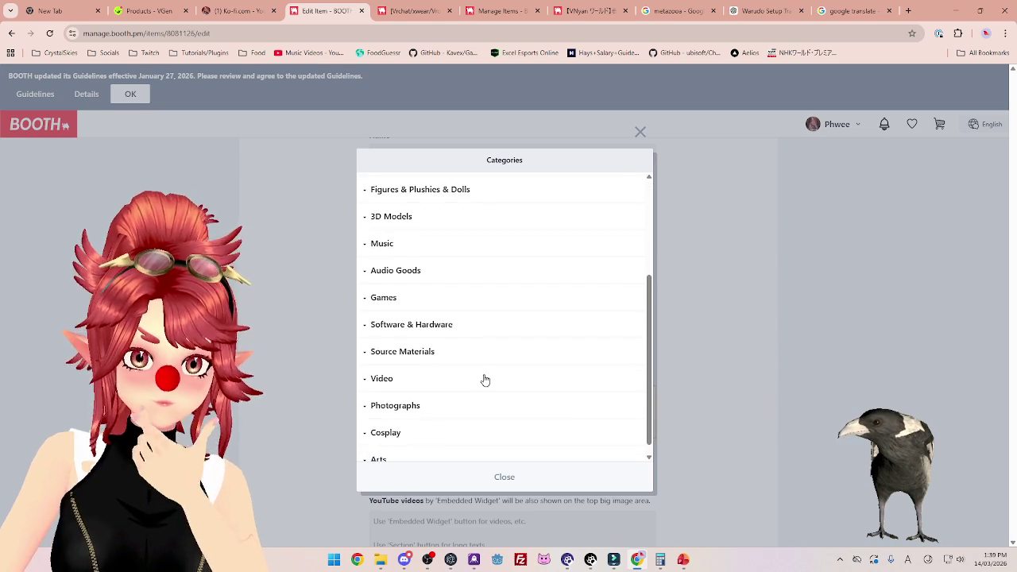
{"action": "left_click", "coordinate": [406, 316]}
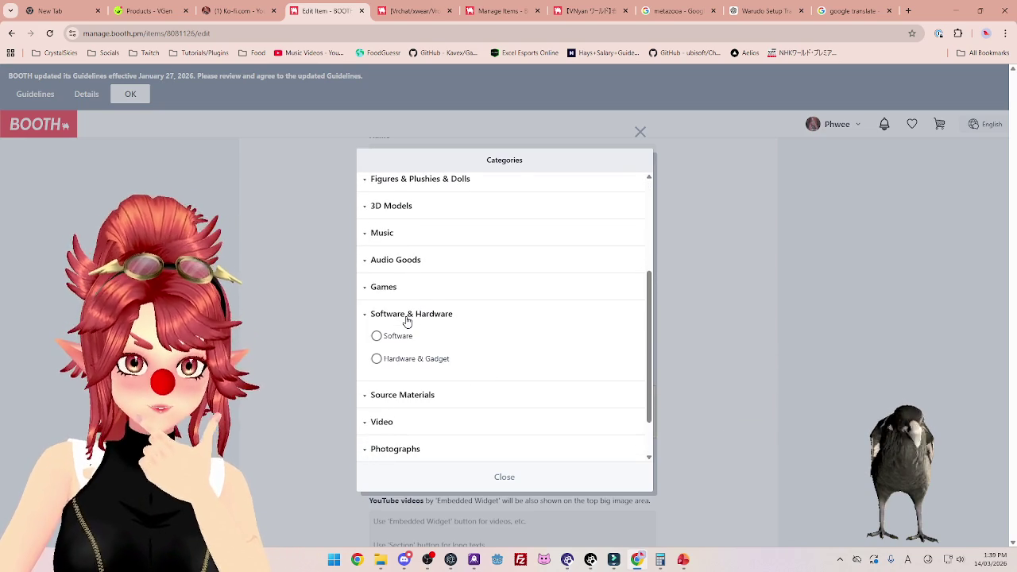
{"action": "left_click", "coordinate": [407, 318]}
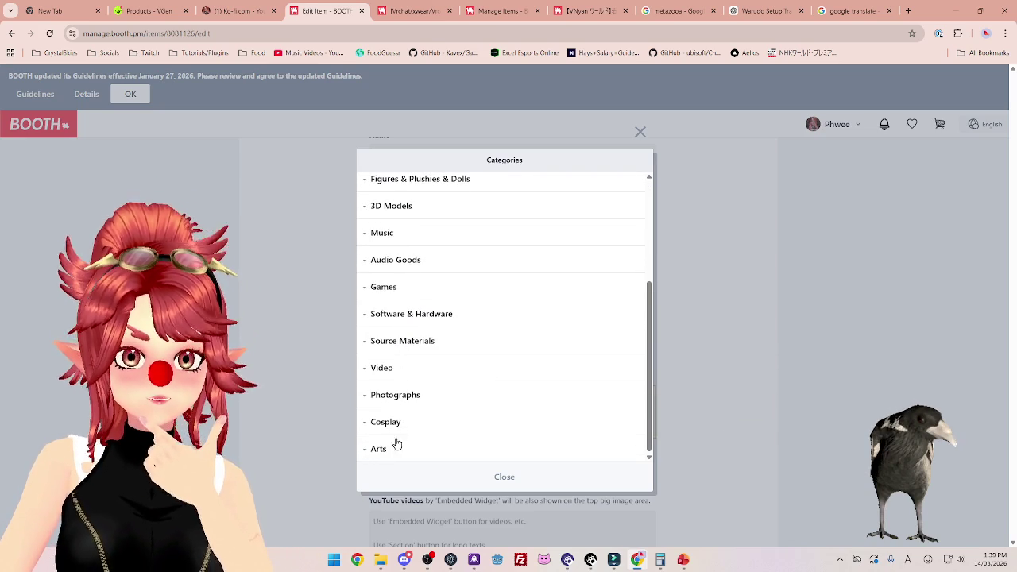
{"action": "scroll", "coordinate": [400, 382], "scroll_direction": "up", "scroll_amount": 1}
{"action": "scroll", "coordinate": [396, 302], "scroll_direction": "up", "scroll_amount": 1}
{"action": "left_click", "coordinate": [401, 314]}
{"action": "scroll", "coordinate": [403, 318], "scroll_direction": "down", "scroll_amount": 3}
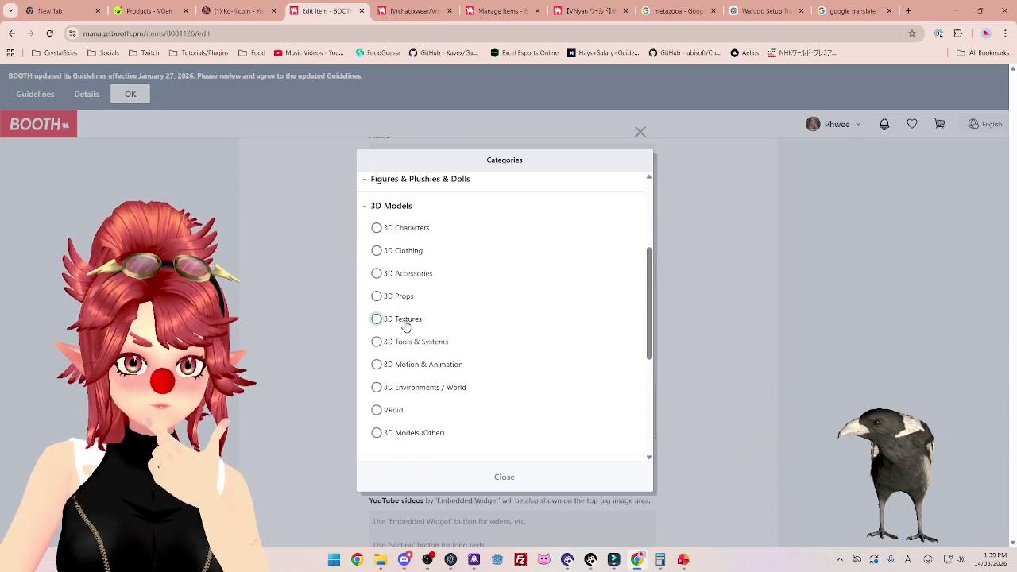
{"action": "scroll", "coordinate": [437, 395], "scroll_direction": "down", "scroll_amount": 1}
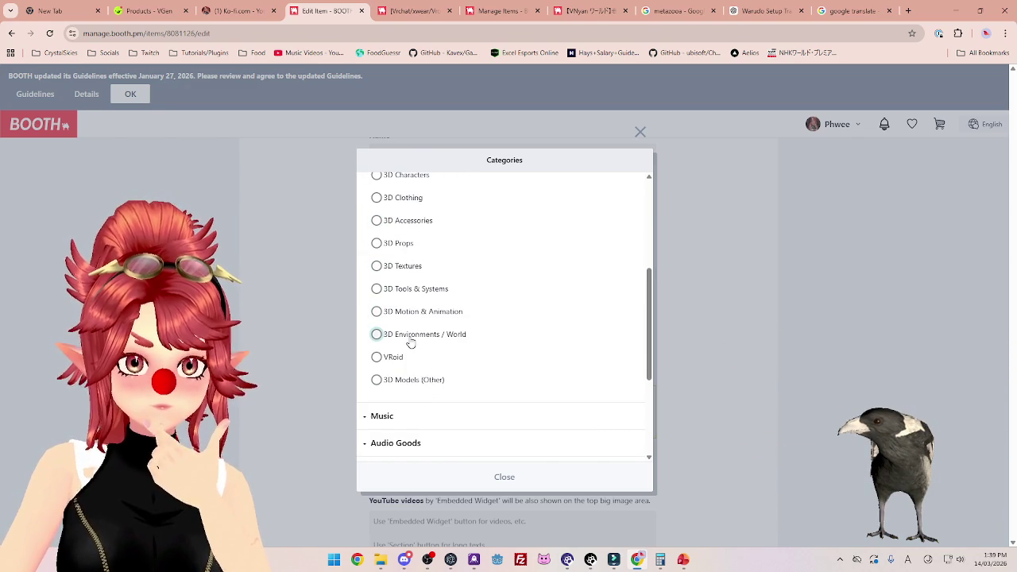
{"action": "scroll", "coordinate": [405, 283], "scroll_direction": "up", "scroll_amount": 1}
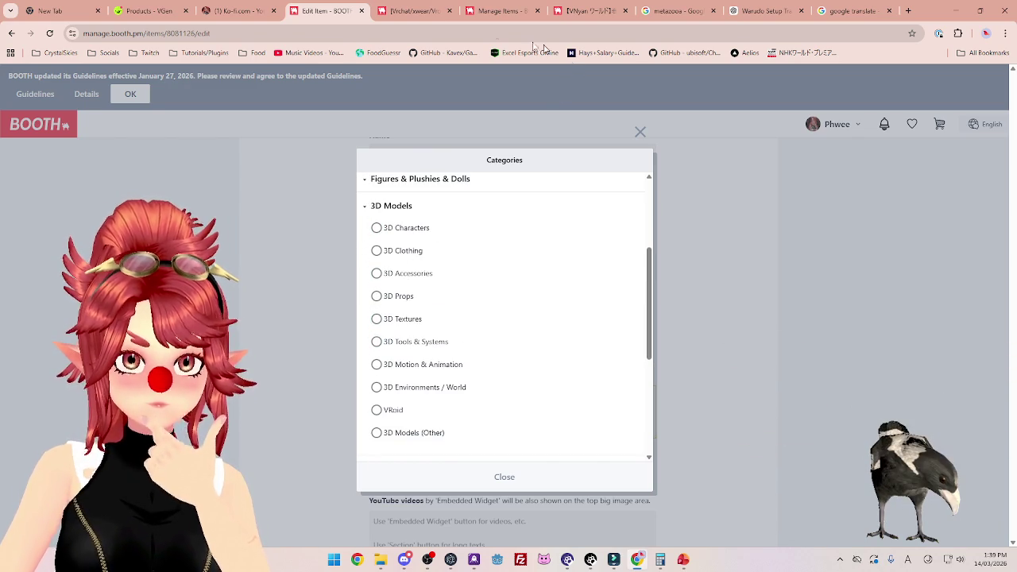
{"action": "left_click", "coordinate": [580, 14]}
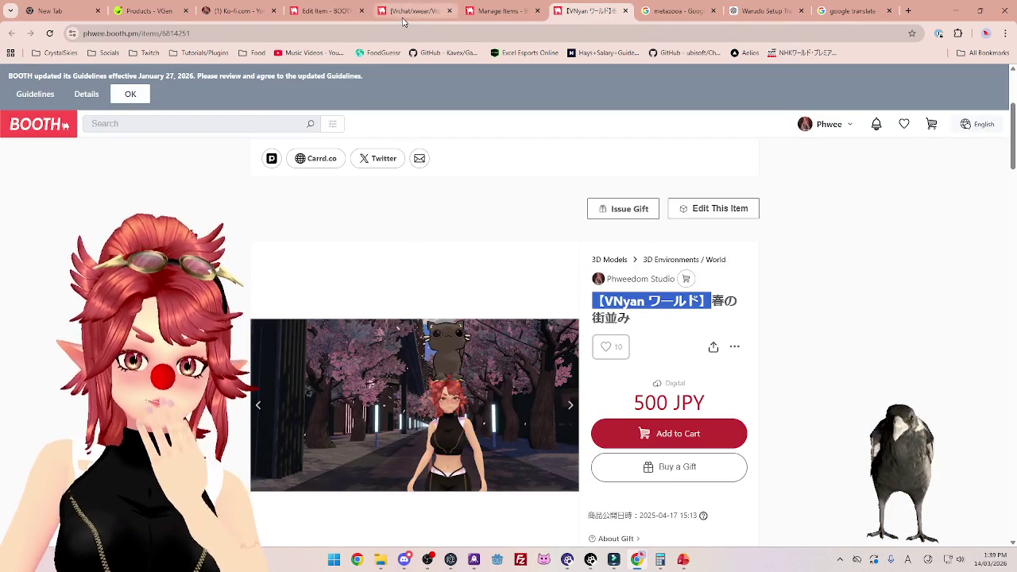
Look through the Mimi Mike listing and warudo search results, then return to editing the item.
{"action": "left_click", "coordinate": [403, 17]}
{"action": "left_click", "coordinate": [11, 32]}
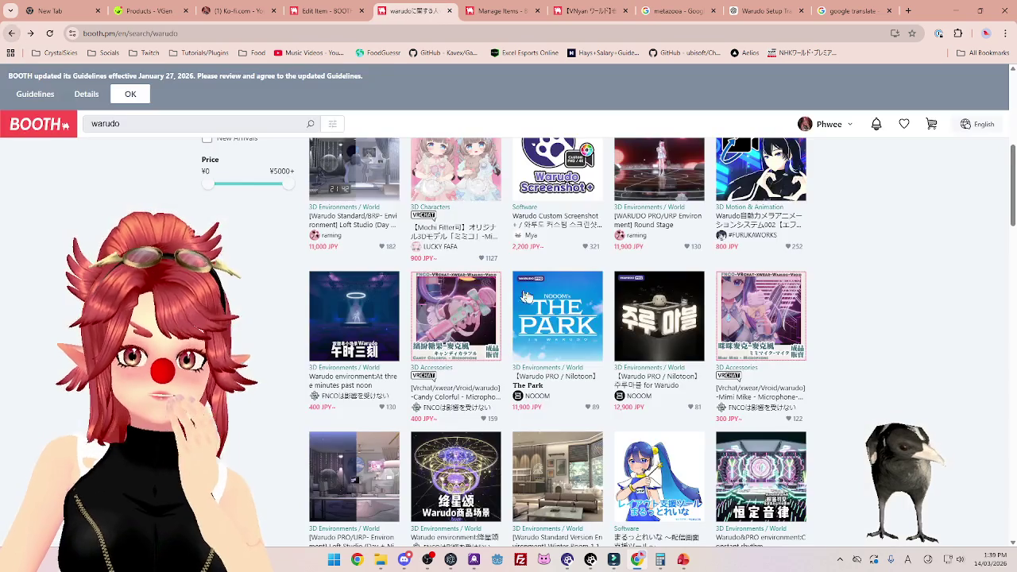
{"action": "scroll", "coordinate": [602, 347], "scroll_direction": "down", "scroll_amount": 1}
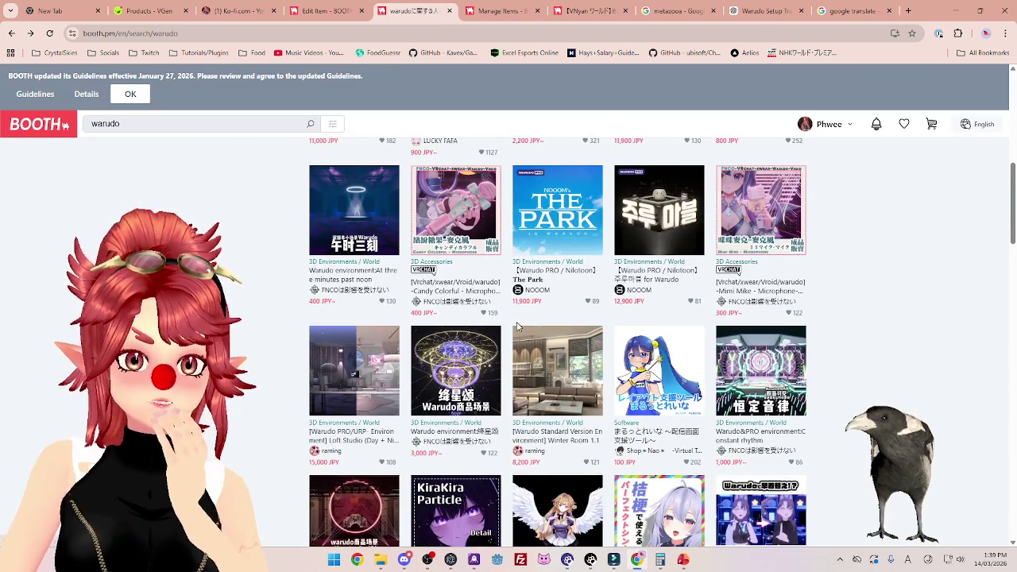
{"action": "scroll", "coordinate": [518, 327], "scroll_direction": "up", "scroll_amount": 5}
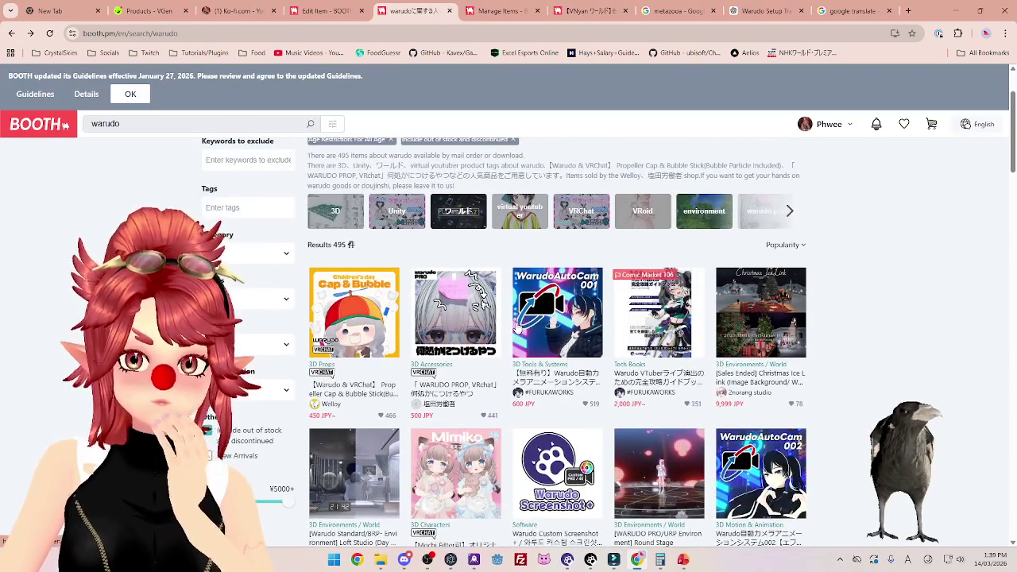
{"action": "scroll", "coordinate": [515, 325], "scroll_direction": "down", "scroll_amount": 1}
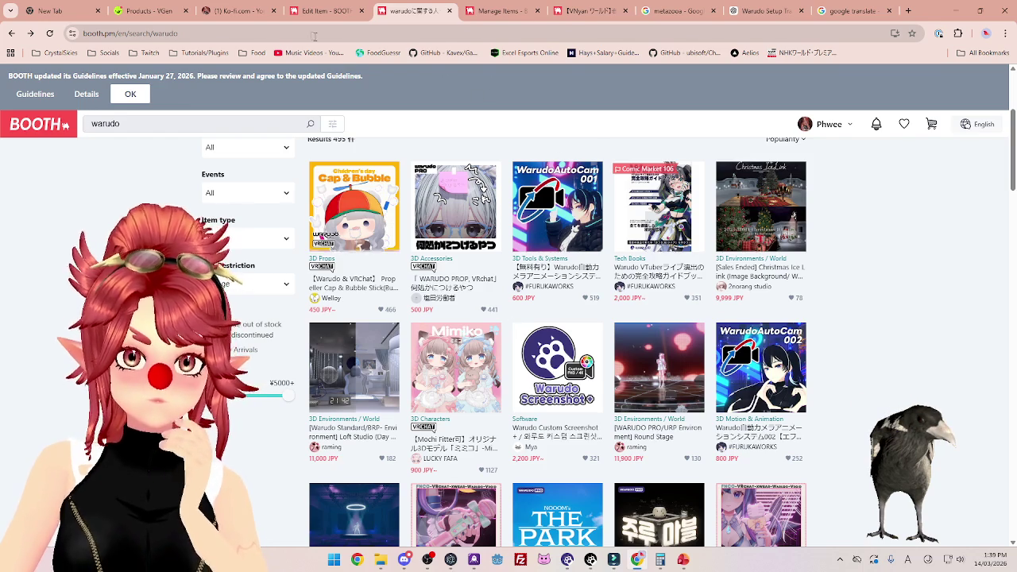
{"action": "left_click", "coordinate": [326, 10]}
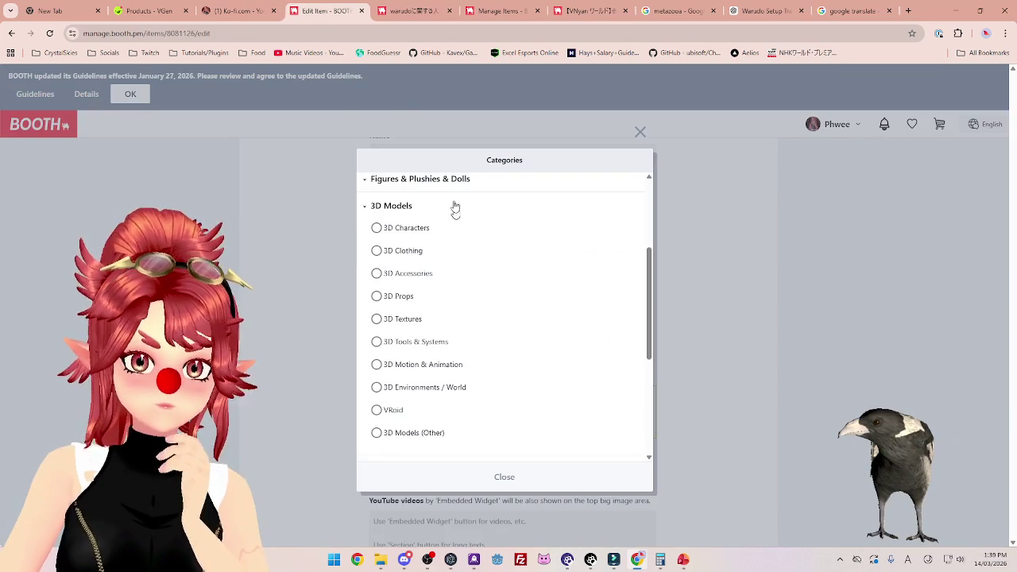
Dismiss the category choices without picking one and scroll through the item edit page.
{"action": "left_click", "coordinate": [641, 133]}
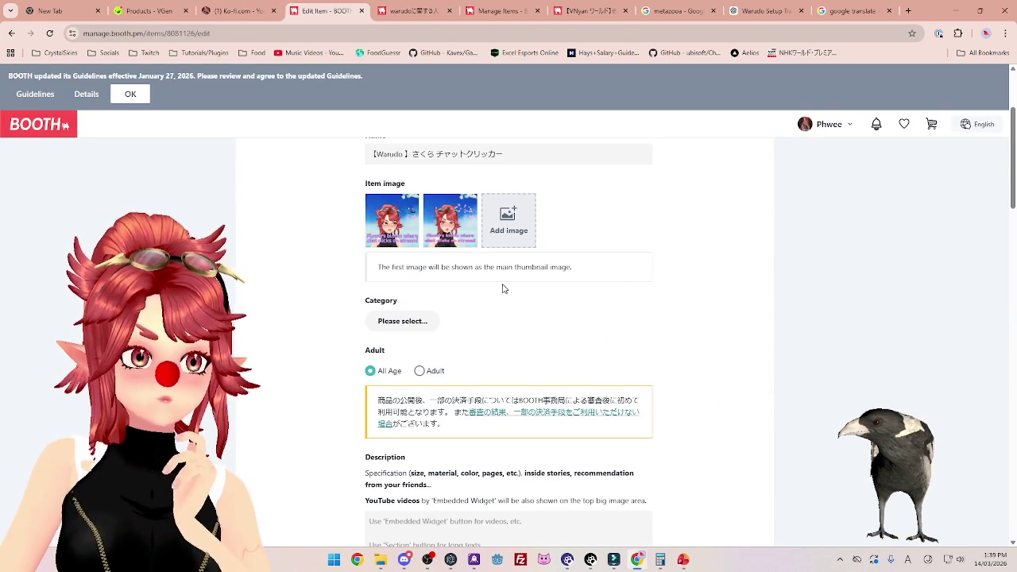
{"action": "scroll", "coordinate": [502, 289], "scroll_direction": "up", "scroll_amount": 2}
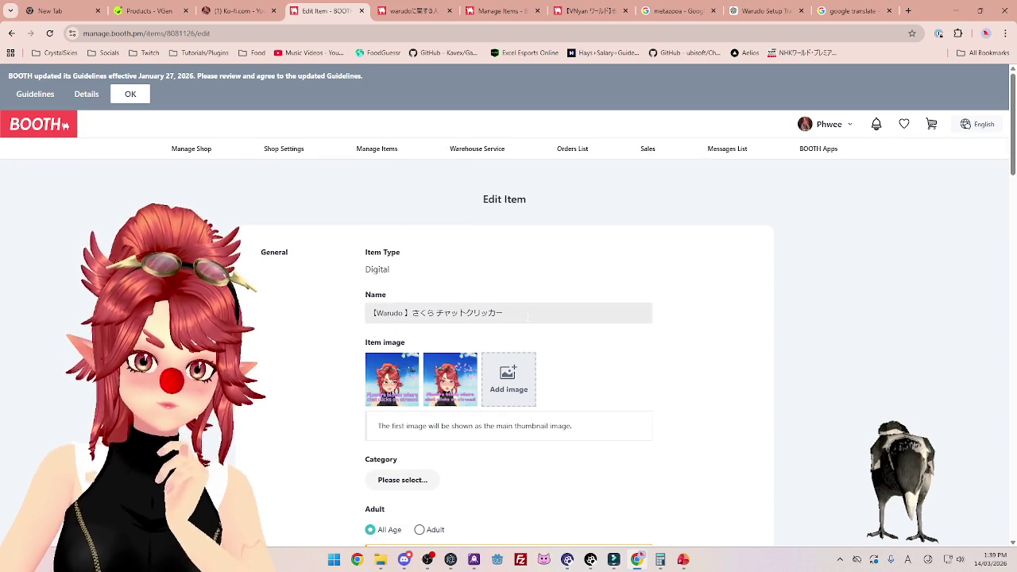
{"action": "scroll", "coordinate": [541, 389], "scroll_direction": "down", "scroll_amount": 1}
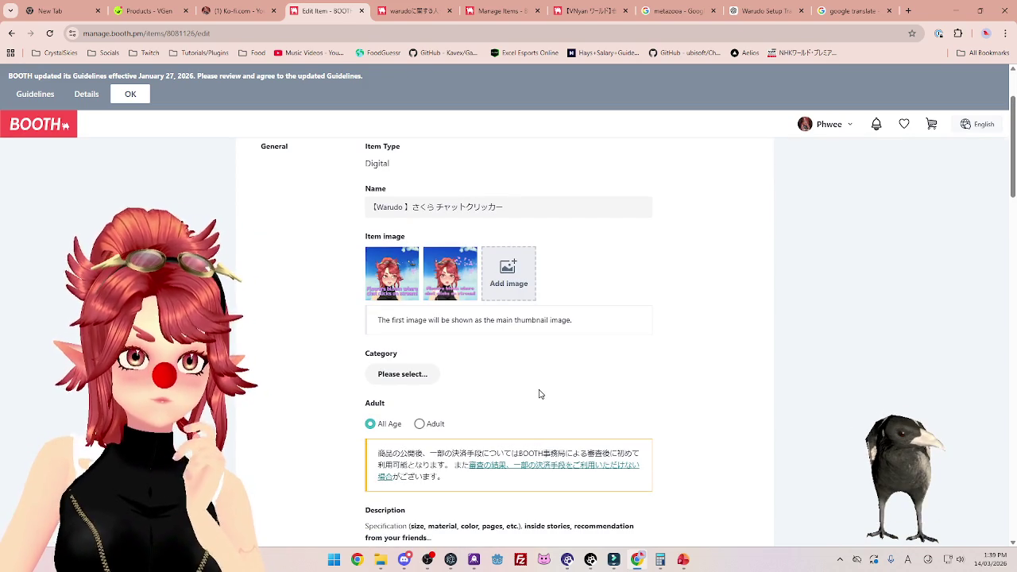
{"action": "scroll", "coordinate": [538, 394], "scroll_direction": "down", "scroll_amount": 3}
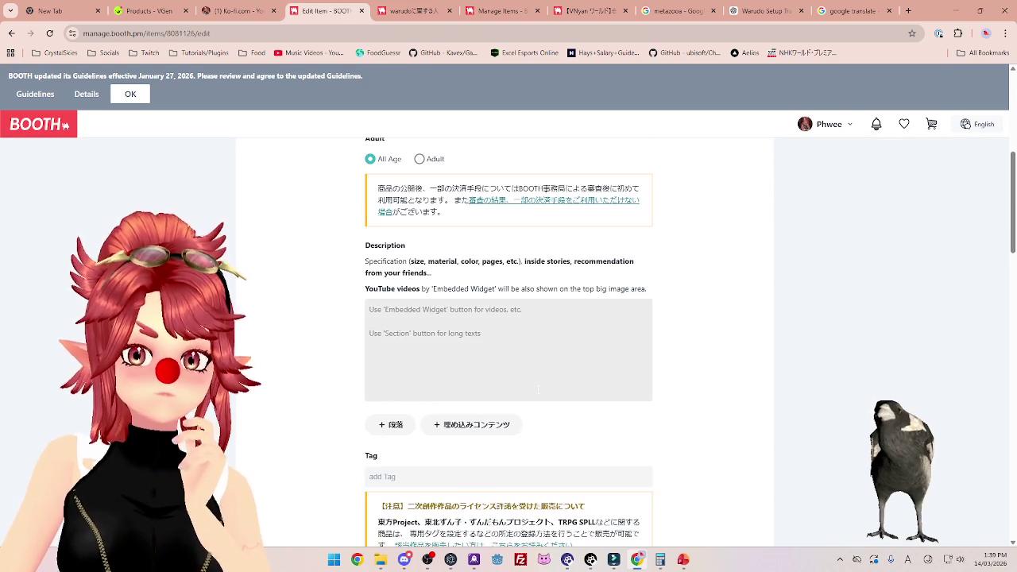
{"action": "scroll", "coordinate": [538, 389], "scroll_direction": "down", "scroll_amount": 1}
{"action": "scroll", "coordinate": [532, 349], "scroll_direction": "up", "scroll_amount": 3}
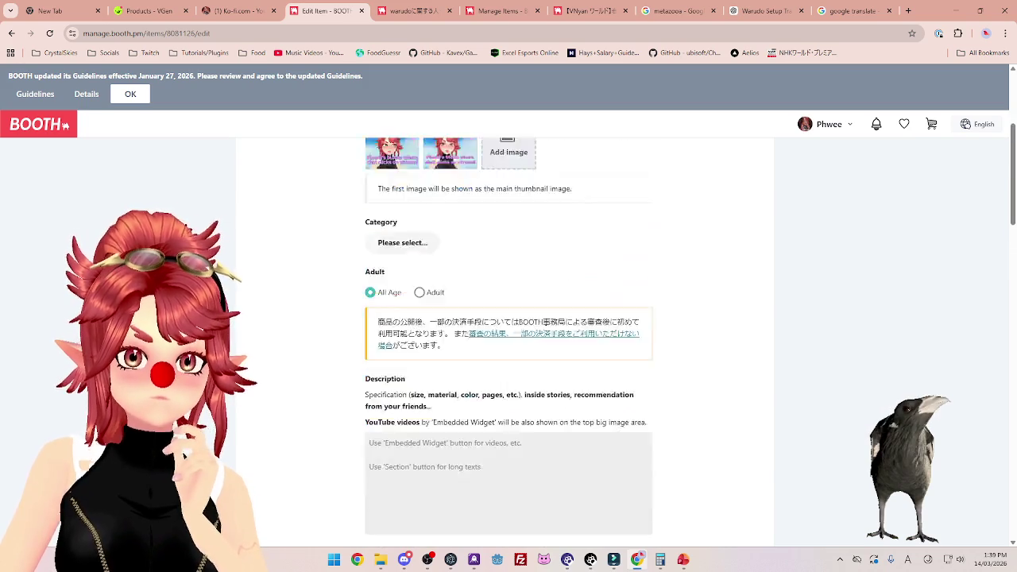
{"action": "scroll", "coordinate": [529, 341], "scroll_direction": "up", "scroll_amount": 1}
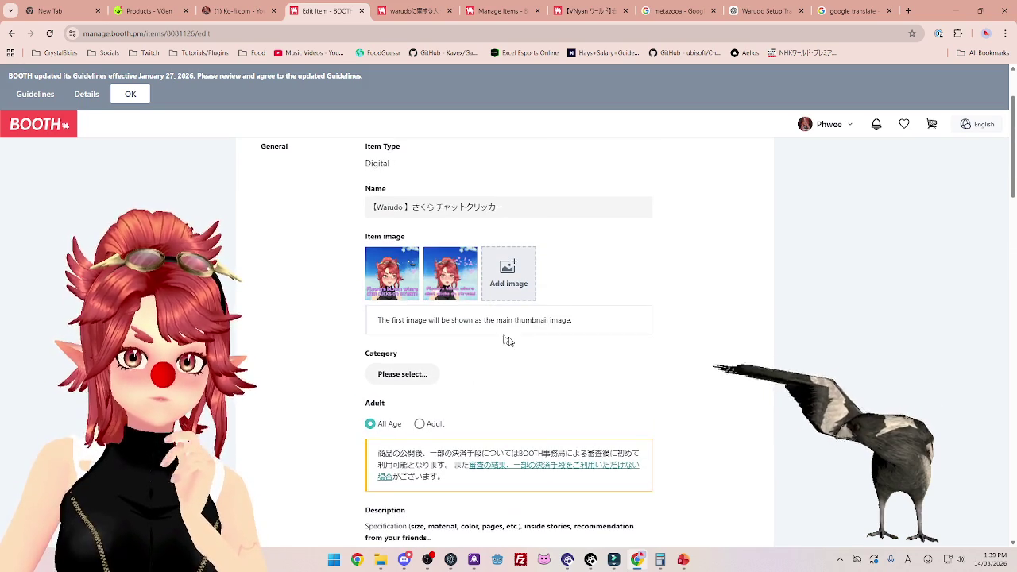
Choose 3D Tools & Systems as the item category and close the Categories dialog.
{"action": "left_click", "coordinate": [418, 381]}
{"action": "scroll", "coordinate": [486, 318], "scroll_direction": "down", "scroll_amount": 1}
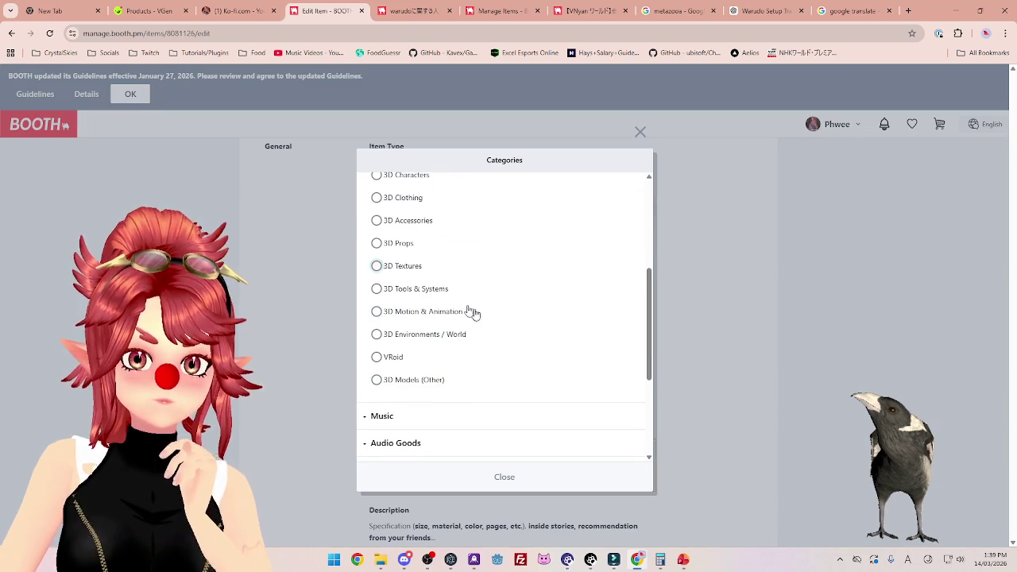
{"action": "left_click", "coordinate": [379, 291]}
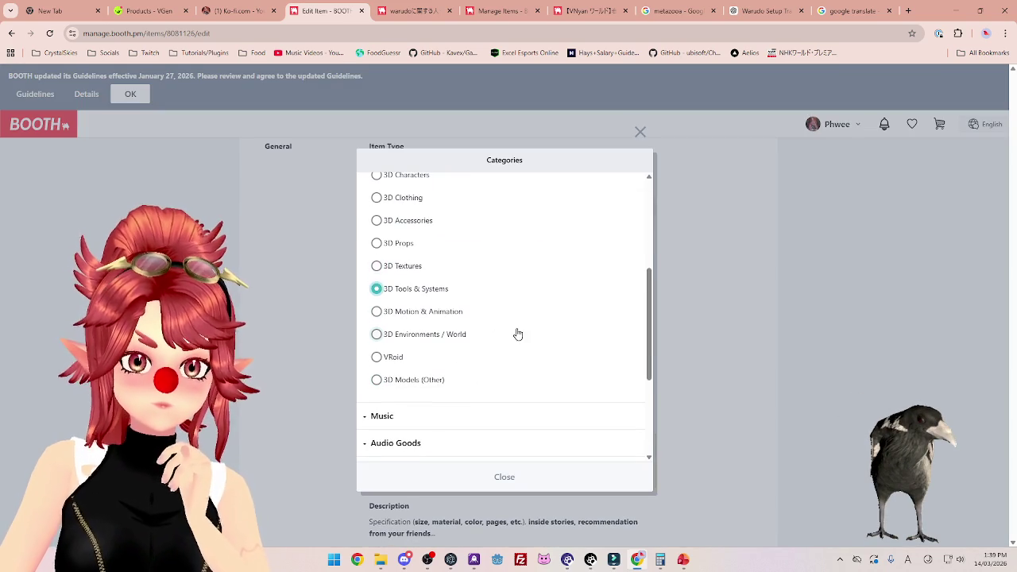
{"action": "scroll", "coordinate": [521, 347], "scroll_direction": "down", "scroll_amount": 4}
{"action": "scroll", "coordinate": [525, 349], "scroll_direction": "up", "scroll_amount": 7}
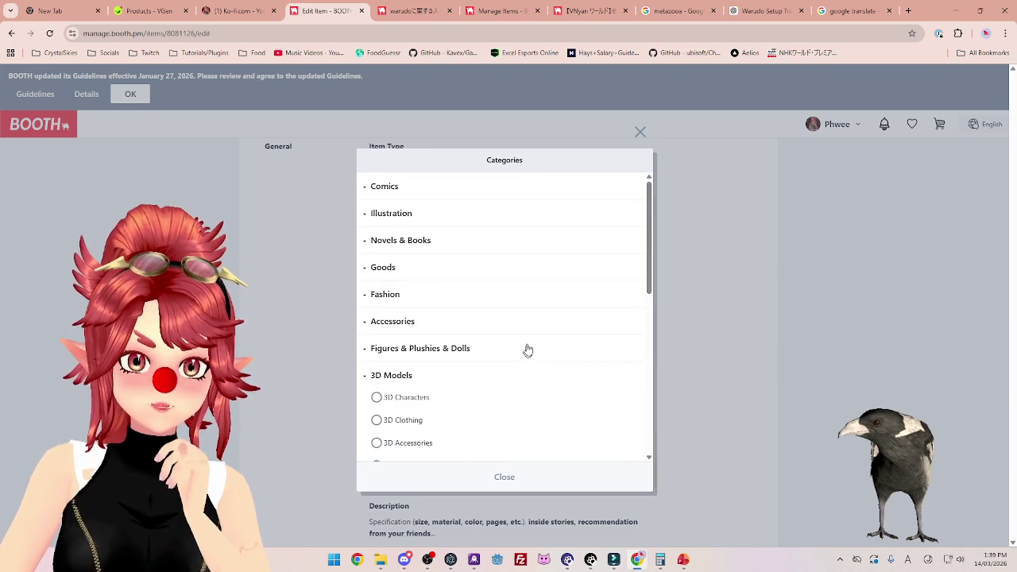
{"action": "scroll", "coordinate": [488, 394], "scroll_direction": "down", "scroll_amount": 3}
{"action": "left_click", "coordinate": [502, 476]}
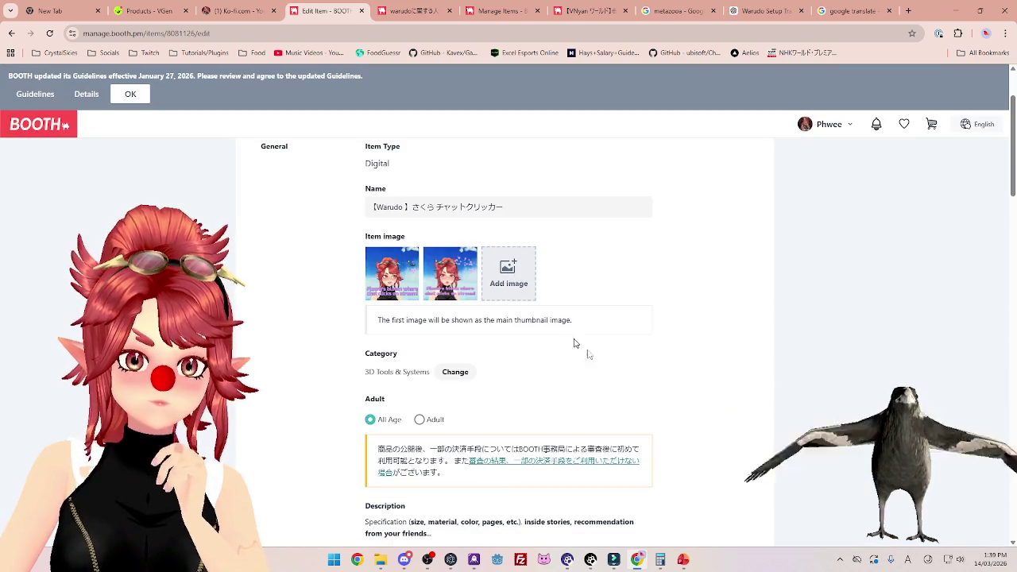
Scroll down and put the cursor in the Description box.
{"action": "scroll", "coordinate": [515, 371], "scroll_direction": "down", "scroll_amount": 2}
{"action": "scroll", "coordinate": [429, 321], "scroll_direction": "down", "scroll_amount": 2}
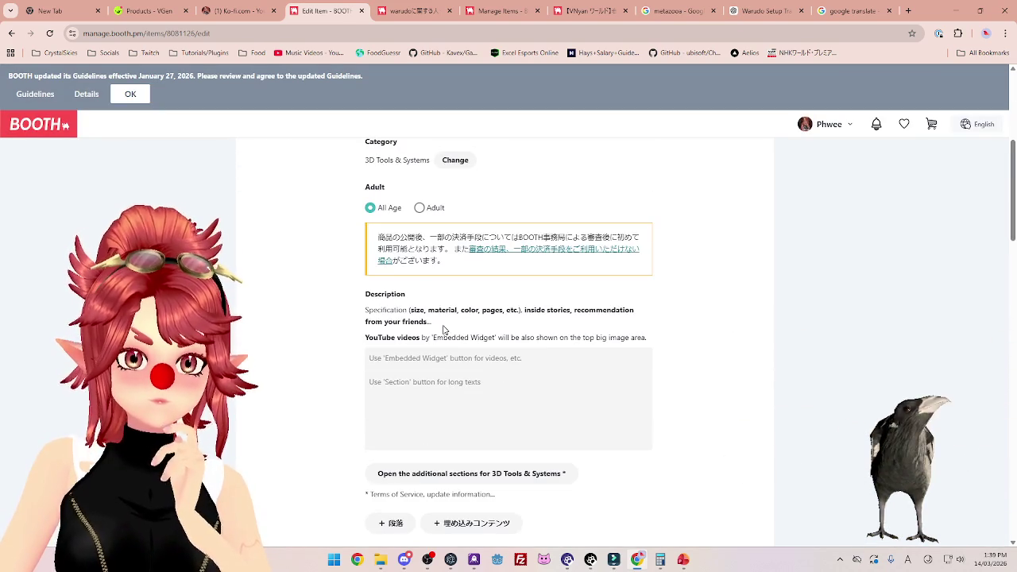
{"action": "left_click", "coordinate": [469, 394]}
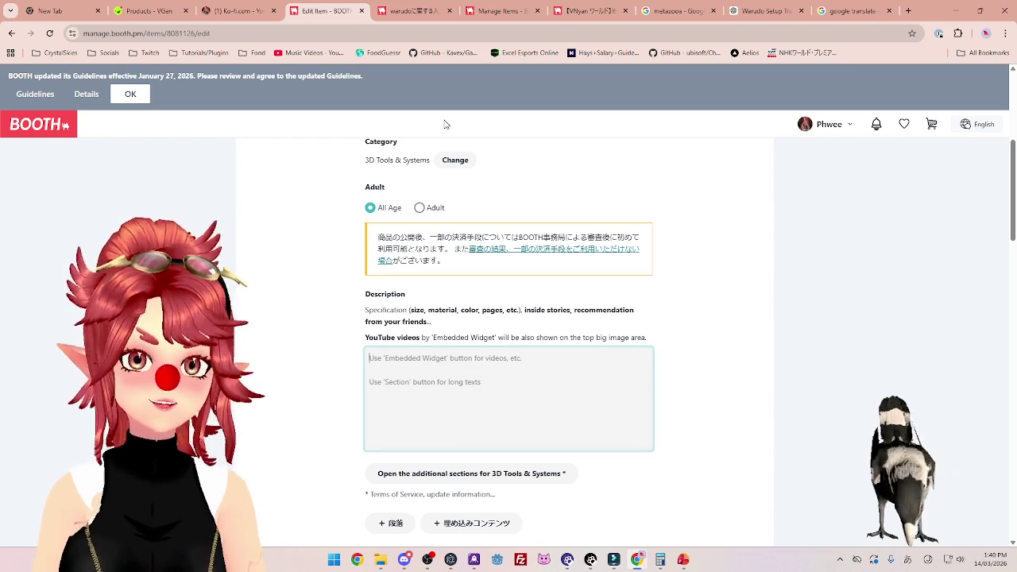
Select the English product description paragraph on the Ko-fi Sakura spawner listing.
{"action": "left_click", "coordinate": [770, 19]}
{"action": "scroll", "coordinate": [577, 262], "scroll_direction": "down", "scroll_amount": 1}
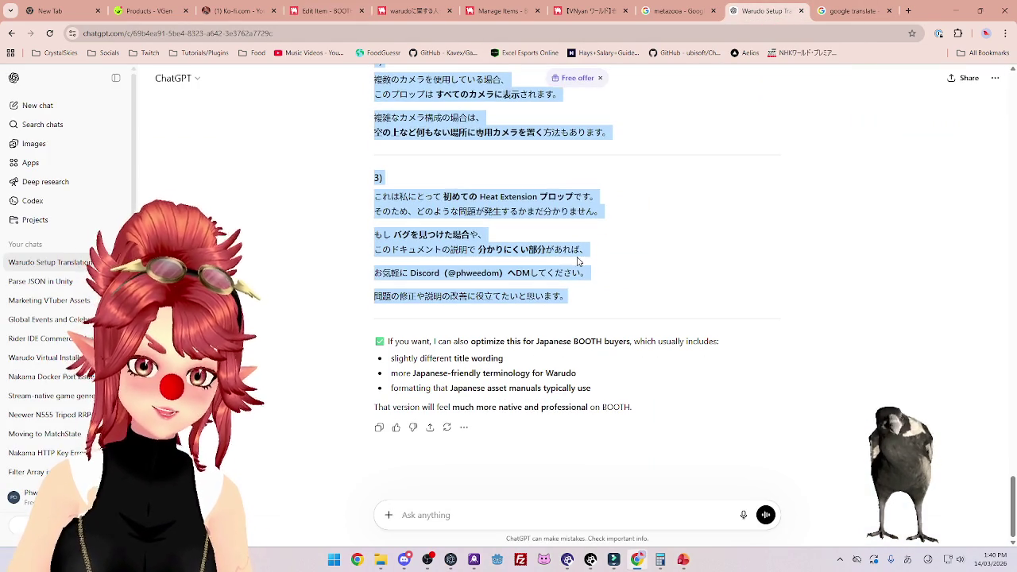
{"action": "left_click", "coordinate": [505, 94]}
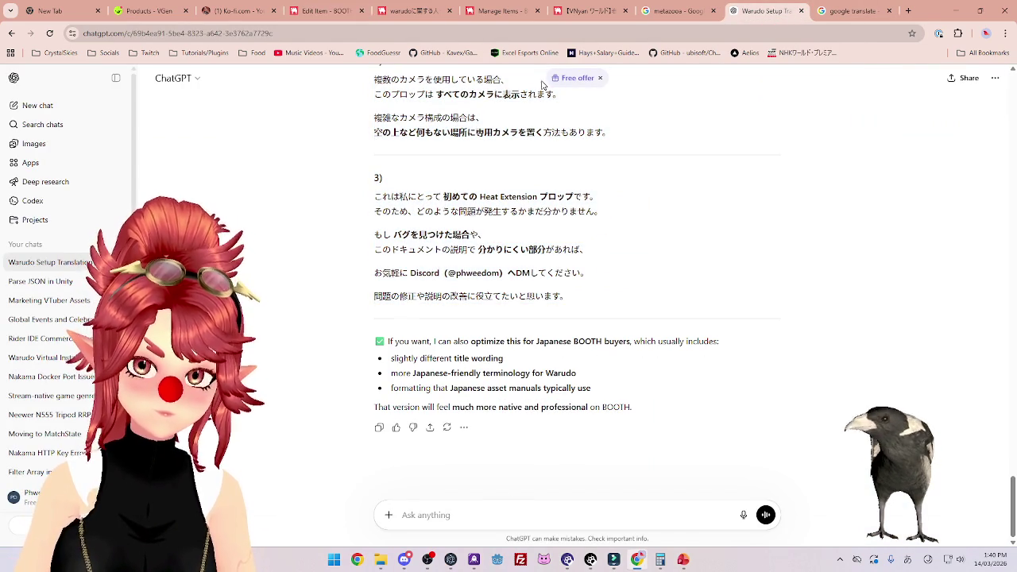
{"action": "left_click", "coordinate": [235, 11]}
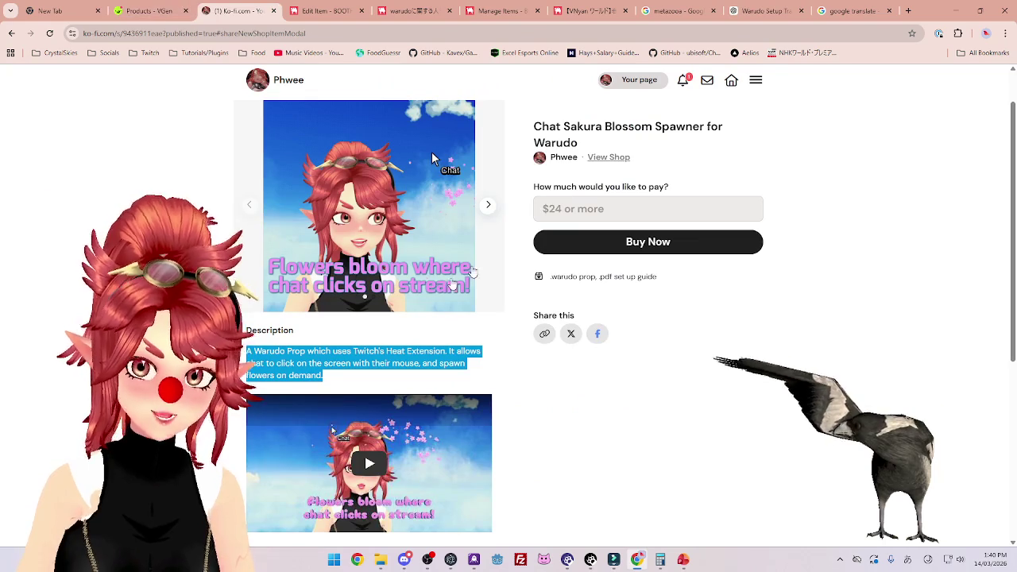
{"action": "left_click", "coordinate": [322, 377]}
{"action": "mouse_move", "coordinate": [248, 352]}
{"action": "left_mouse_down"}
{"action": "mouse_move", "coordinate": [477, 357]}
{"action": "mouse_move", "coordinate": [325, 385]}
{"action": "left_mouse_up"}
{"action": "key", "text": "ctrl+c"}
{"action": "left_click", "coordinate": [758, 11]}
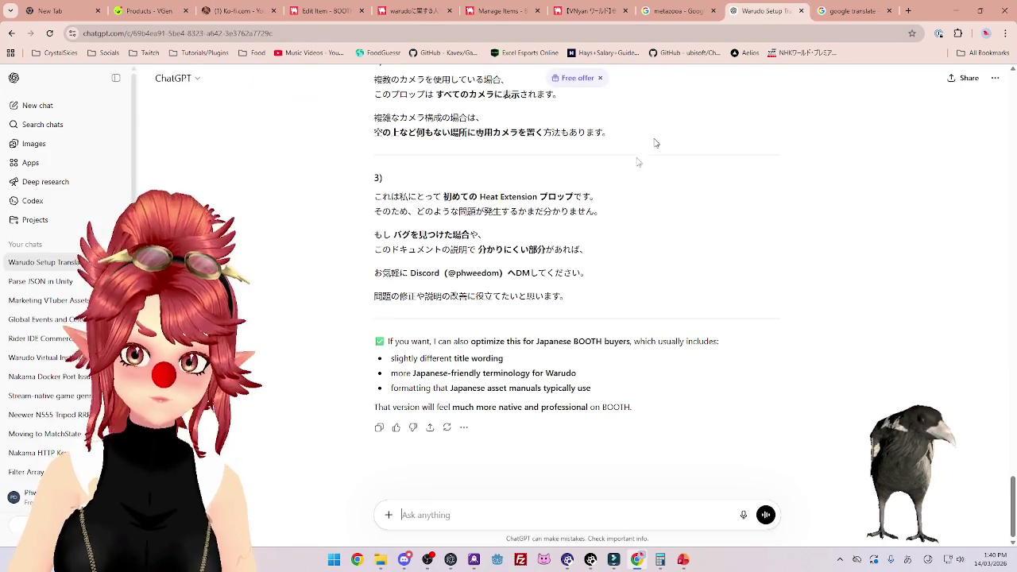
Ask ChatGPT to translate the pasted product description for BOOTH.
{"action": "type", "text": "And th"}
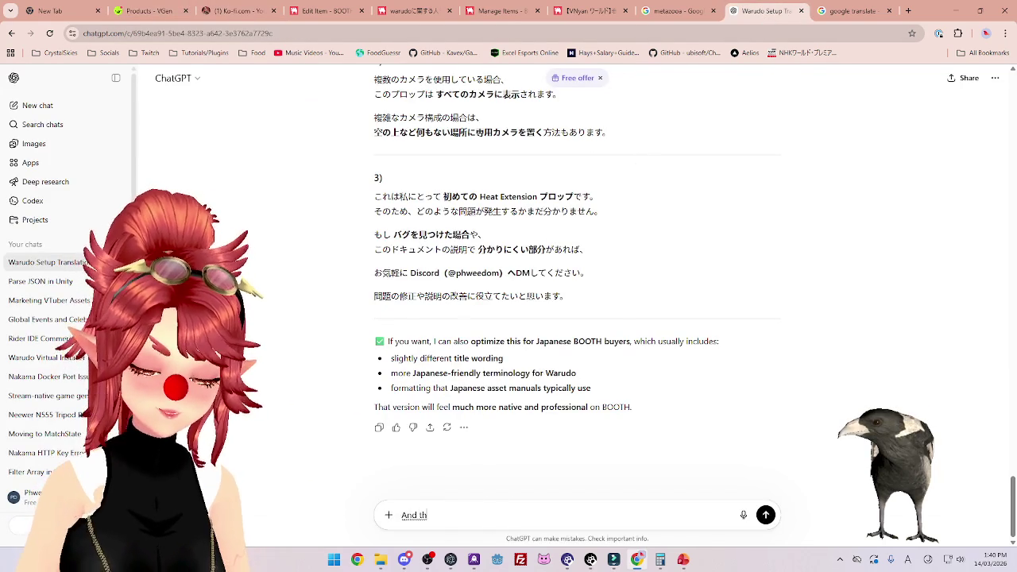
{"action": "key", "text": "BackSpace"}
{"action": "key", "text": "BackSpace"}
{"action": "type", "text": "for the product description,"}
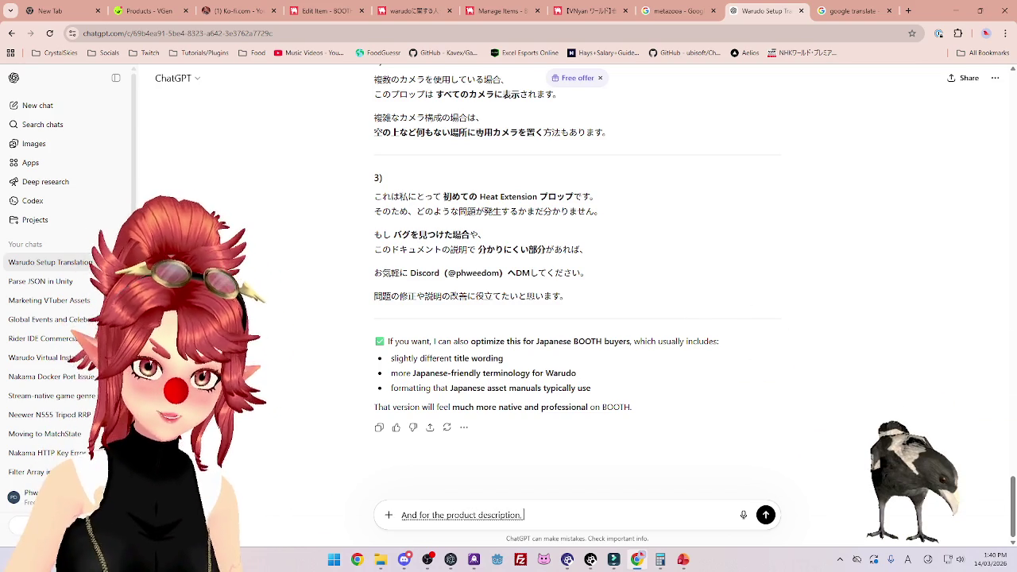
{"action": "type", "text": "can you please translate this:"}
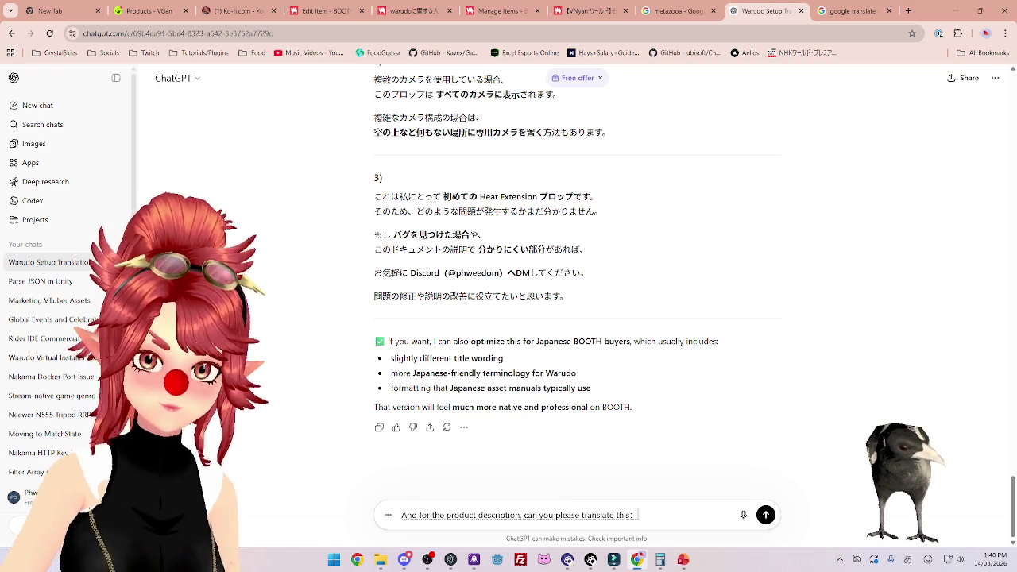
{"action": "key", "text": "ctrl+v"}
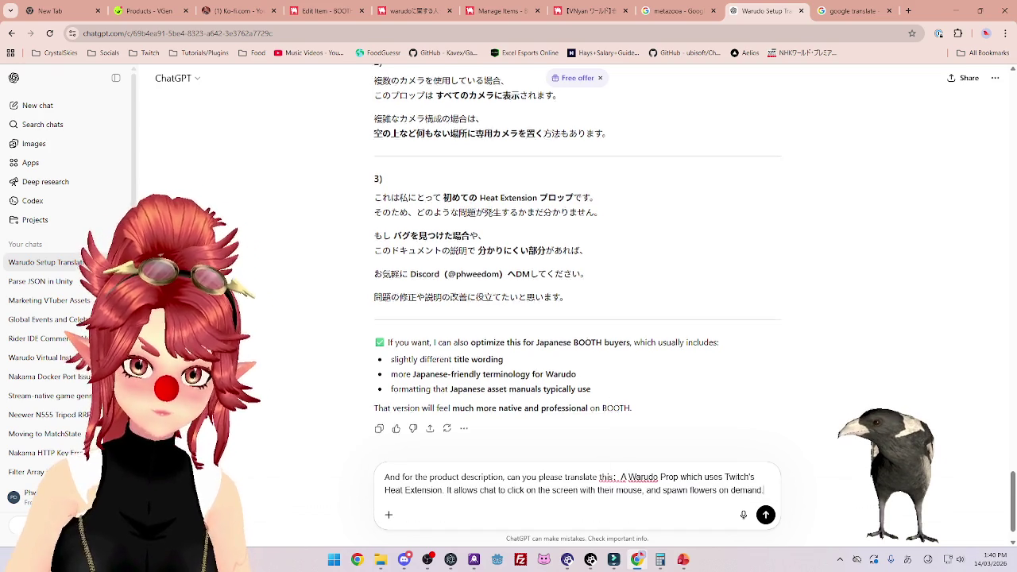
{"action": "left_click", "coordinate": [621, 478]}
{"action": "key", "text": "shift+Return"}
{"action": "key", "text": "shift+Return"}
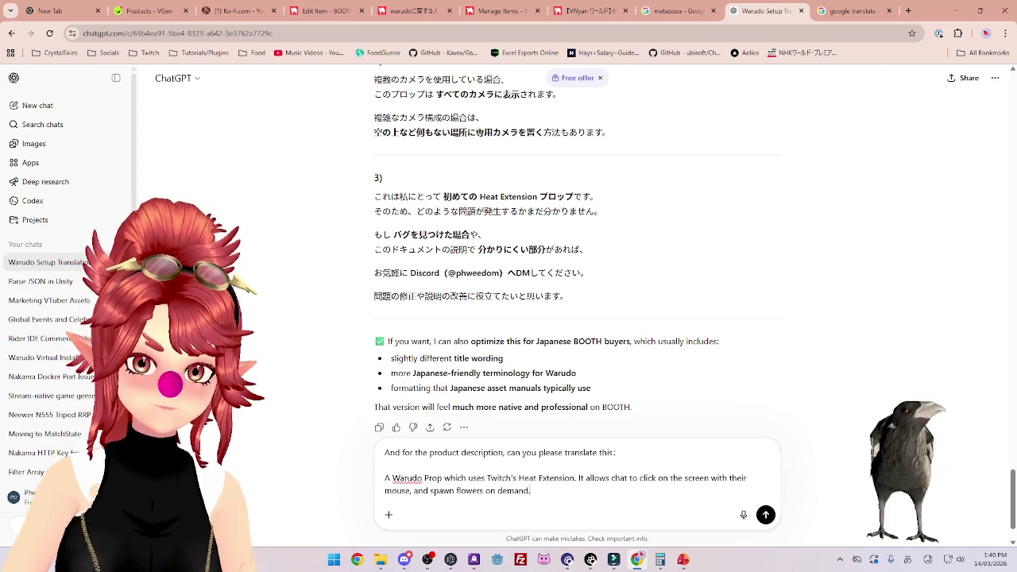
{"action": "key", "text": "Return"}
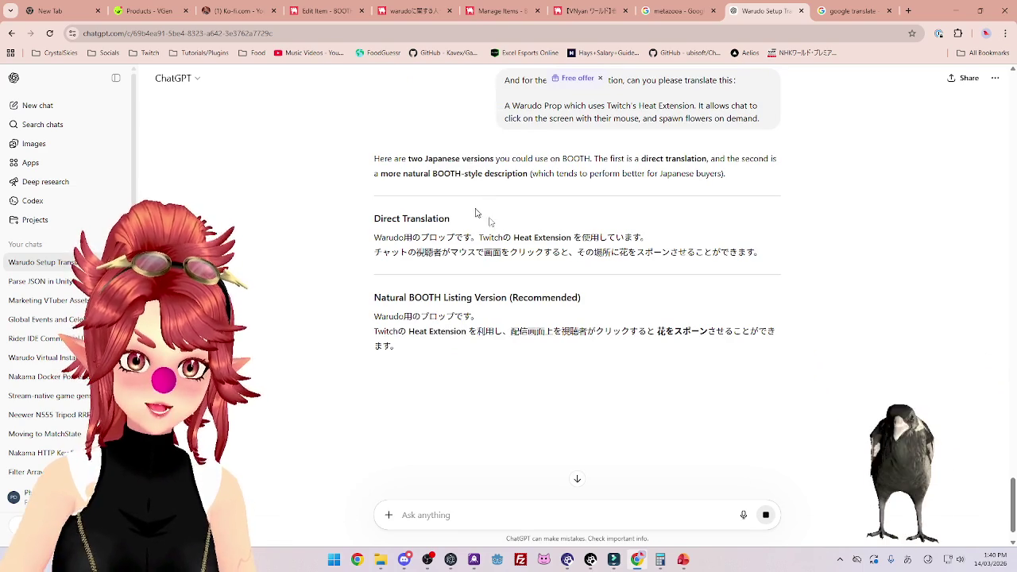
Select the recommended natural BOOTH-style Japanese description in ChatGPT's reply.
{"action": "scroll", "coordinate": [551, 275], "scroll_direction": "down", "scroll_amount": 2}
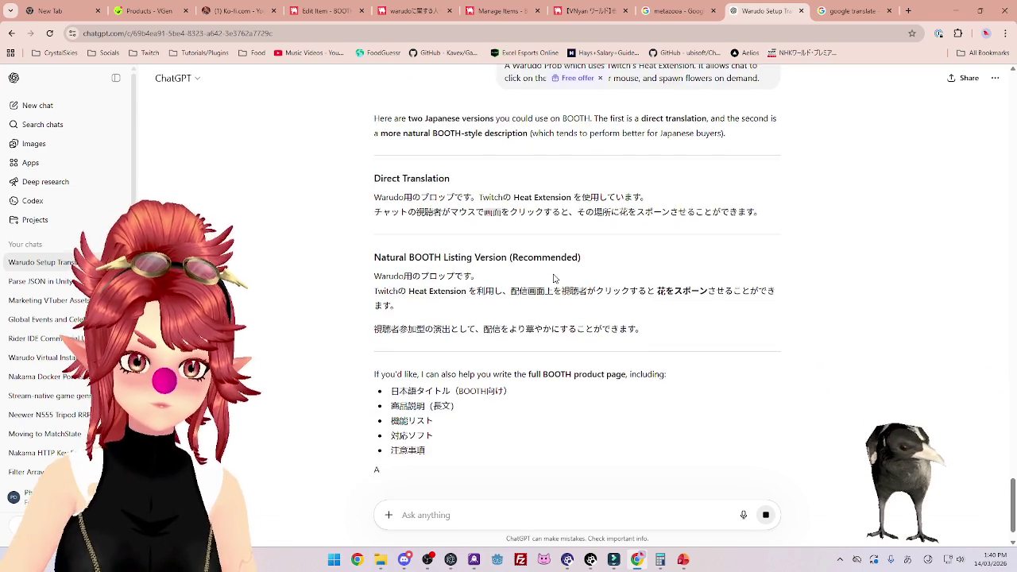
{"action": "scroll", "coordinate": [577, 274], "scroll_direction": "up", "scroll_amount": 2}
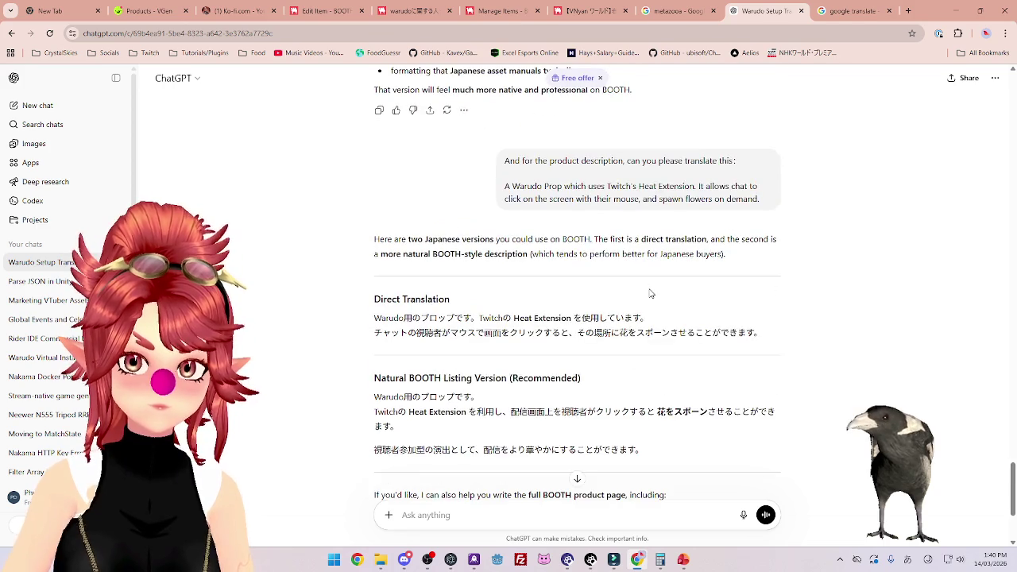
{"action": "scroll", "coordinate": [650, 294], "scroll_direction": "down", "scroll_amount": 1}
{"action": "scroll", "coordinate": [445, 259], "scroll_direction": "down", "scroll_amount": 3}
{"action": "mouse_move", "coordinate": [374, 205]}
{"action": "left_mouse_down"}
{"action": "mouse_move", "coordinate": [477, 238]}
{"action": "mouse_move", "coordinate": [643, 271]}
{"action": "left_mouse_up"}
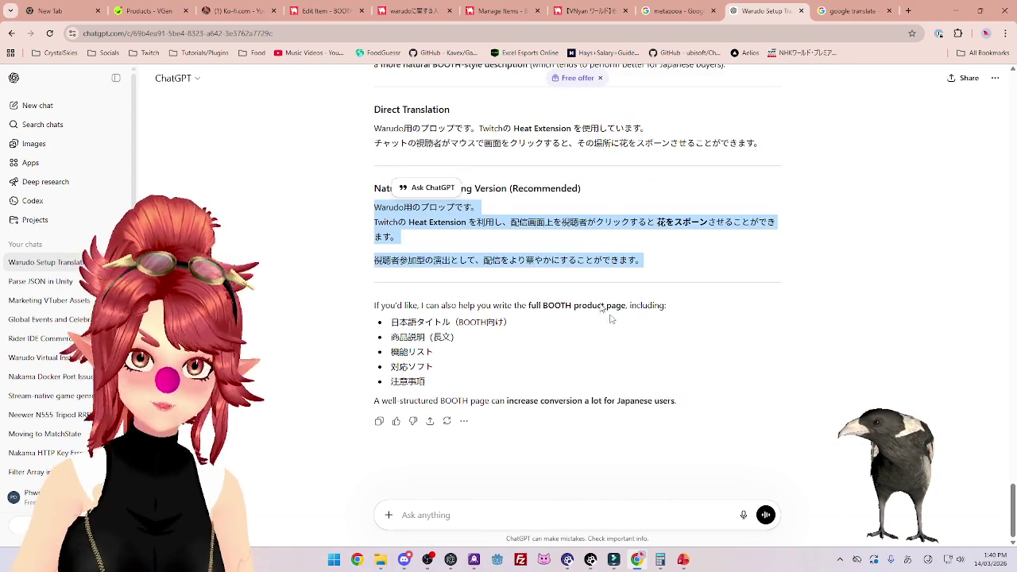
{"action": "left_click", "coordinate": [324, 10]}
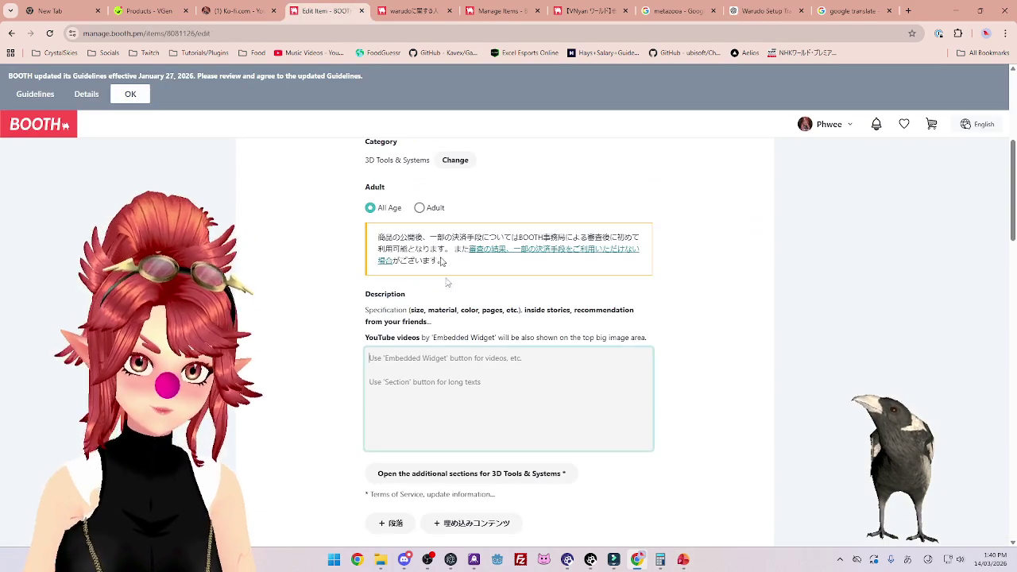
Paste the Japanese Warudo prop description into the Description box and scroll down to Price.
{"action": "left_click", "coordinate": [448, 370]}
{"action": "key", "text": "ctrl+v"}
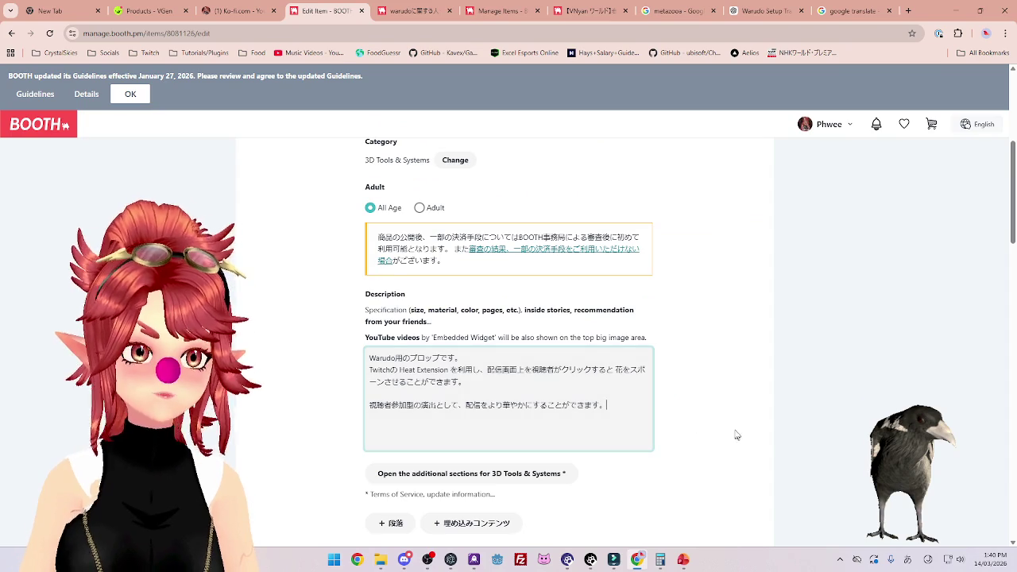
{"action": "scroll", "coordinate": [737, 435], "scroll_direction": "down", "scroll_amount": 2}
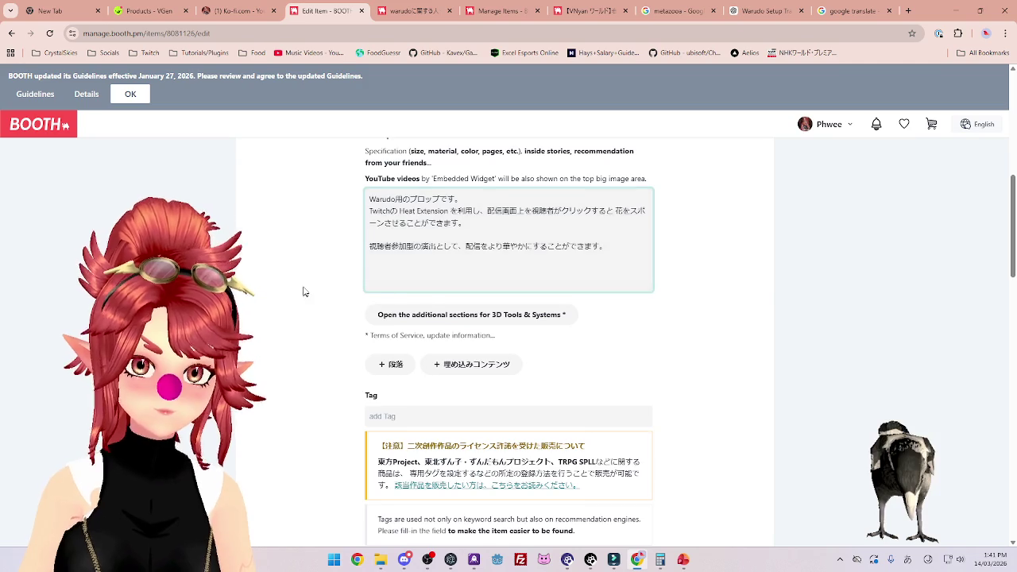
{"action": "scroll", "coordinate": [303, 289], "scroll_direction": "down", "scroll_amount": 1}
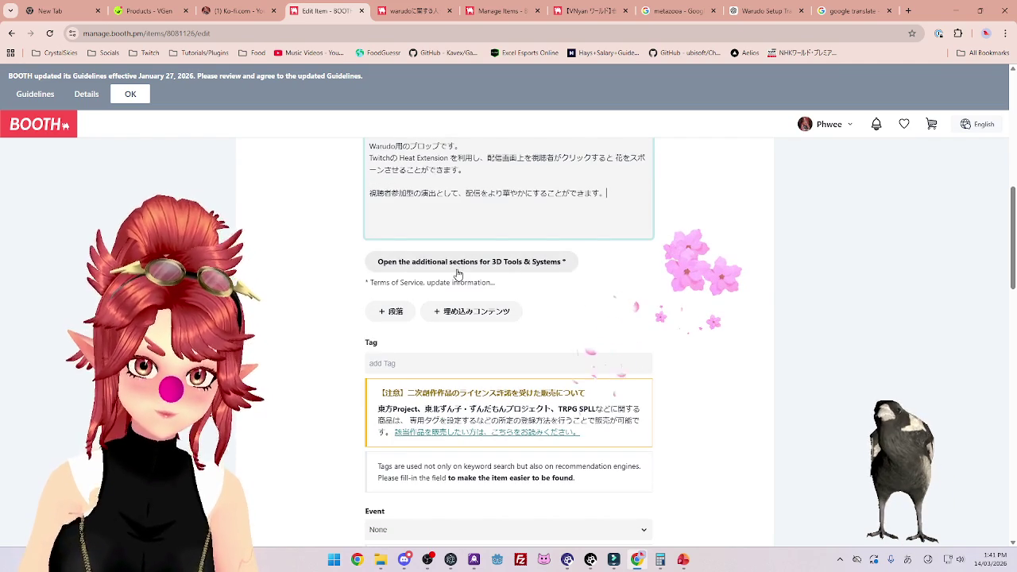
{"action": "scroll", "coordinate": [380, 278], "scroll_direction": "down", "scroll_amount": 1}
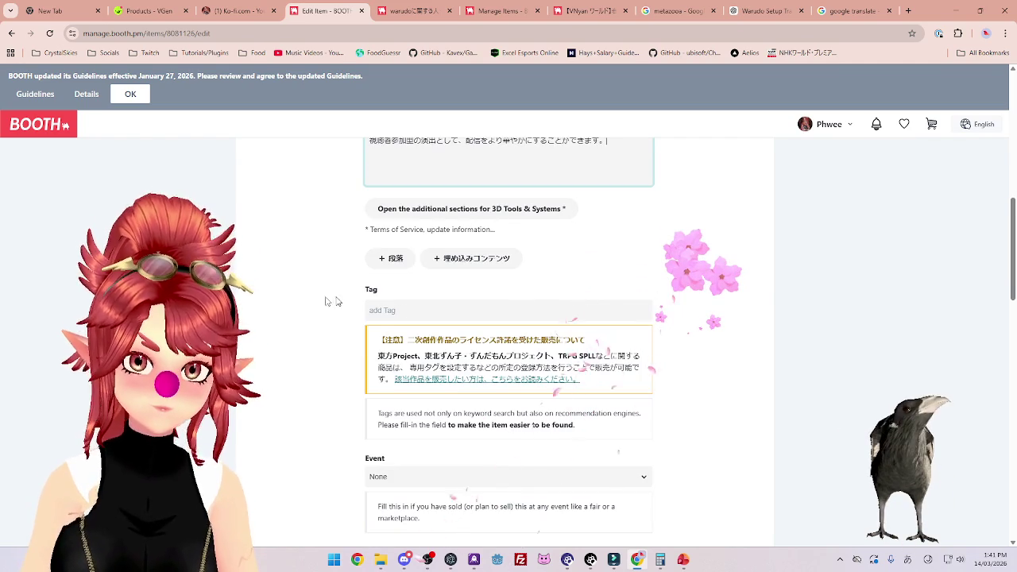
{"action": "scroll", "coordinate": [326, 301], "scroll_direction": "down", "scroll_amount": 1}
{"action": "scroll", "coordinate": [319, 303], "scroll_direction": "down", "scroll_amount": 3}
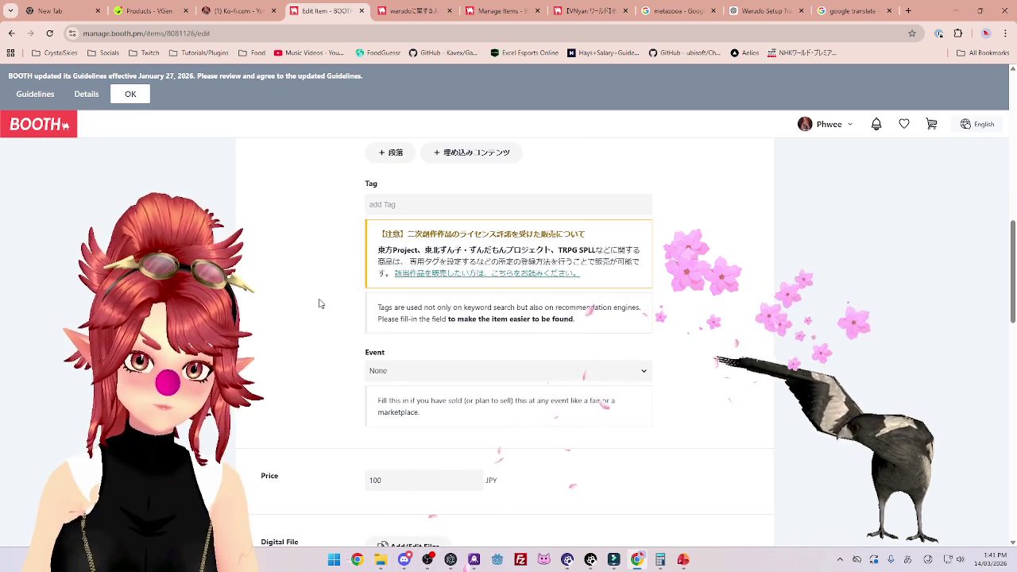
{"action": "scroll", "coordinate": [320, 304], "scroll_direction": "down", "scroll_amount": 1}
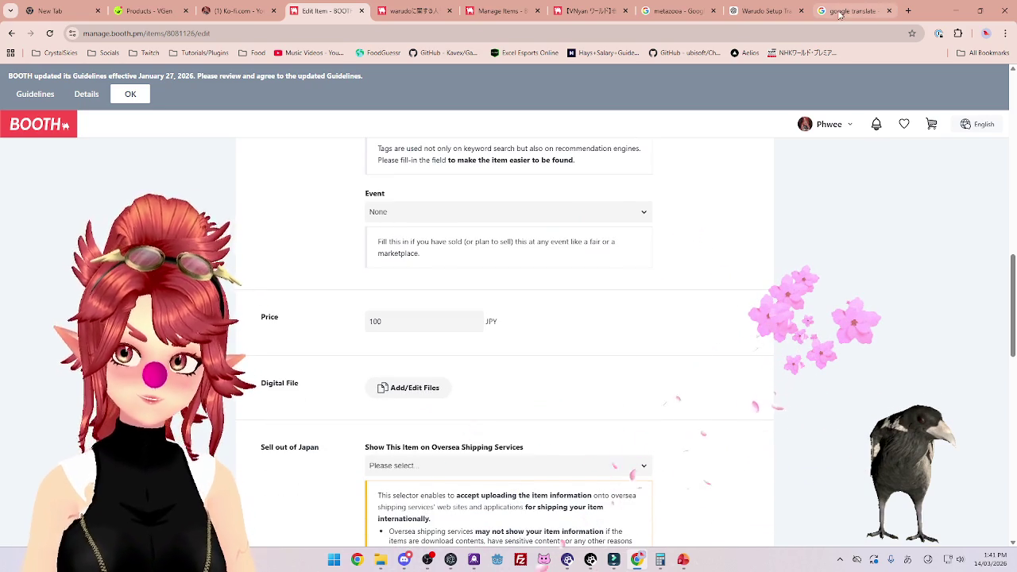
{"action": "left_click", "coordinate": [906, 11]}
Search 'convert 24aud to jpy' to get 2,698.06 Japanese yen.
{"action": "type", "text": "convert usd to aud"}
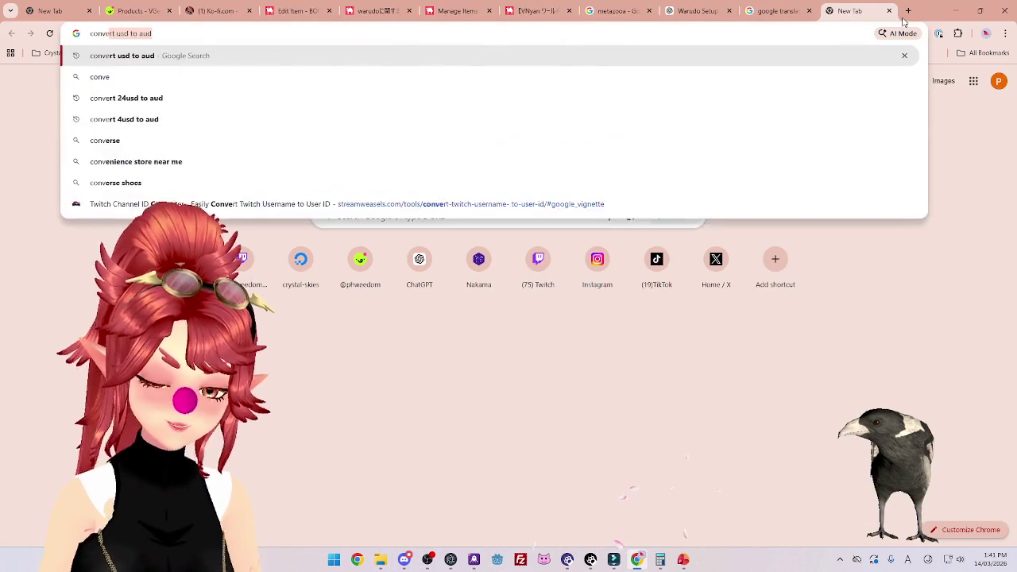
{"action": "type", "text": " 24aud to jpn"}
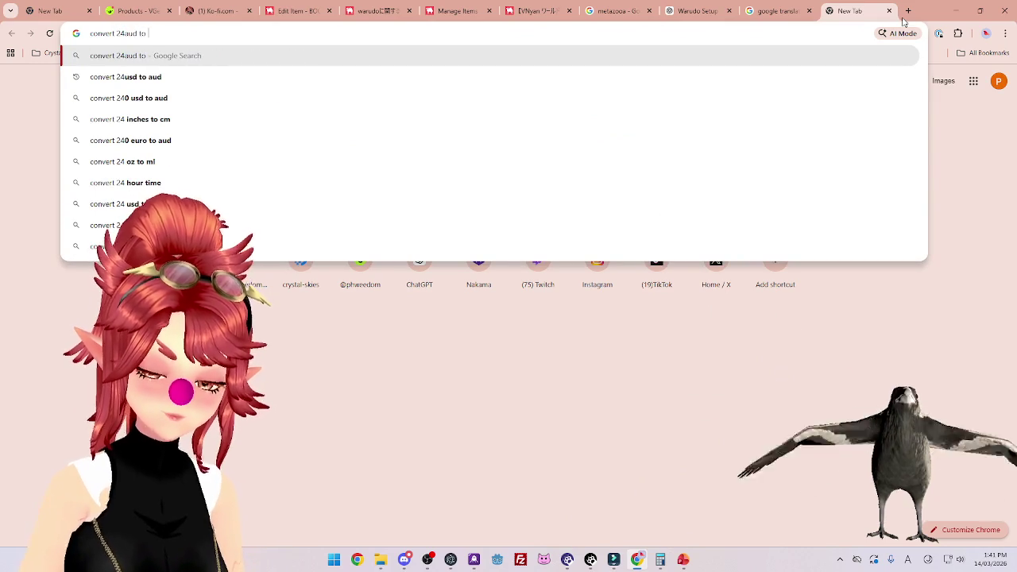
{"action": "key", "text": "BackSpace"}
{"action": "type", "text": "y"}
{"action": "key", "text": "Return"}
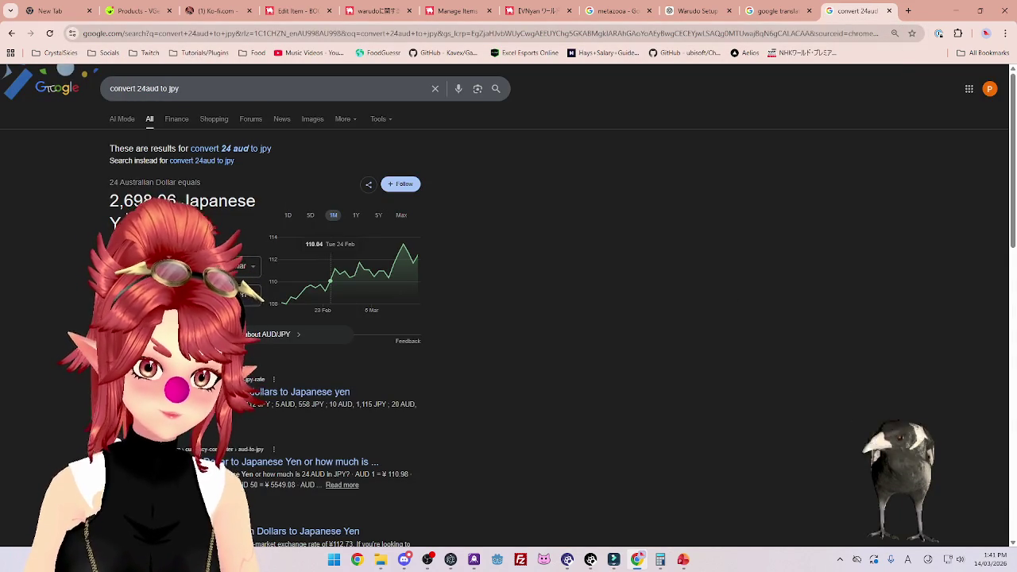
{"action": "left_click", "coordinate": [298, 10]}
Change the price from 100 to 2700 JPY and open the digital file upload panel.
{"action": "left_click_drag", "start_coordinate": [383, 321], "coordinate": [345, 315]}
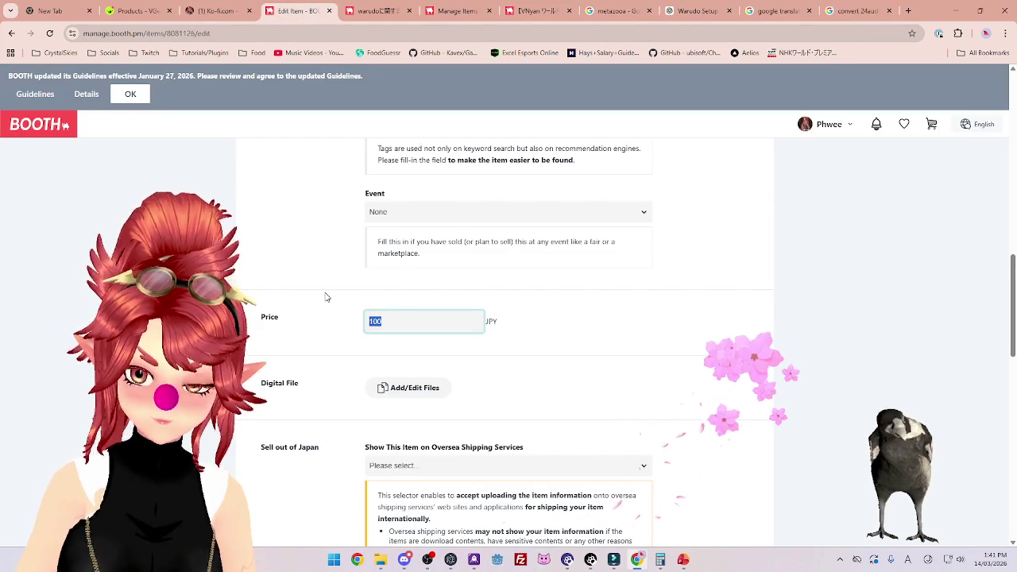
{"action": "type", "text": "2700"}
{"action": "scroll", "coordinate": [609, 385], "scroll_direction": "down", "scroll_amount": 1}
{"action": "scroll", "coordinate": [609, 385], "scroll_direction": "down", "scroll_amount": 1}
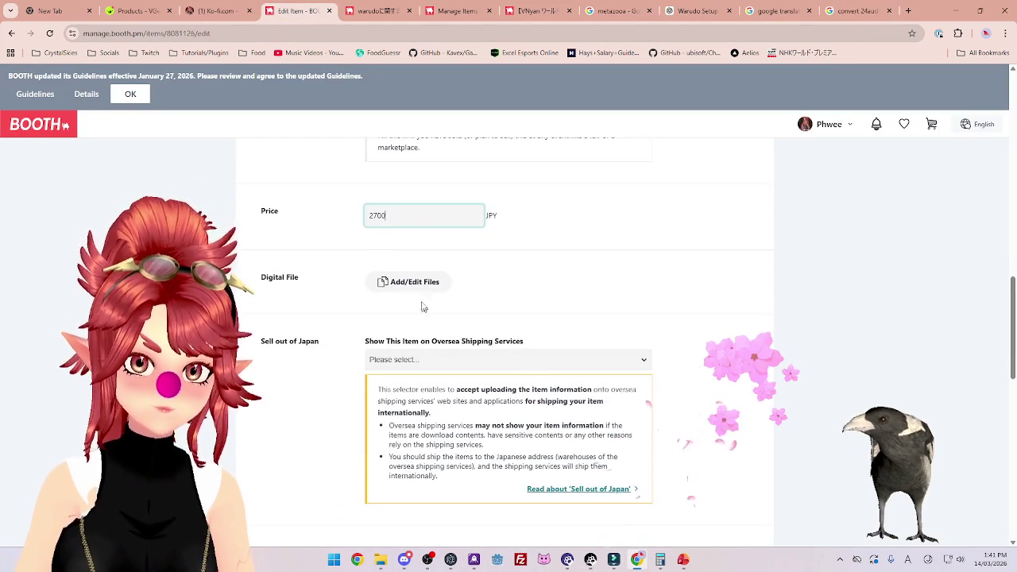
{"action": "left_click", "coordinate": [408, 281]}
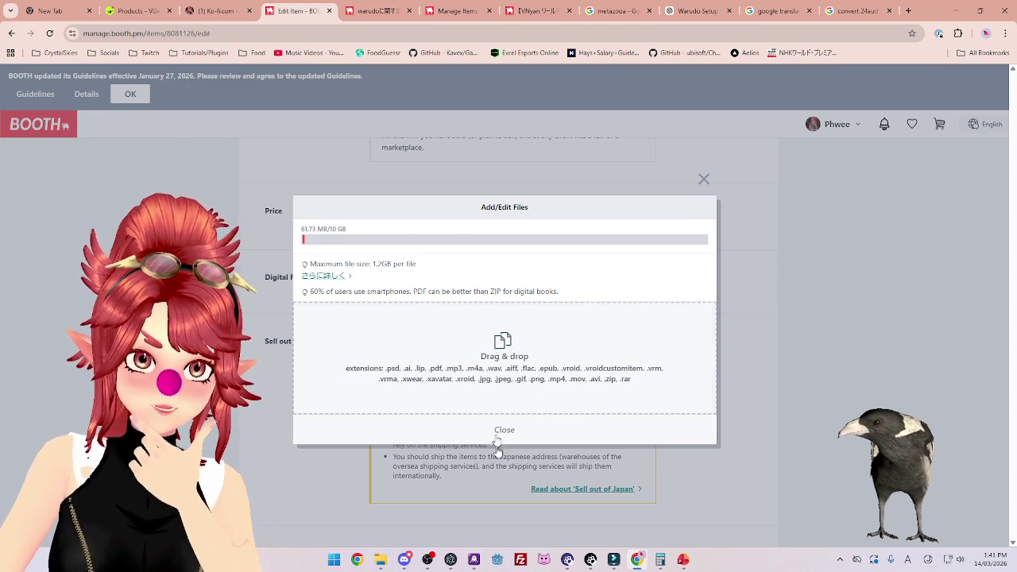
{"action": "left_click", "coordinate": [381, 559]}
Compress the JP Word guide and SakuraHeat.warudo into a zip named SakuraHeat JP.zip.
{"action": "mouse_move", "coordinate": [514, 183]}
{"action": "left_mouse_down"}
{"action": "mouse_move", "coordinate": [548, 2]}
{"action": "mouse_move", "coordinate": [548, 120]}
{"action": "left_mouse_up"}
{"action": "left_click", "coordinate": [471, 209]}
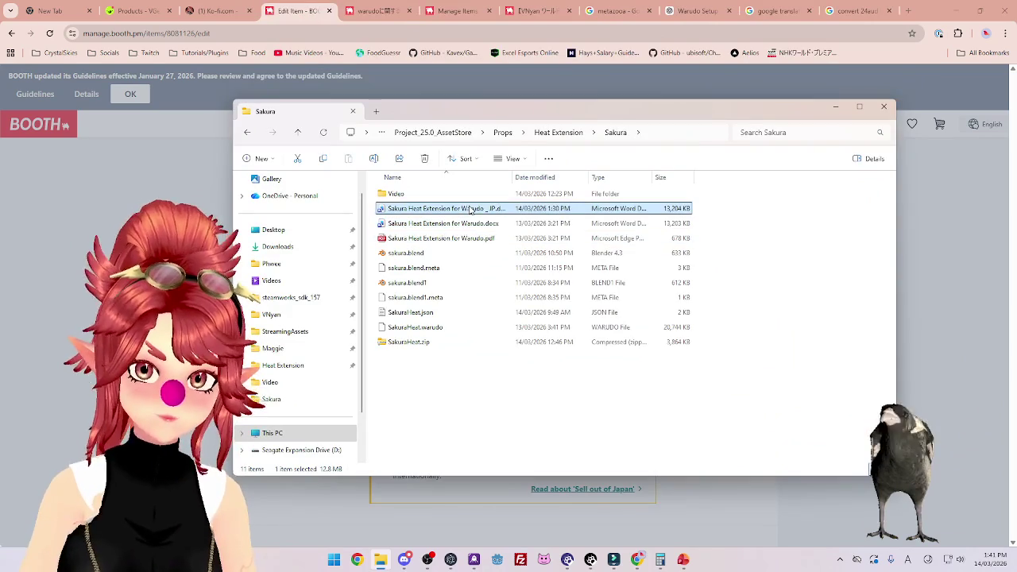
{"action": "left_click", "coordinate": [443, 331], "text": "ctrl"}
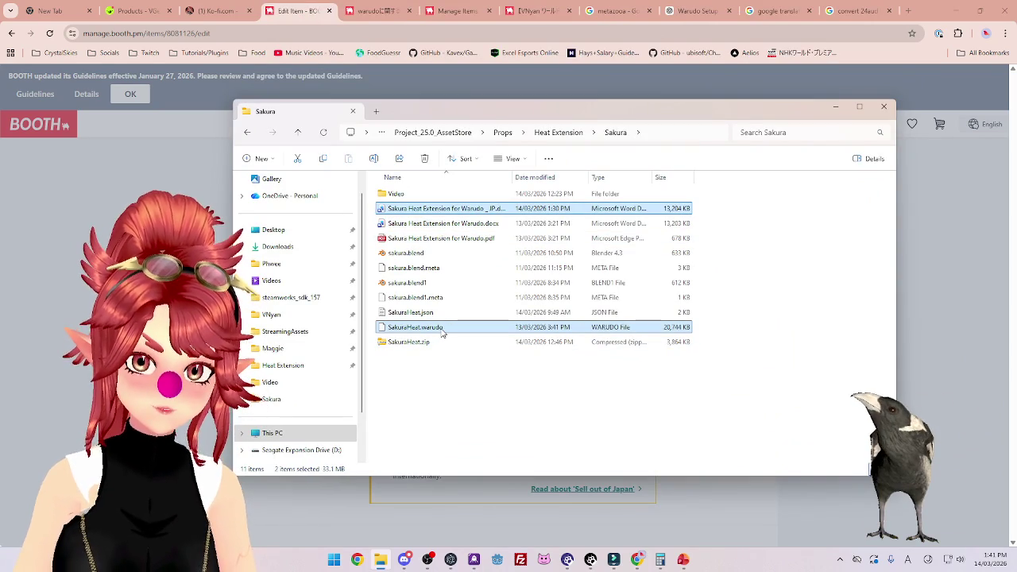
{"action": "right_click", "coordinate": [443, 332]}
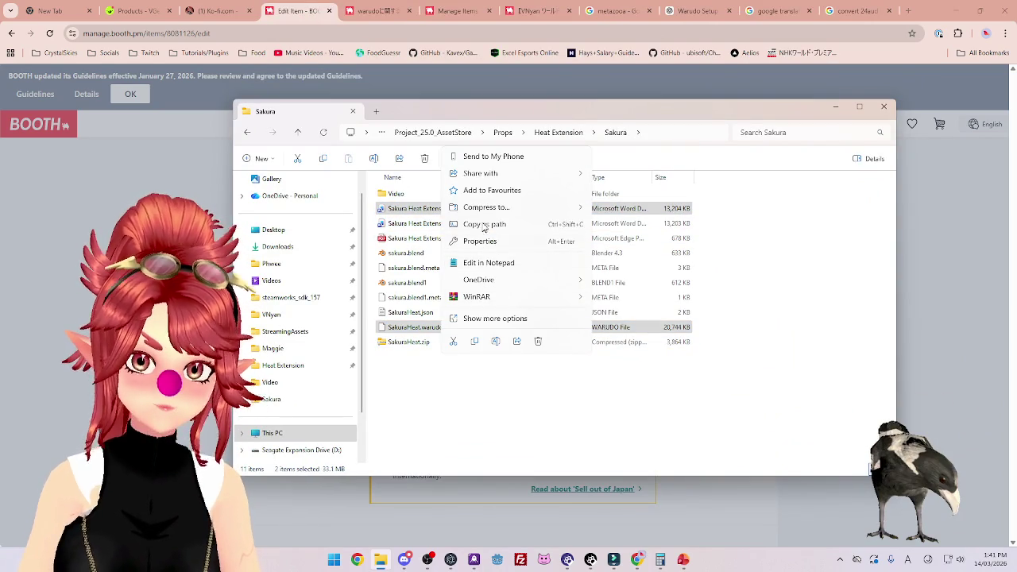
{"action": "mouse_move", "coordinate": [509, 210]}
{"action": "left_click", "coordinate": [616, 213]}
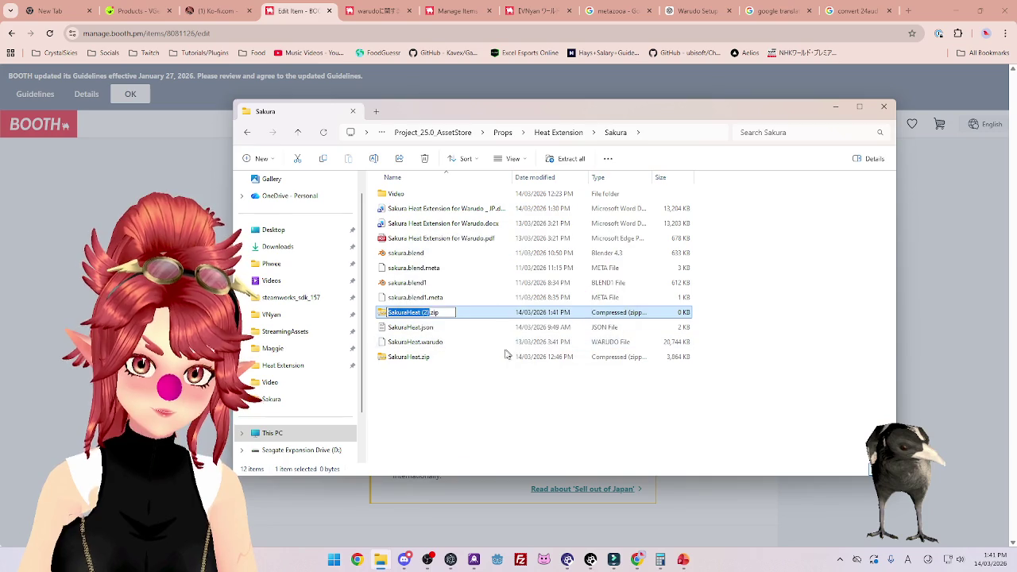
{"action": "key", "text": "Right"}
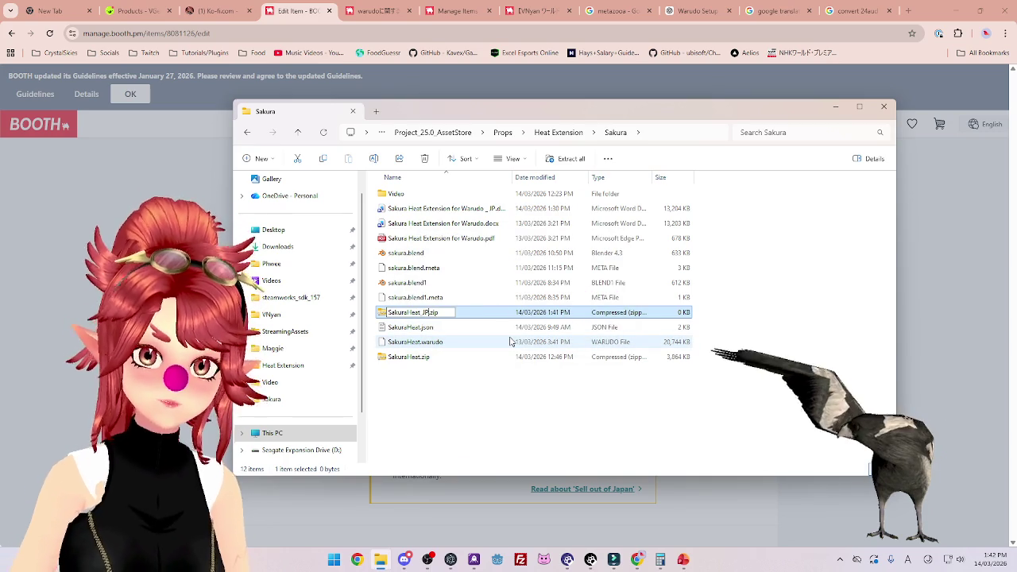
{"action": "key", "text": "Return"}
Return to BOOTH's upload panel and open its file picker.
{"action": "left_click", "coordinate": [304, 24]}
{"action": "mouse_move", "coordinate": [305, 23]}
{"action": "left_mouse_down"}
{"action": "mouse_move", "coordinate": [481, 322]}
{"action": "mouse_move", "coordinate": [483, 382]}
{"action": "mouse_move", "coordinate": [452, 371]}
{"action": "left_mouse_up"}
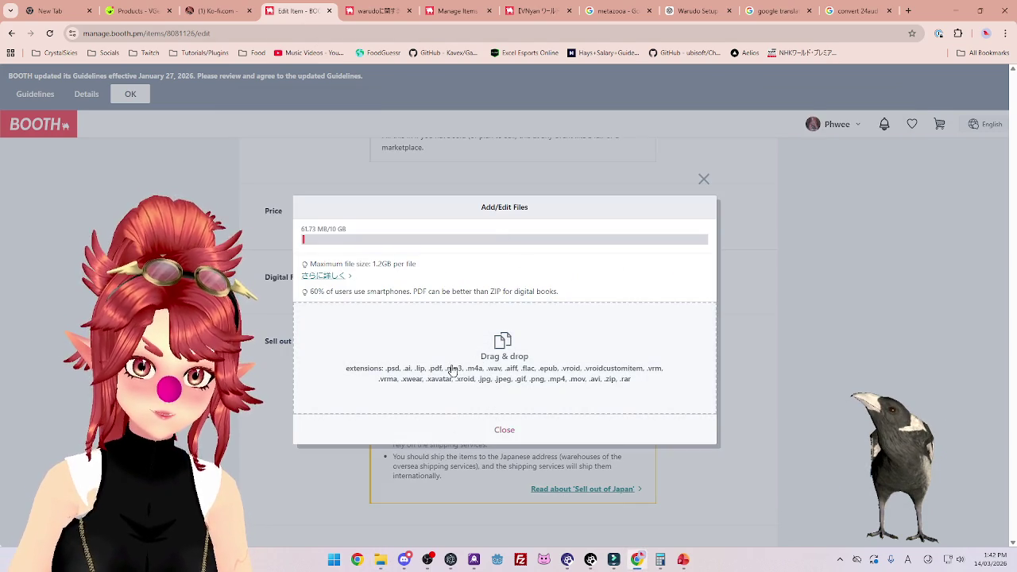
{"action": "left_click", "coordinate": [488, 325]}
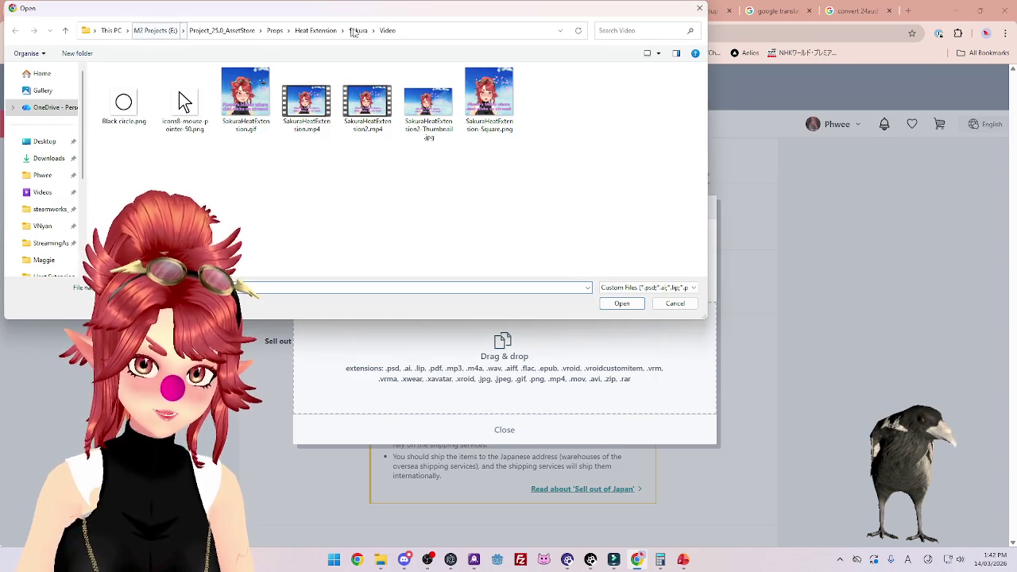
Upload SakuraHeat_JP.zip from the Sakura folder and close the file panel.
{"action": "left_click", "coordinate": [357, 30]}
{"action": "left_click", "coordinate": [164, 129]}
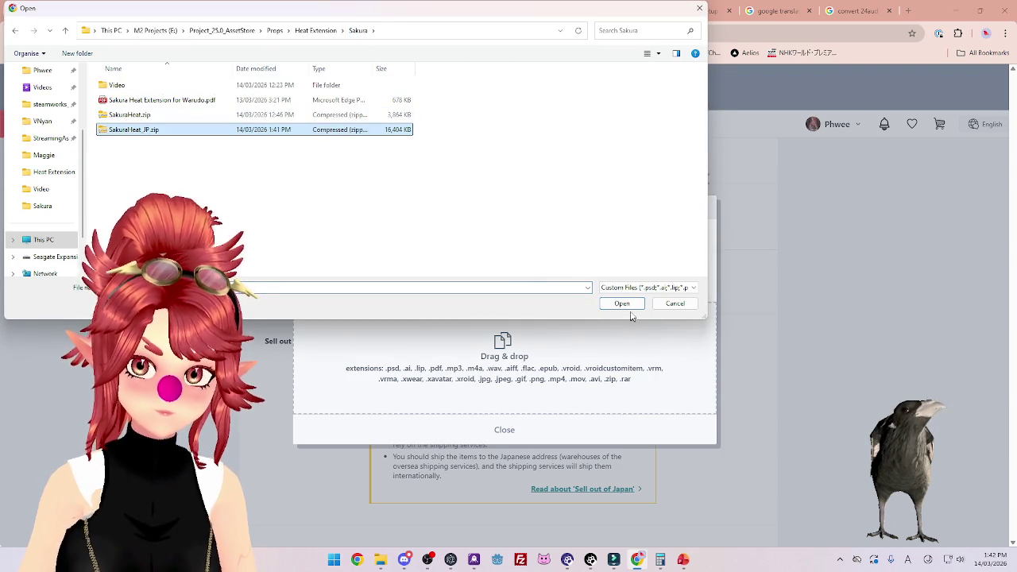
{"action": "left_click", "coordinate": [626, 307]}
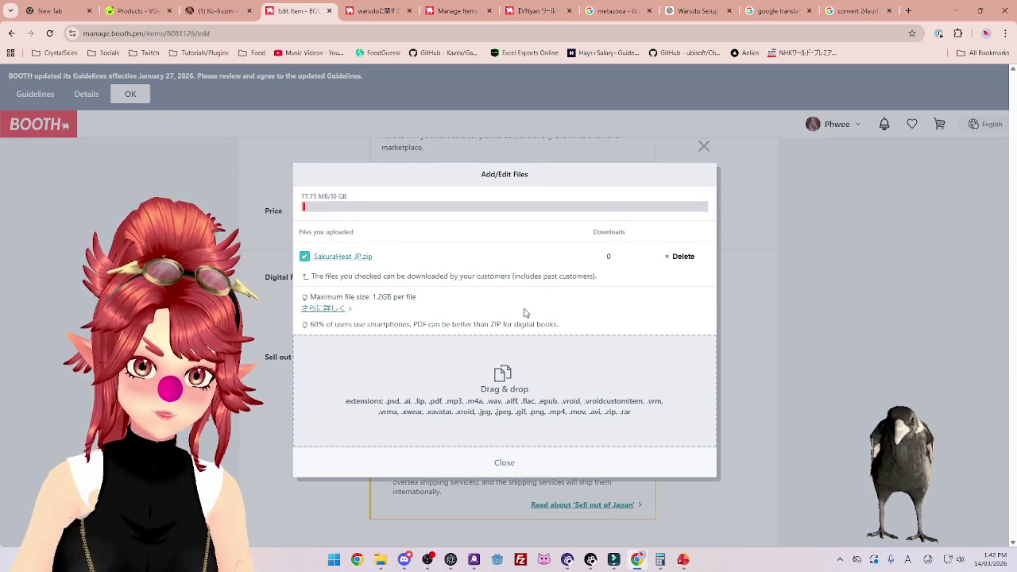
{"action": "left_click", "coordinate": [505, 462]}
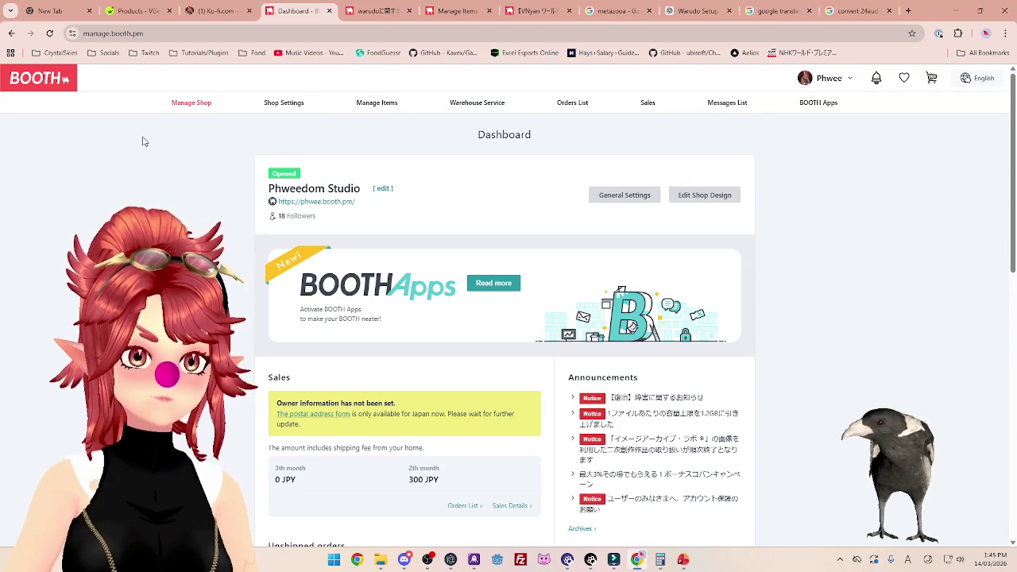
{"action": "scroll", "coordinate": [86, 216], "scroll_direction": "down", "scroll_amount": 1}
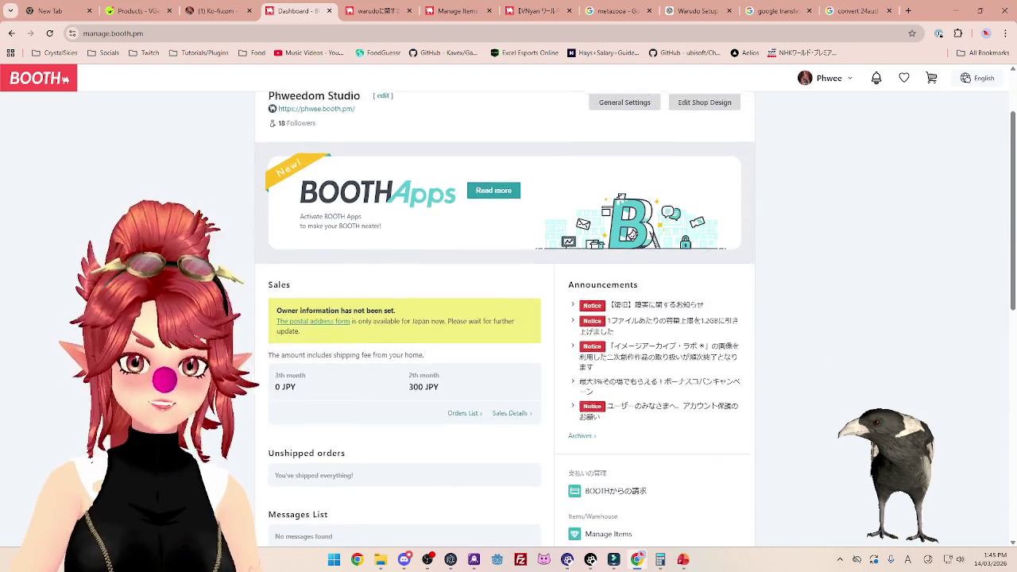
{"action": "scroll", "coordinate": [86, 215], "scroll_direction": "up", "scroll_amount": 1}
{"action": "scroll", "coordinate": [504, 318], "scroll_direction": "down", "scroll_amount": 5}
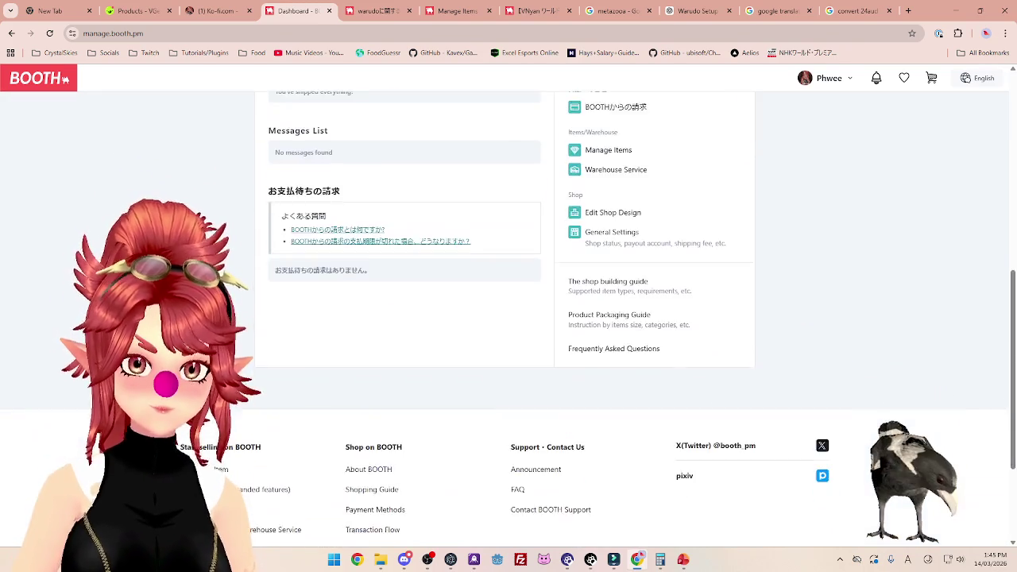
{"action": "scroll", "coordinate": [505, 317], "scroll_direction": "up", "scroll_amount": 3}
{"action": "scroll", "coordinate": [200, 210], "scroll_direction": "up", "scroll_amount": 2}
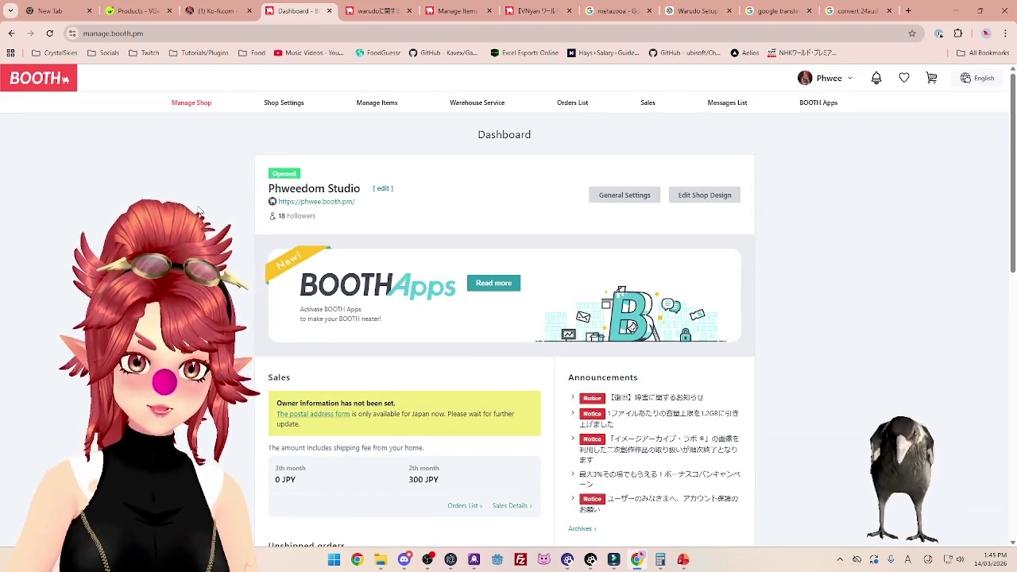
{"action": "left_click", "coordinate": [833, 83]}
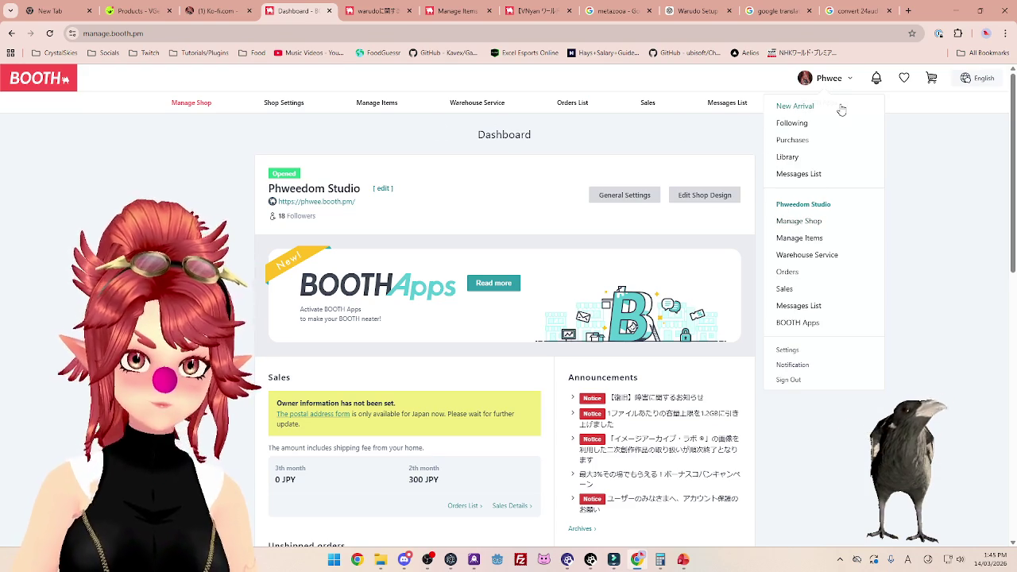
{"action": "left_click", "coordinate": [805, 83]}
{"action": "left_click", "coordinate": [805, 83]}
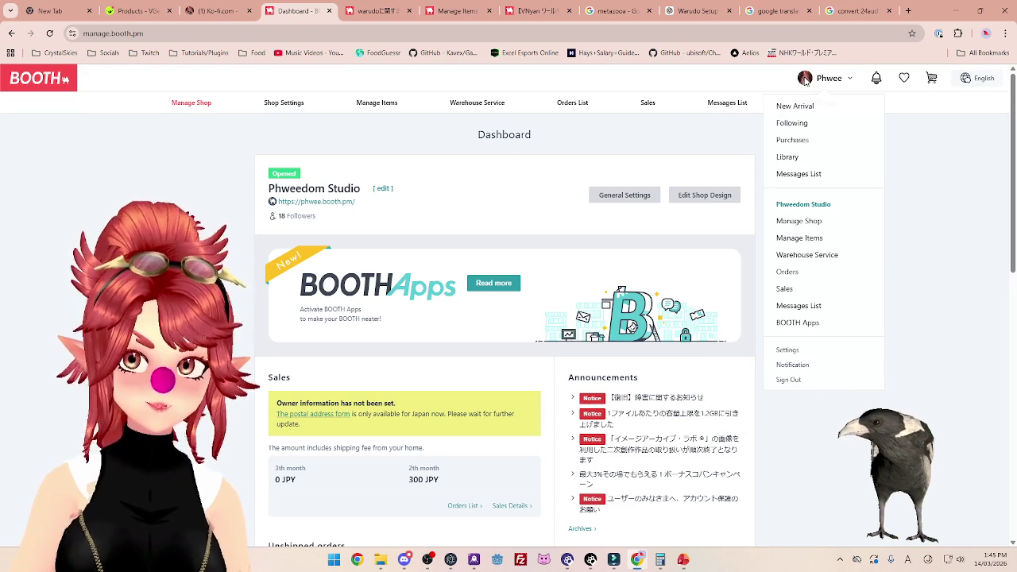
{"action": "left_click", "coordinate": [803, 241]}
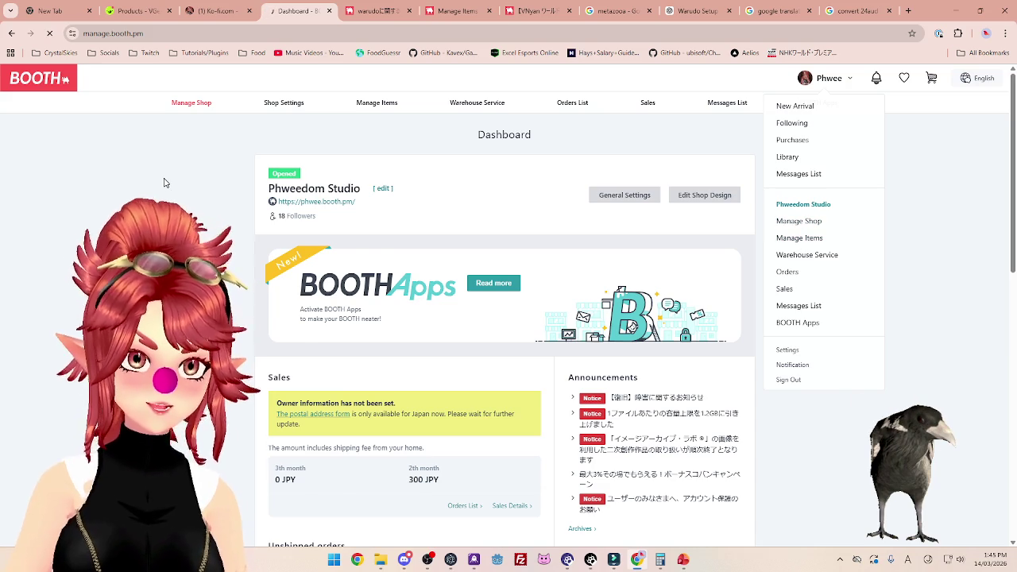
{"action": "scroll", "coordinate": [163, 185], "scroll_direction": "down", "scroll_amount": 1}
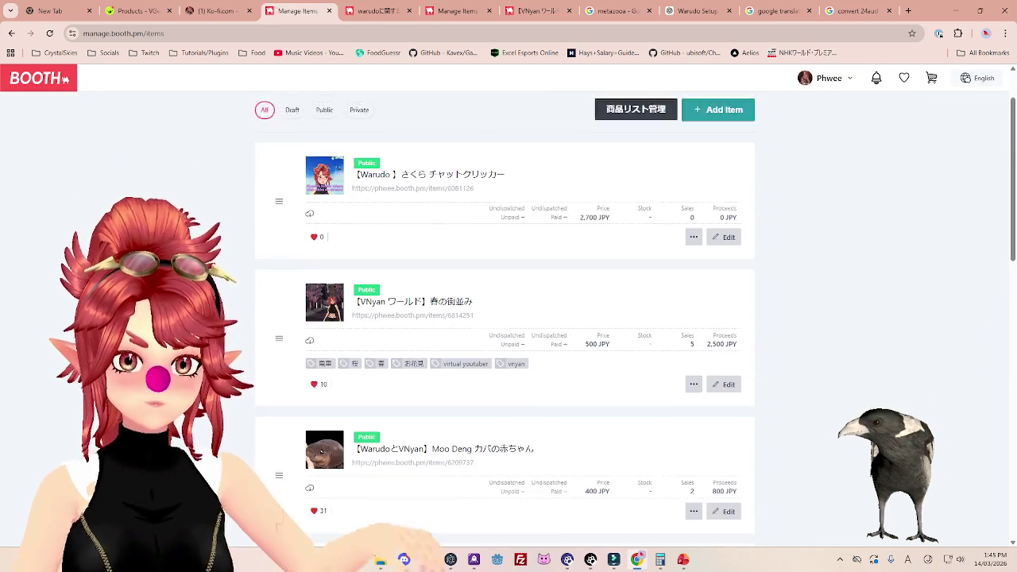
{"action": "scroll", "coordinate": [603, 286], "scroll_direction": "down", "scroll_amount": 2}
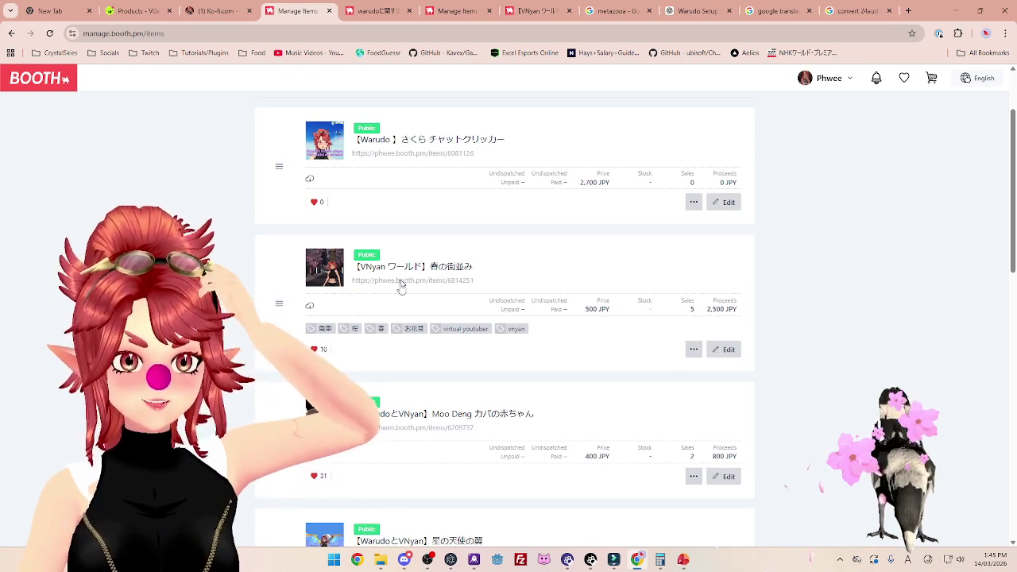
{"action": "scroll", "coordinate": [385, 302], "scroll_direction": "down", "scroll_amount": 2}
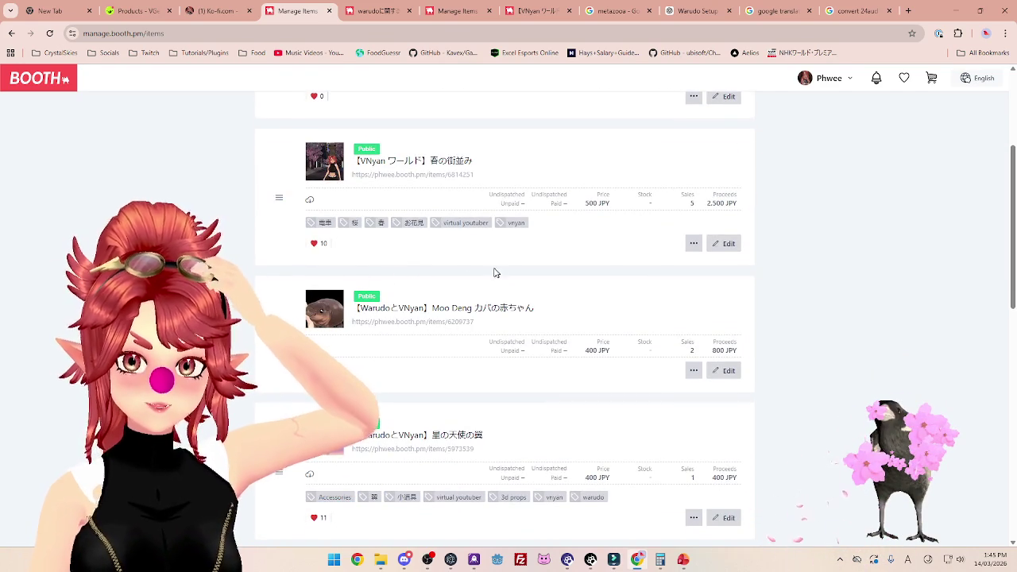
{"action": "scroll", "coordinate": [493, 273], "scroll_direction": "down", "scroll_amount": 2}
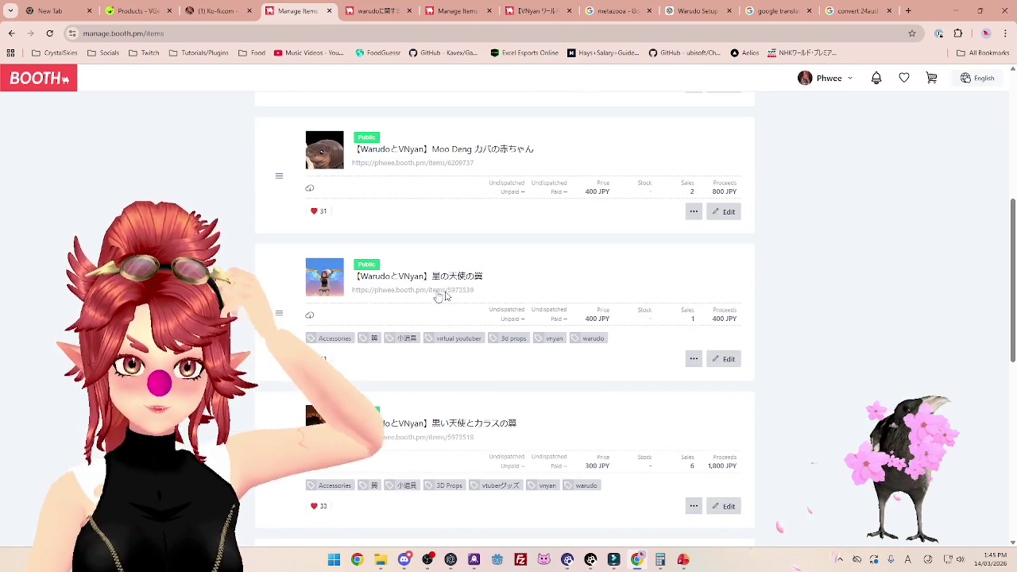
{"action": "scroll", "coordinate": [433, 298], "scroll_direction": "down", "scroll_amount": 1}
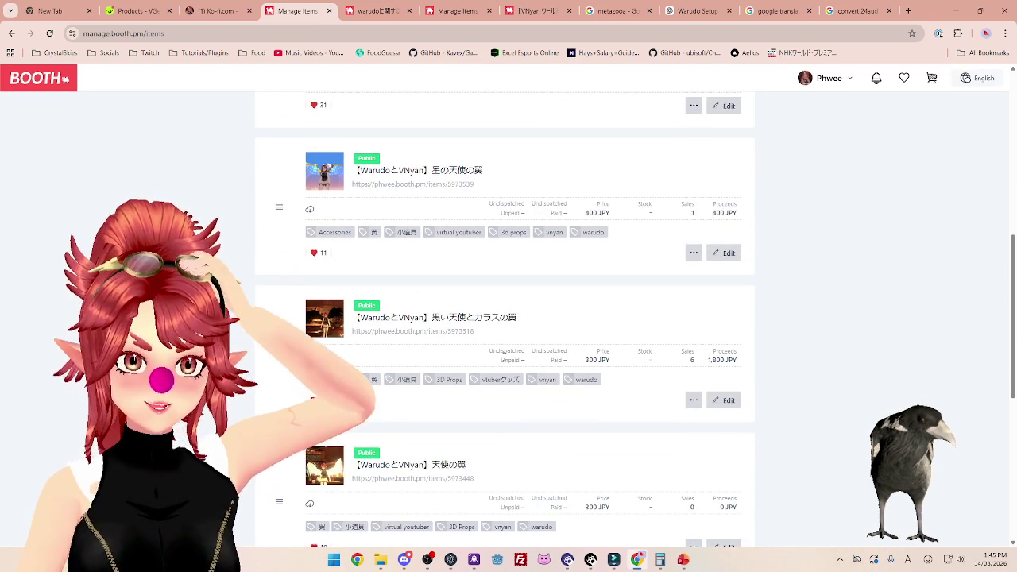
{"action": "scroll", "coordinate": [394, 337], "scroll_direction": "down", "scroll_amount": 1}
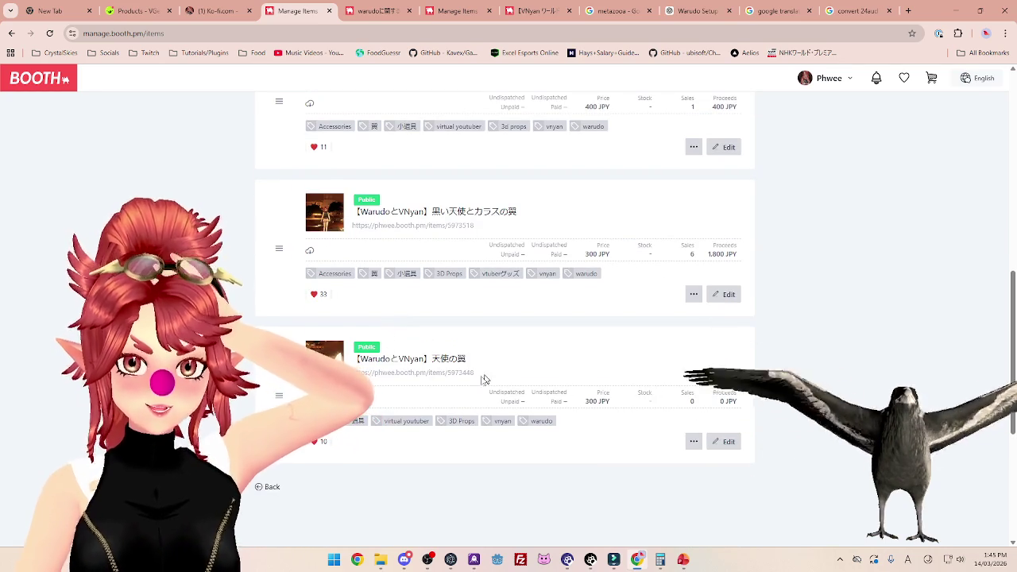
{"action": "scroll", "coordinate": [669, 390], "scroll_direction": "up", "scroll_amount": 6}
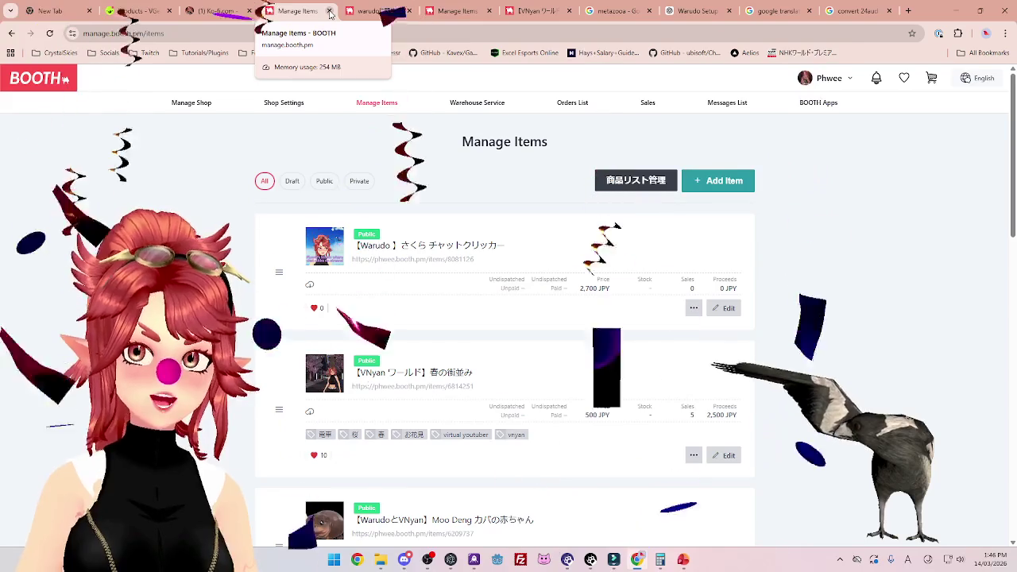
Close the leftover BOOTH item, warudo search and VNyan tabs.
{"action": "left_click", "coordinate": [329, 11]}
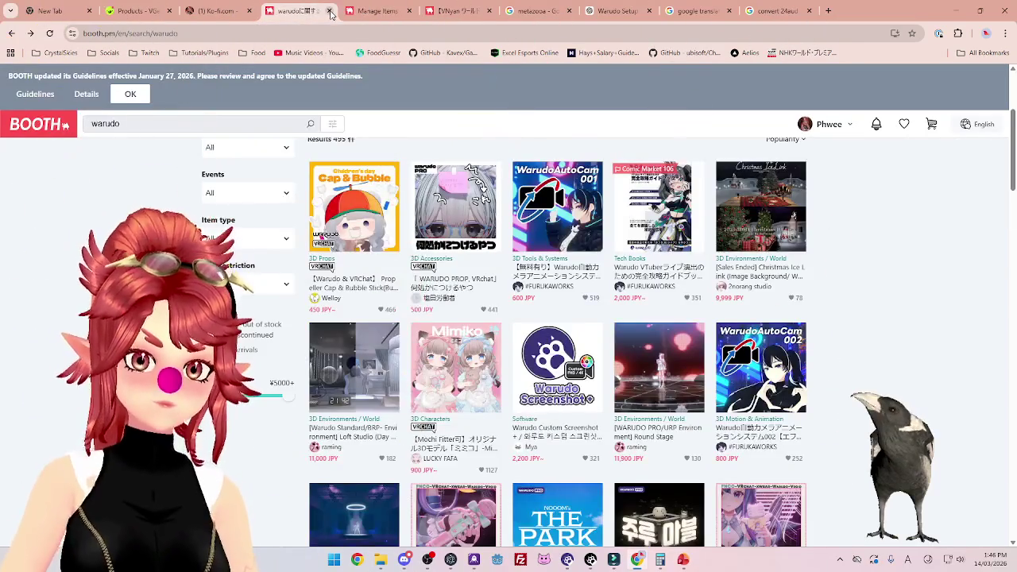
{"action": "left_click", "coordinate": [329, 11]}
{"action": "left_click", "coordinate": [328, 11]}
{"action": "left_click", "coordinate": [329, 11]}
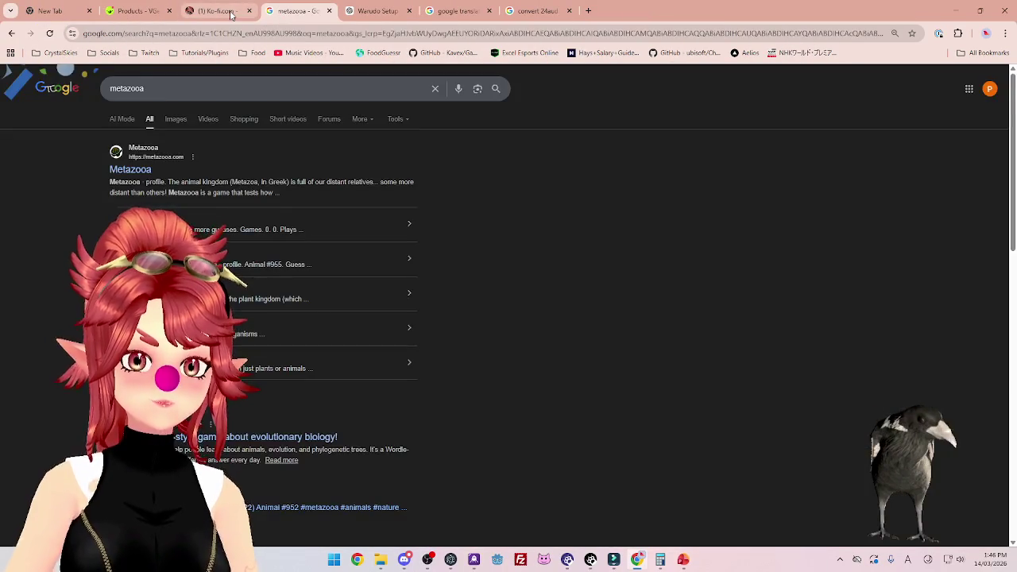
Check the new supporter notification on the Ko-fi Sakura page, then return to PowerPoint.
{"action": "left_click", "coordinate": [231, 14]}
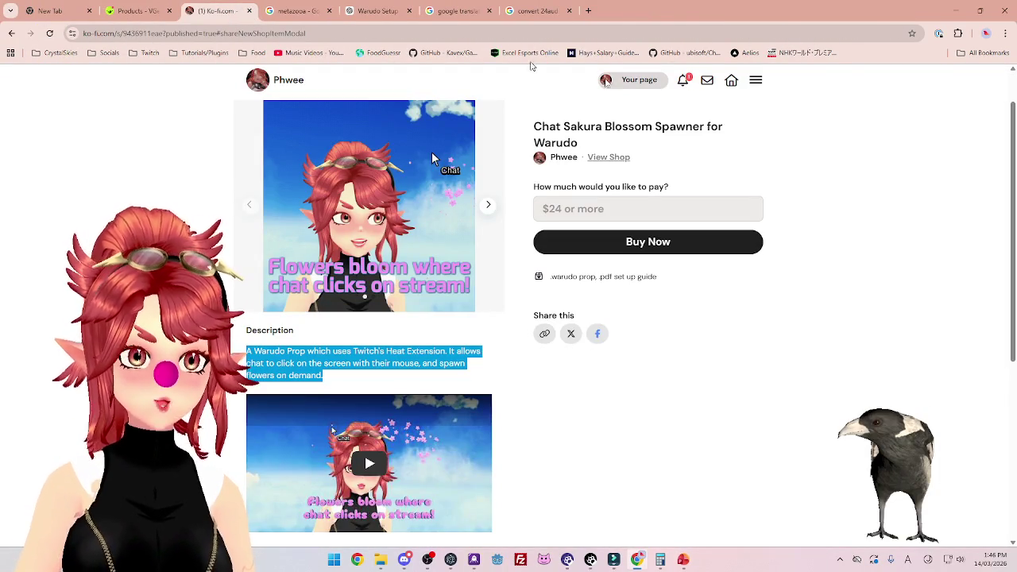
{"action": "left_click", "coordinate": [682, 80]}
{"action": "left_click", "coordinate": [805, 150]}
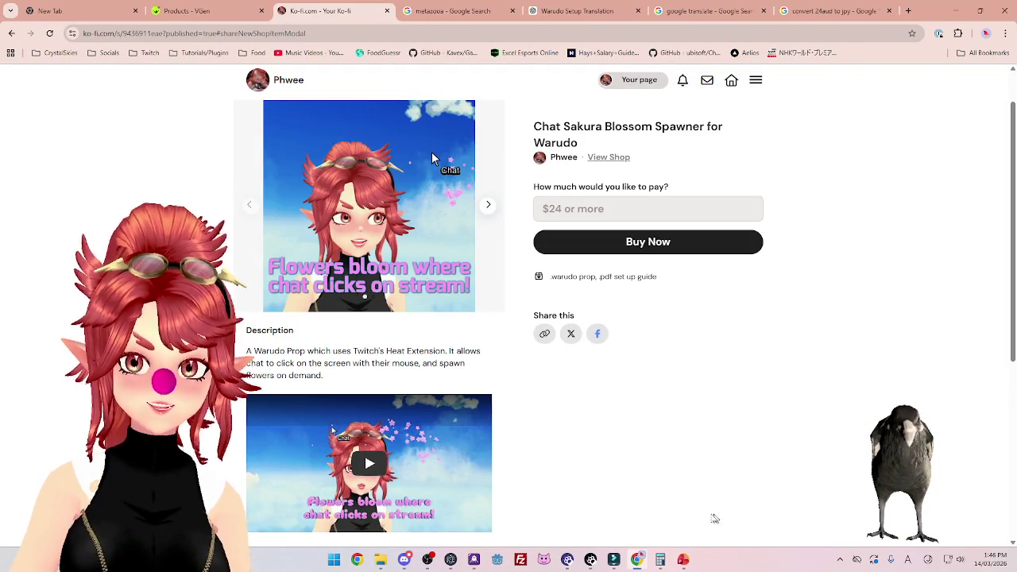
{"action": "left_click", "coordinate": [682, 559]}
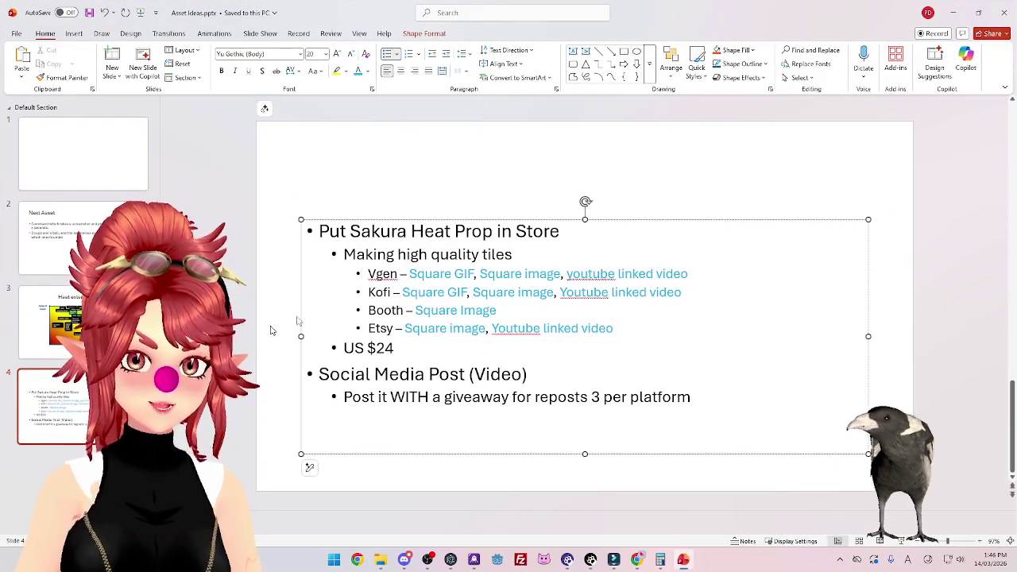
Highlight the checklist lines from 'Making high quality tiles' to 'US $24', then return to the browser.
{"action": "mouse_move", "coordinate": [377, 255]}
{"action": "left_mouse_down"}
{"action": "mouse_move", "coordinate": [536, 254]}
{"action": "mouse_move", "coordinate": [618, 329]}
{"action": "left_mouse_up"}
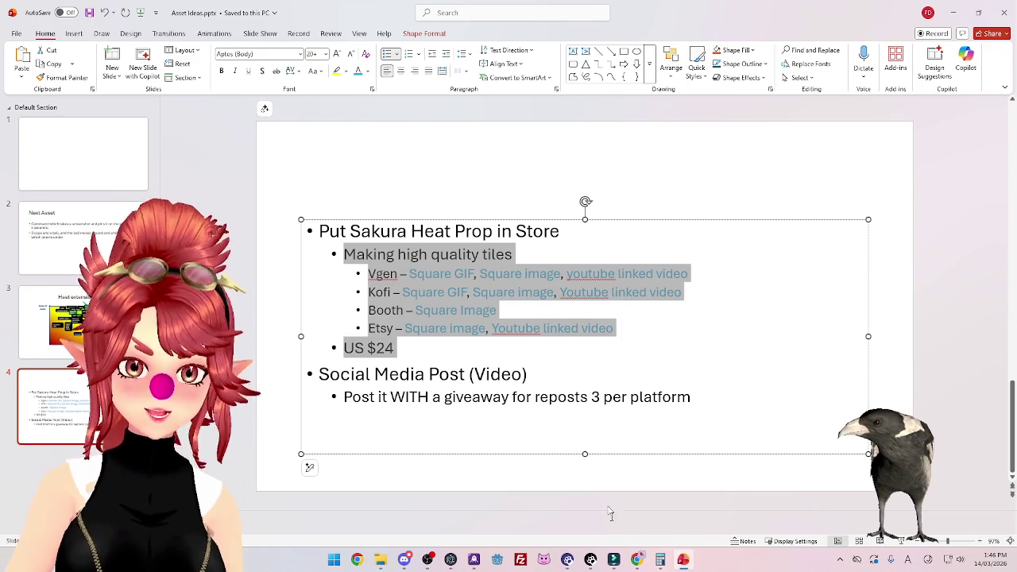
{"action": "key", "text": "Right"}
{"action": "left_click", "coordinate": [635, 561]}
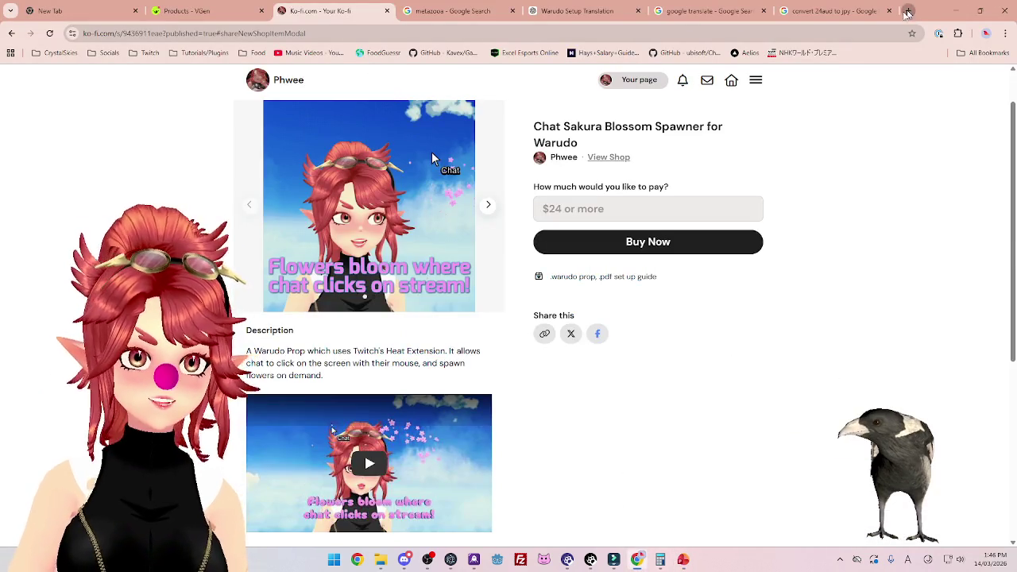
Search for 'booth' in a new tab and open the BOOTH homepage.
{"action": "left_click", "coordinate": [909, 11]}
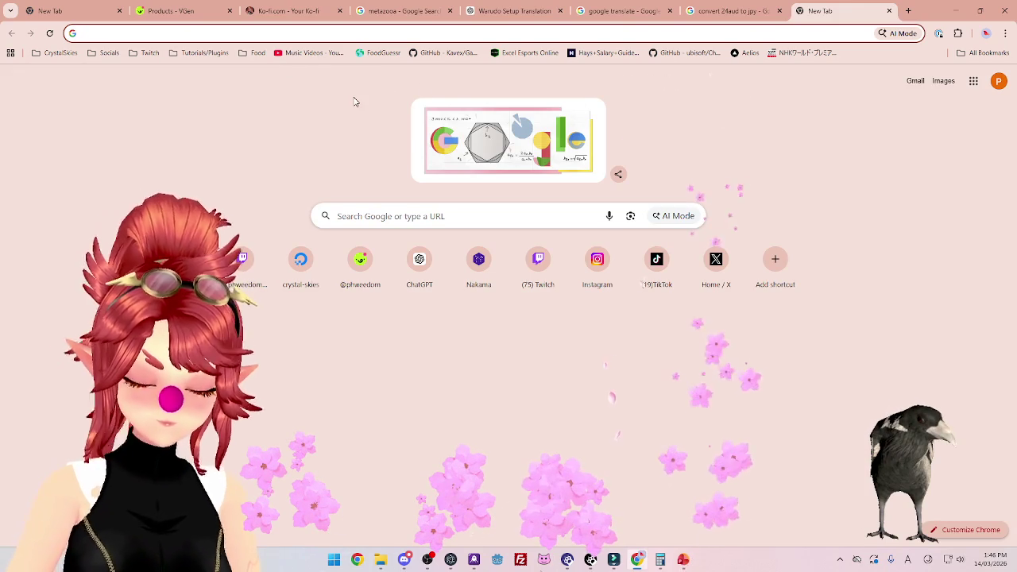
{"action": "type", "text": "booth"}
{"action": "key", "text": "Return"}
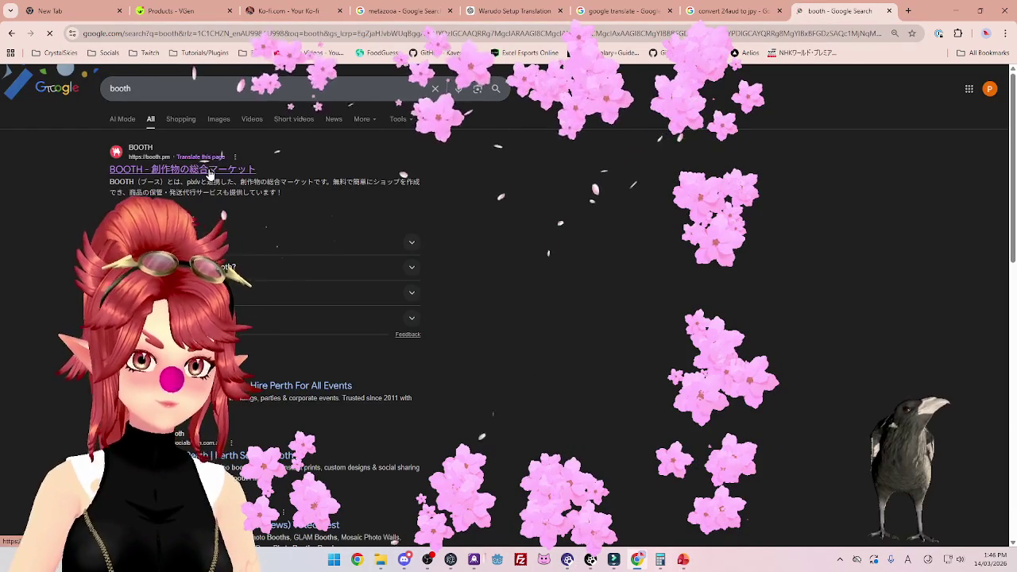
{"action": "left_click", "coordinate": [210, 170]}
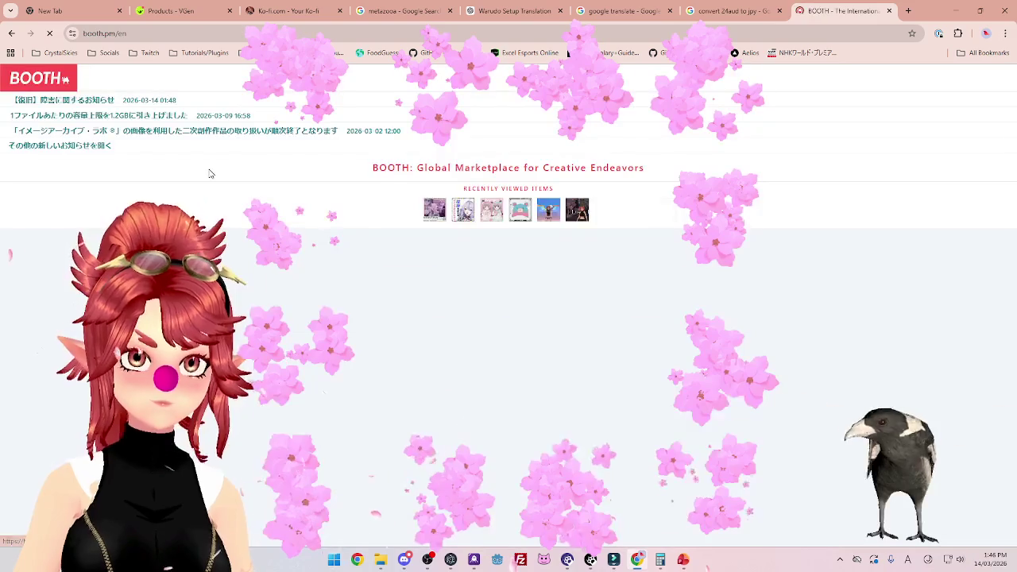
Switch the converter's source currency to US Dollar, showing 24 USD as 3,827.64 yen.
{"action": "left_click", "coordinate": [731, 11]}
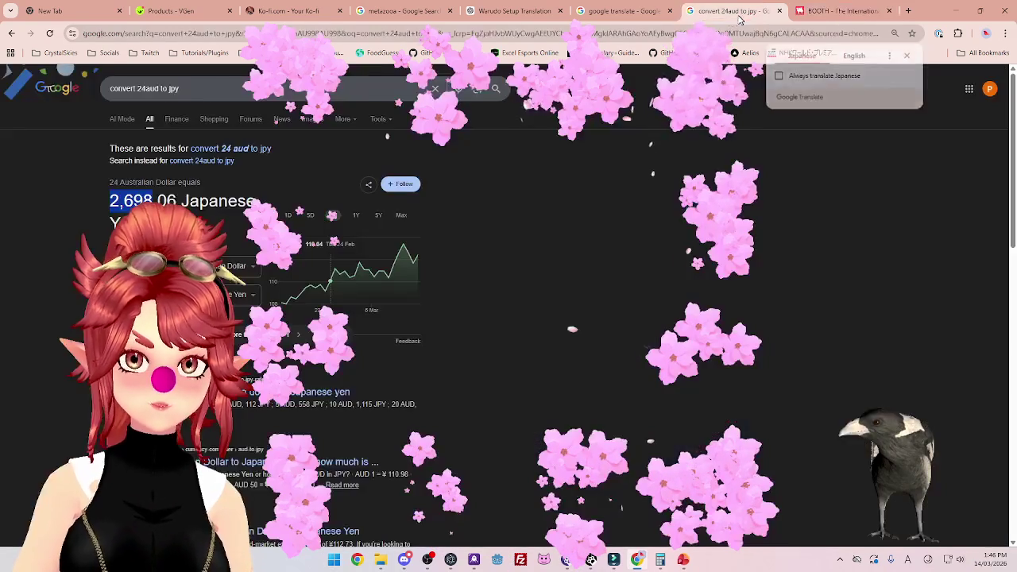
{"action": "left_click", "coordinate": [238, 265]}
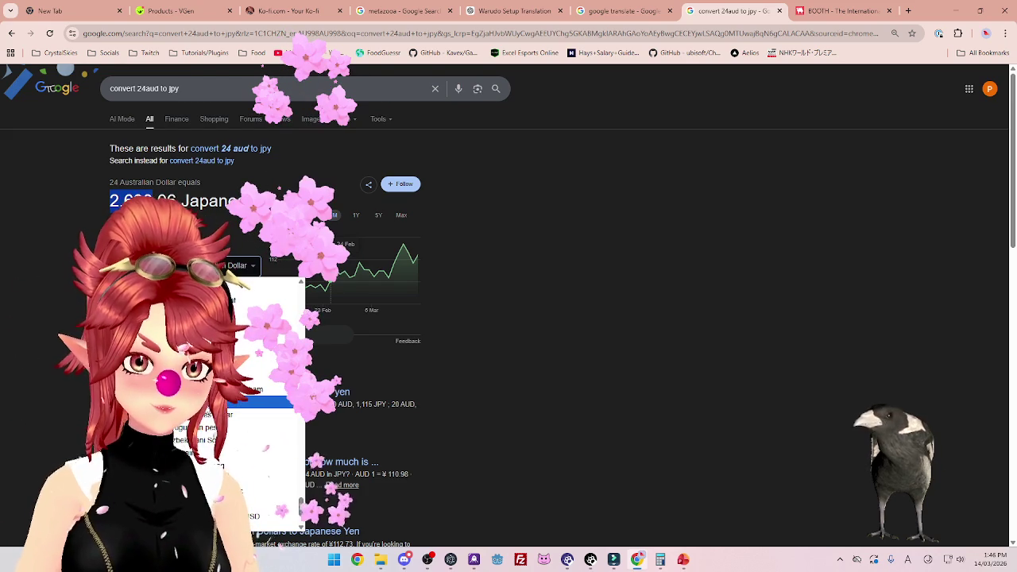
{"action": "left_click", "coordinate": [206, 414]}
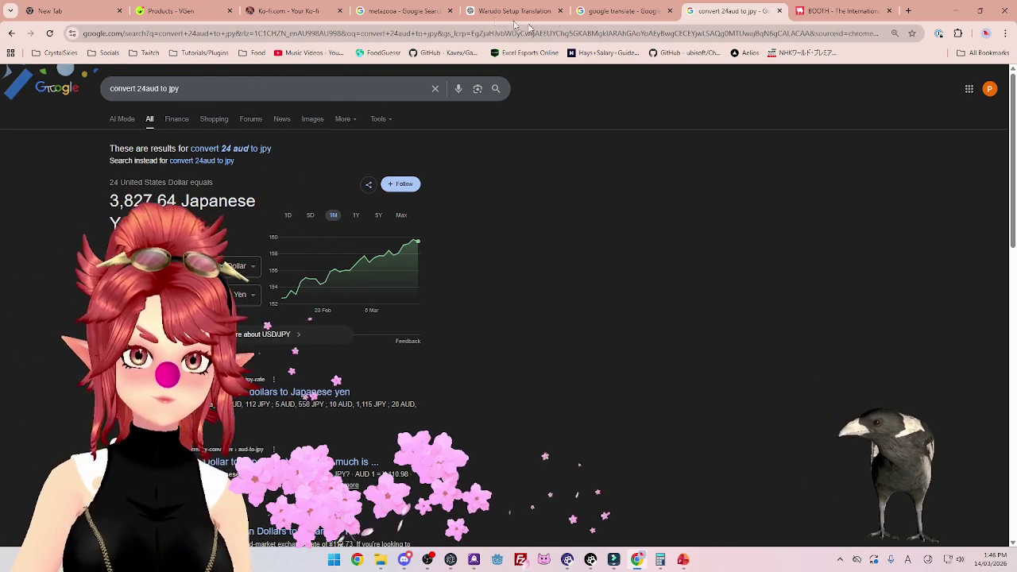
Open the shop's Manage Items list from the BOOTH account menu.
{"action": "left_click", "coordinate": [827, 14]}
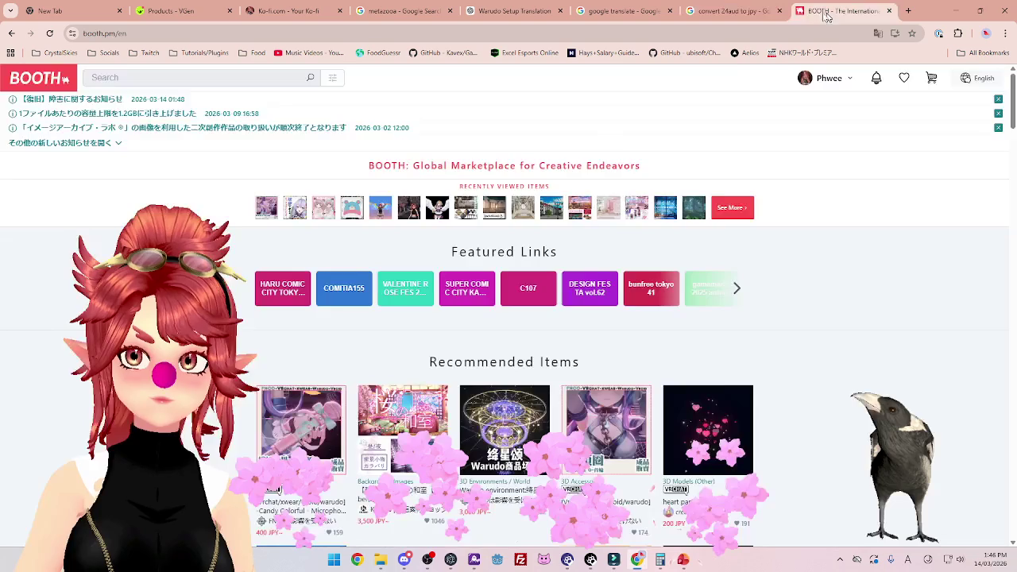
{"action": "left_click", "coordinate": [832, 85]}
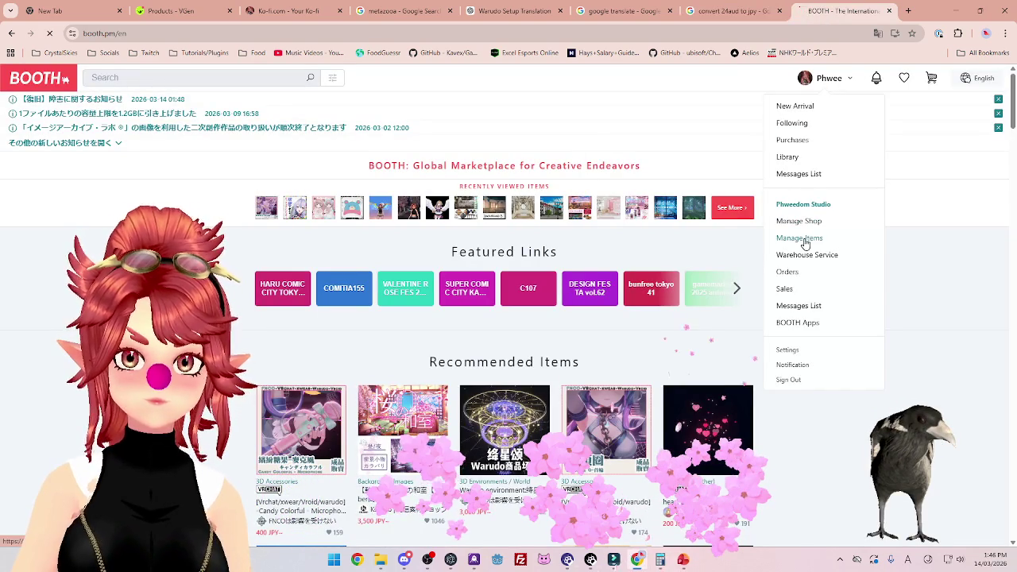
{"action": "left_click", "coordinate": [800, 239]}
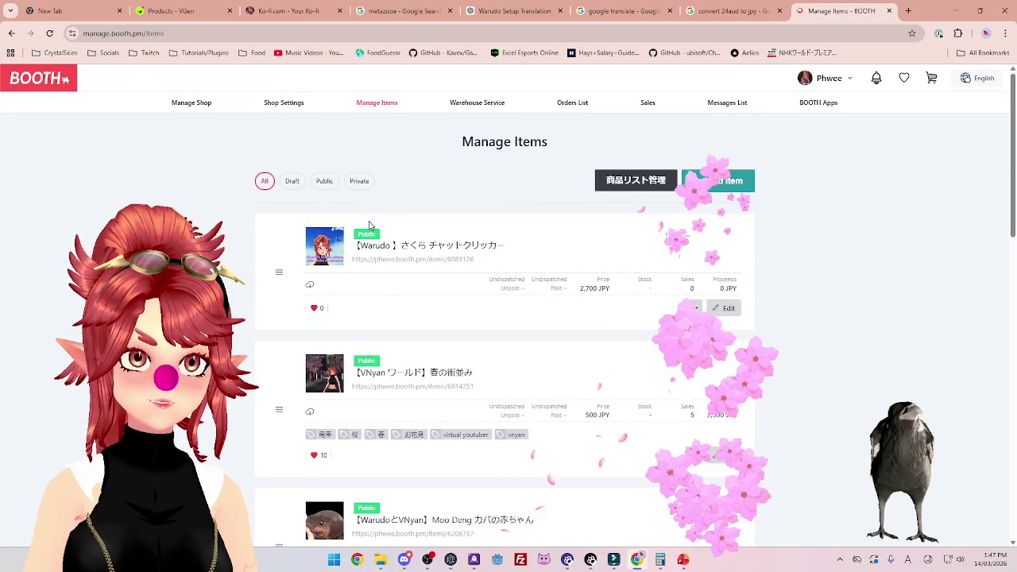
Change the Warudo さくら チャットクリッカー price from 2,700 to 3,800 JPY and save to publish.
{"action": "left_click", "coordinate": [729, 314]}
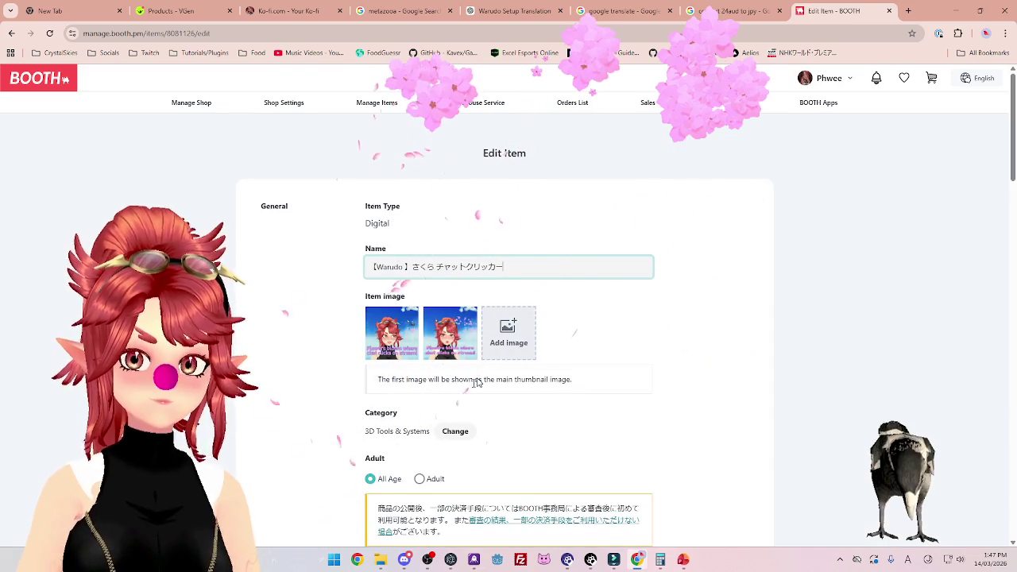
{"action": "scroll", "coordinate": [477, 382], "scroll_direction": "down", "scroll_amount": 10}
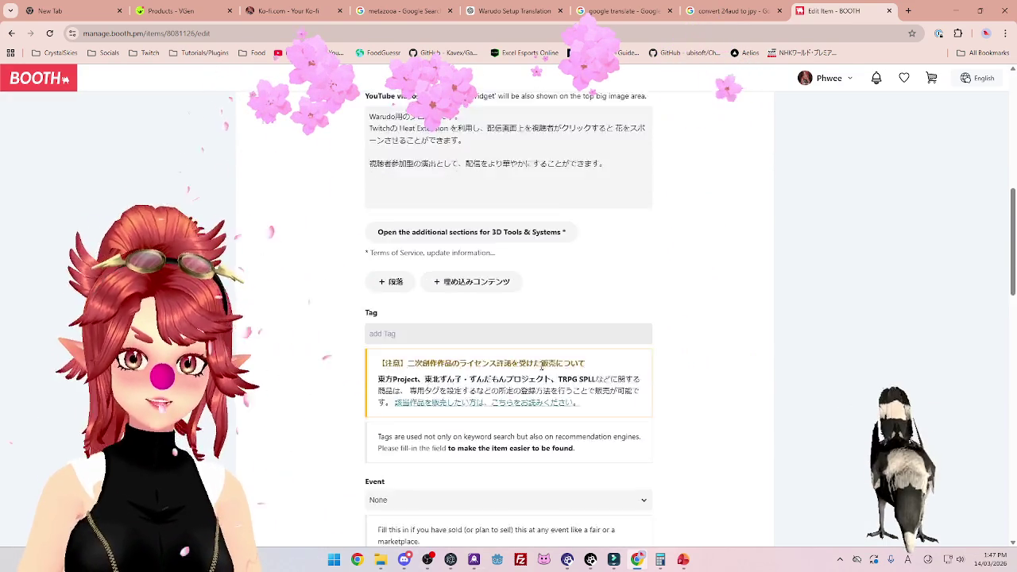
{"action": "scroll", "coordinate": [477, 369], "scroll_direction": "down", "scroll_amount": 4}
{"action": "left_click_drag", "start_coordinate": [380, 275], "coordinate": [352, 262]}
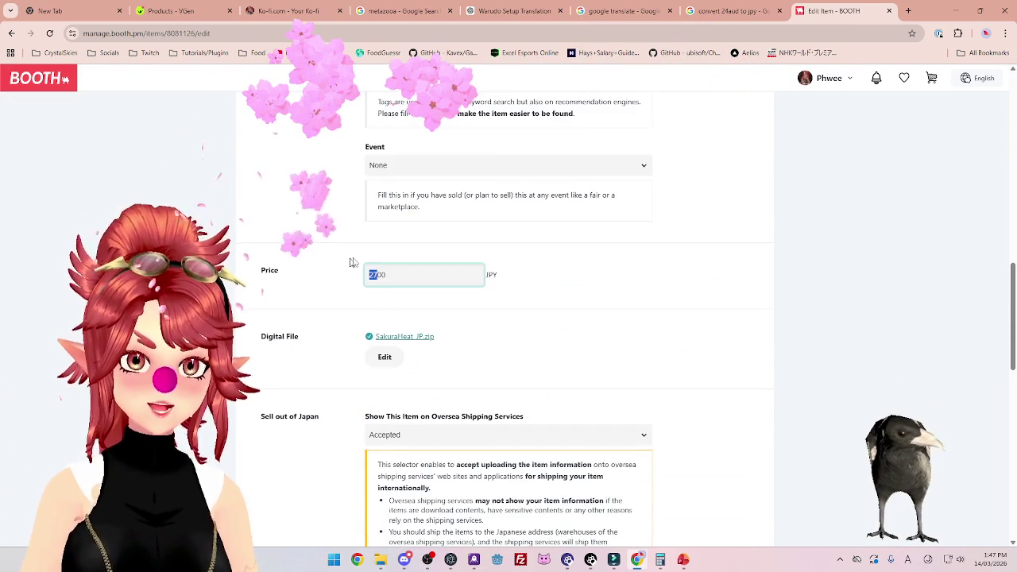
{"action": "type", "text": "18"}
{"action": "scroll", "coordinate": [627, 318], "scroll_direction": "down", "scroll_amount": 3}
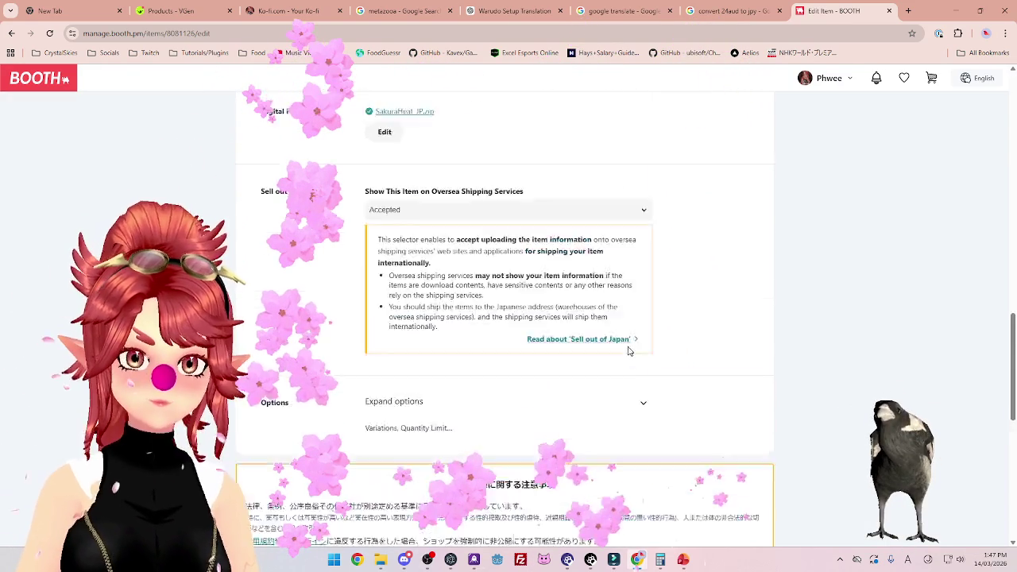
{"action": "scroll", "coordinate": [628, 351], "scroll_direction": "down", "scroll_amount": 5}
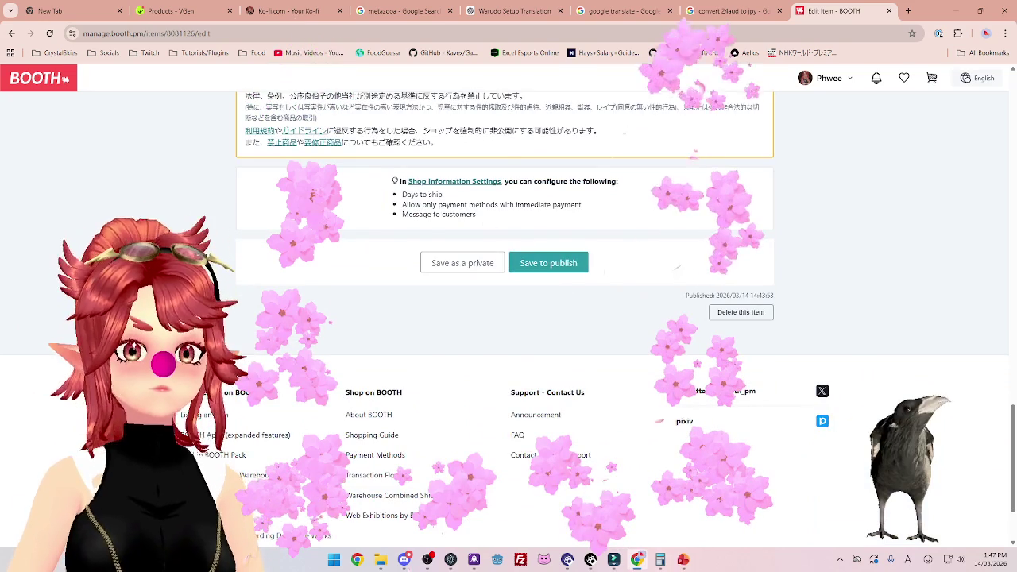
{"action": "left_click", "coordinate": [548, 262]}
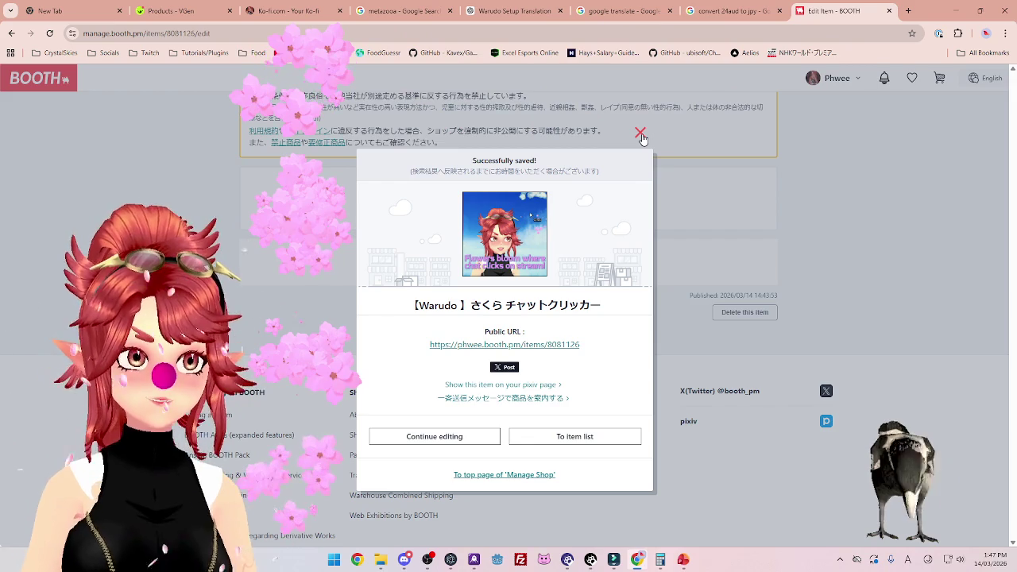
Leave the edit page for the item list and reopen the Etsy listings tab.
{"action": "left_click", "coordinate": [626, 438]}
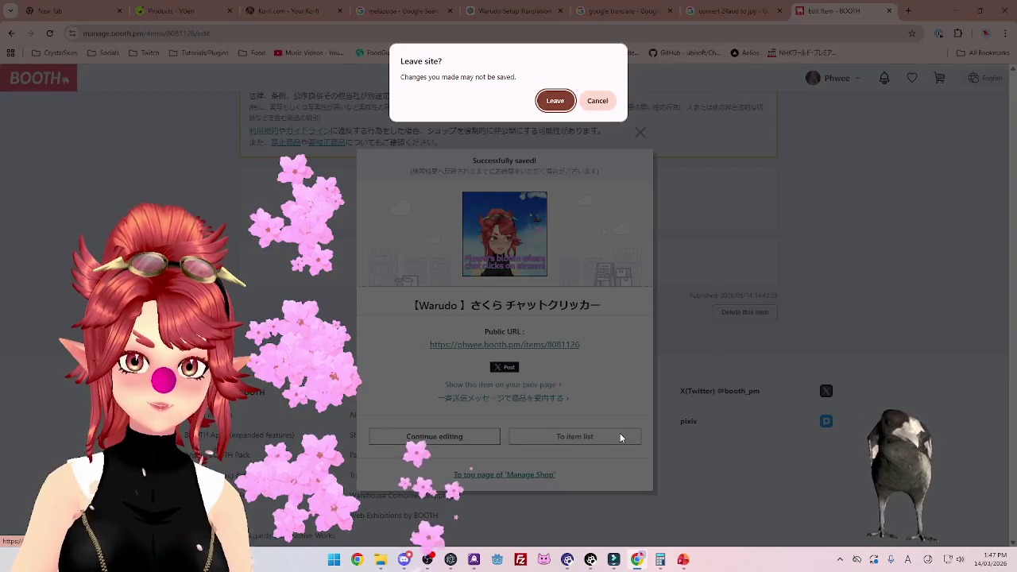
{"action": "key", "text": "Return"}
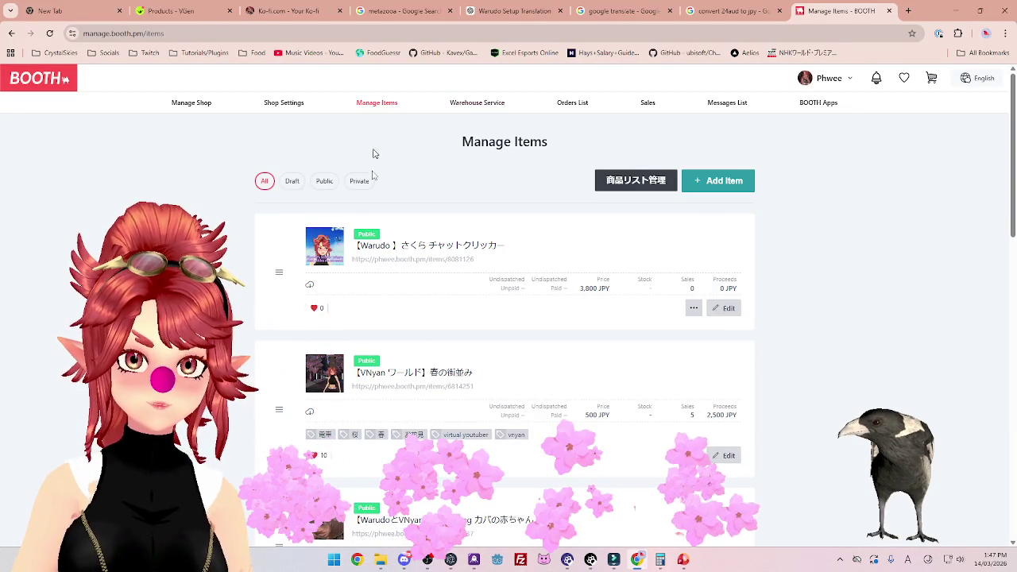
{"action": "key", "text": "ctrl+shift+t"}
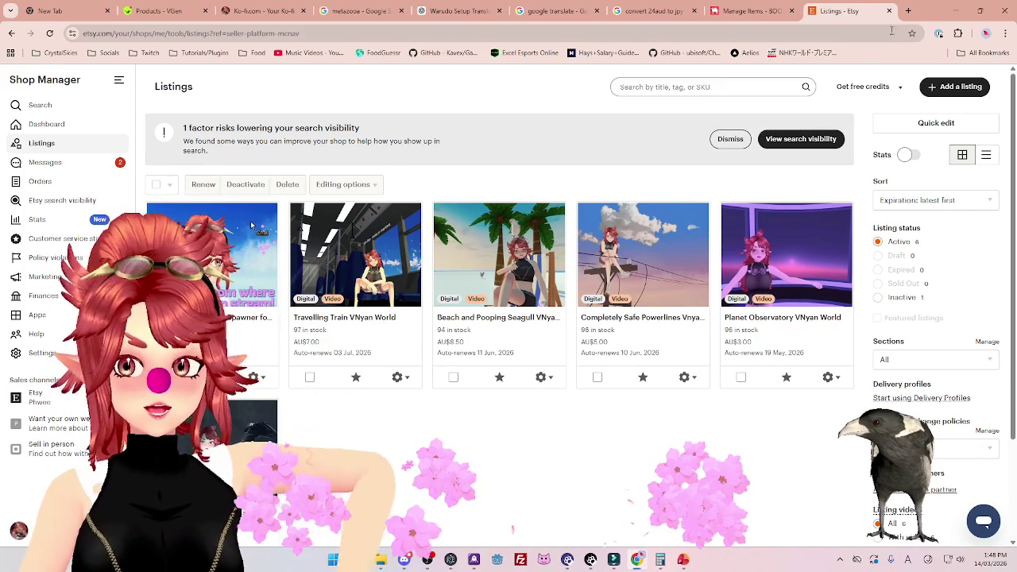
Close the Etsy and BOOTH tabs and select the checklist lines through US $24 in PowerPoint.
{"action": "left_click", "coordinate": [889, 10]}
{"action": "left_click", "coordinate": [889, 10]}
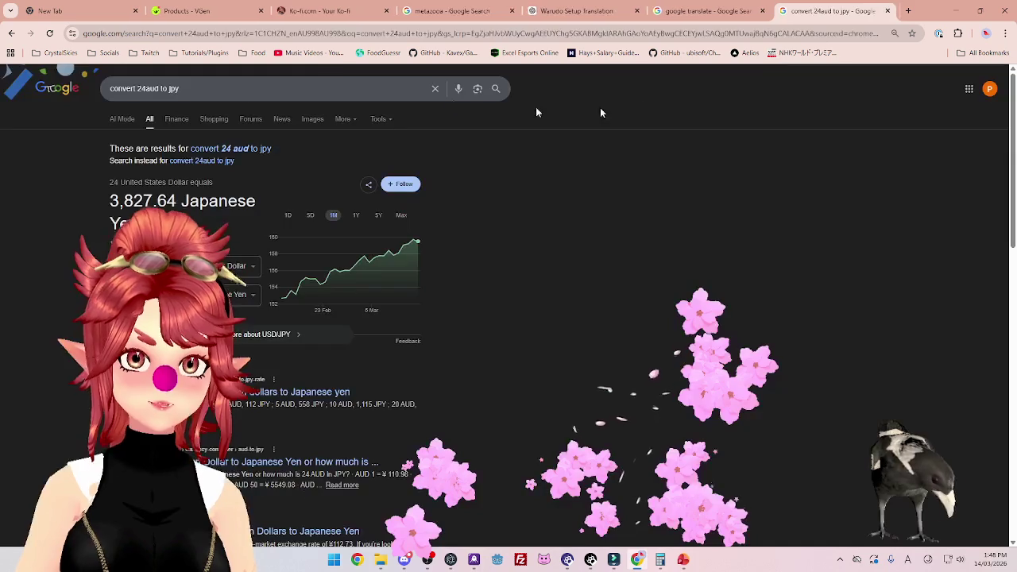
{"action": "left_click", "coordinate": [684, 561]}
{"action": "left_click", "coordinate": [344, 255], "text": "shift"}
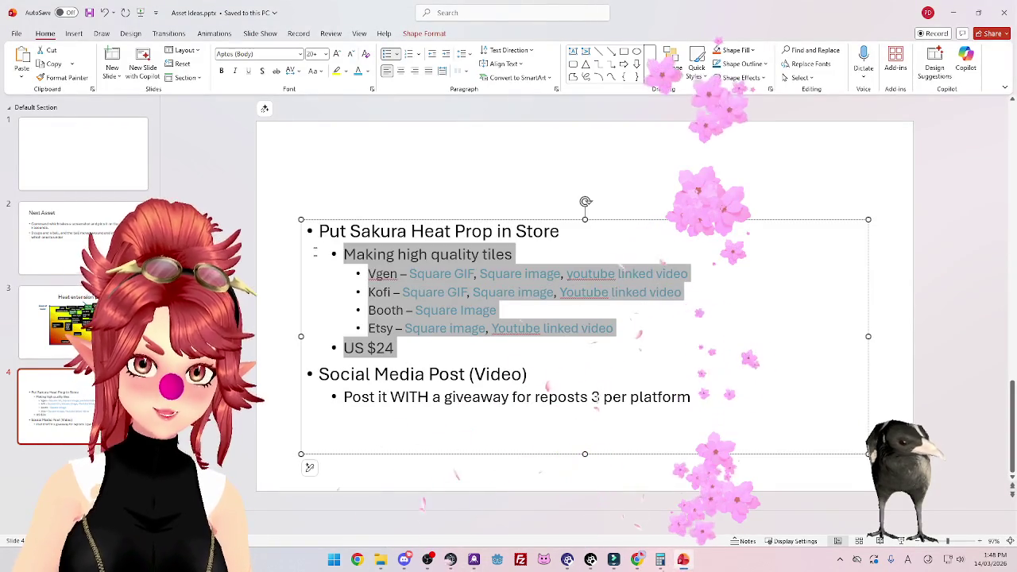
Deselect the slide text and switch back to Chrome's 24 AUD to yen conversion.
{"action": "left_click", "coordinate": [407, 342]}
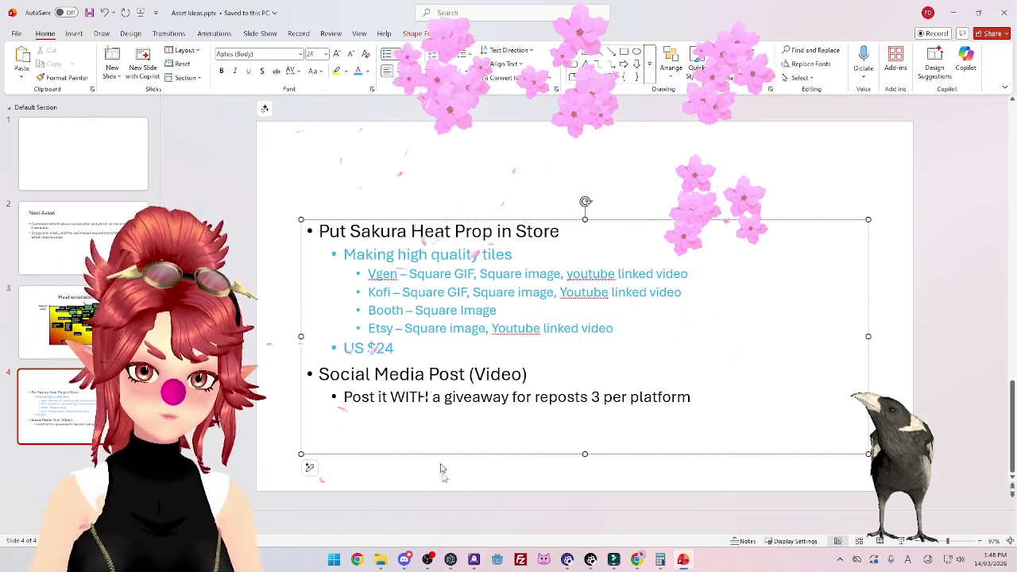
{"action": "key", "text": "alt+Tab"}
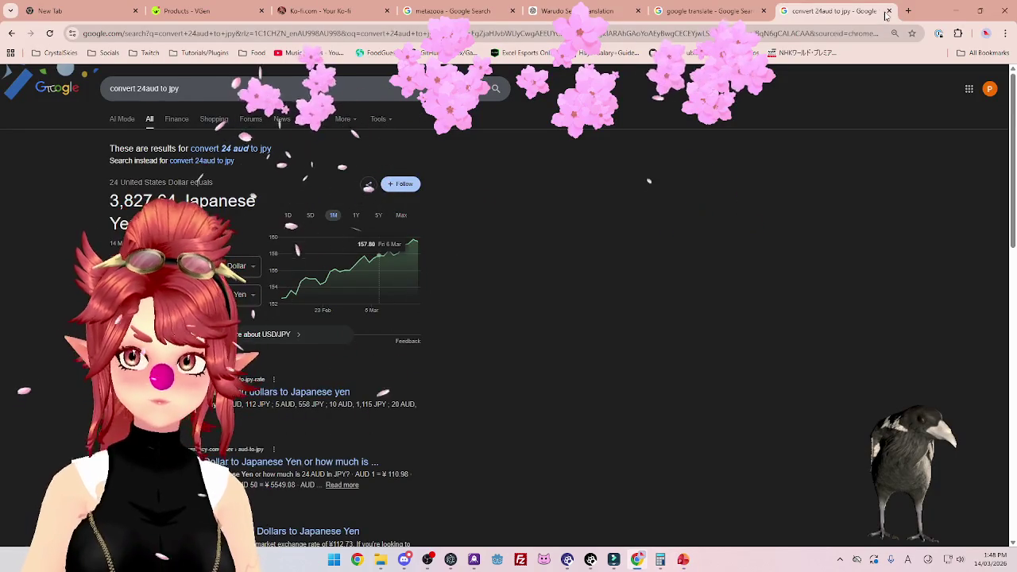
Close the conversion, two translation and metazoa tabs, then show Socials bookmarks in a new tab.
{"action": "left_click", "coordinate": [889, 10]}
{"action": "left_click", "coordinate": [641, 11]}
{"action": "left_click", "coordinate": [640, 12]}
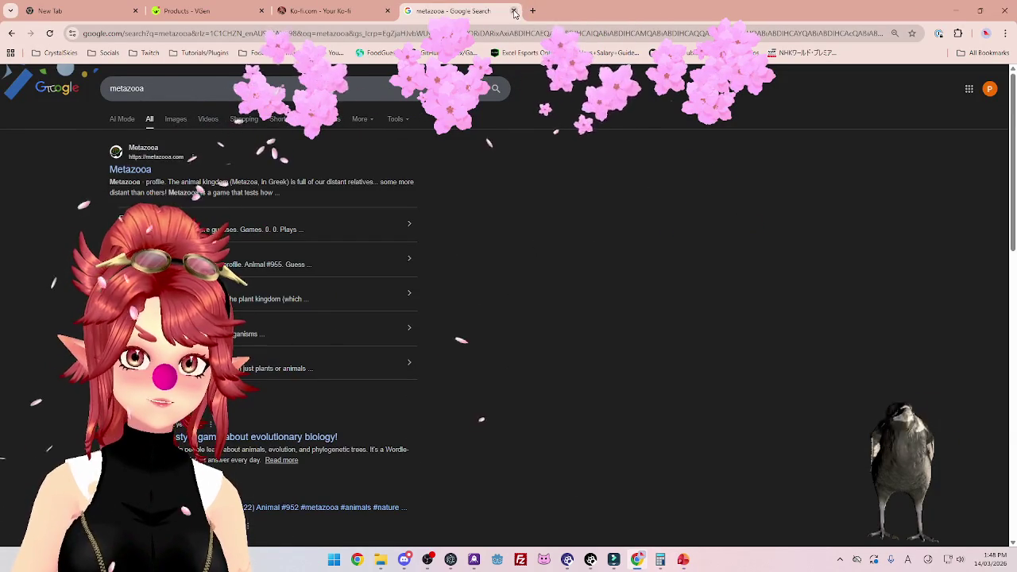
{"action": "left_click", "coordinate": [514, 11]}
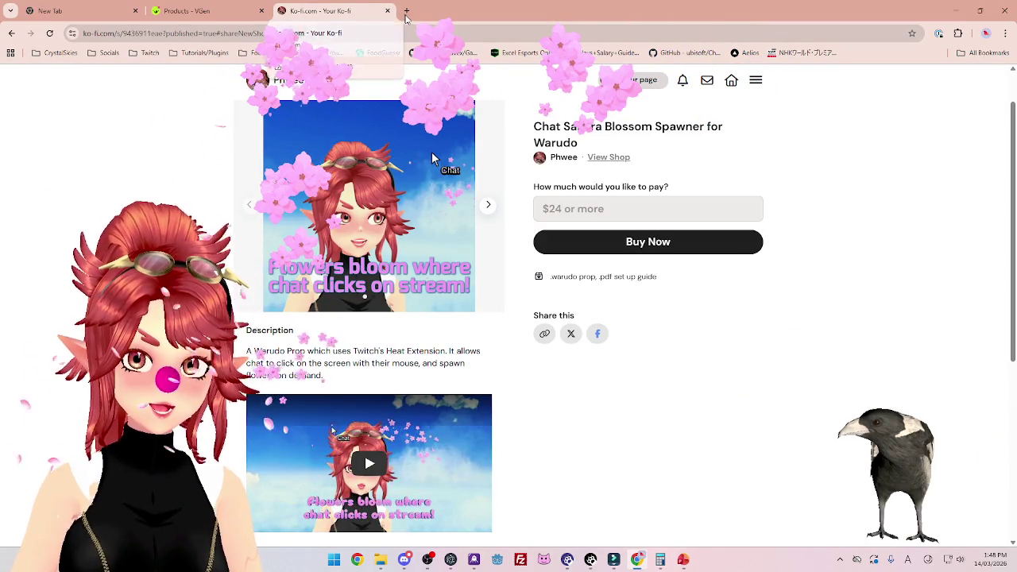
{"action": "left_click", "coordinate": [407, 11]}
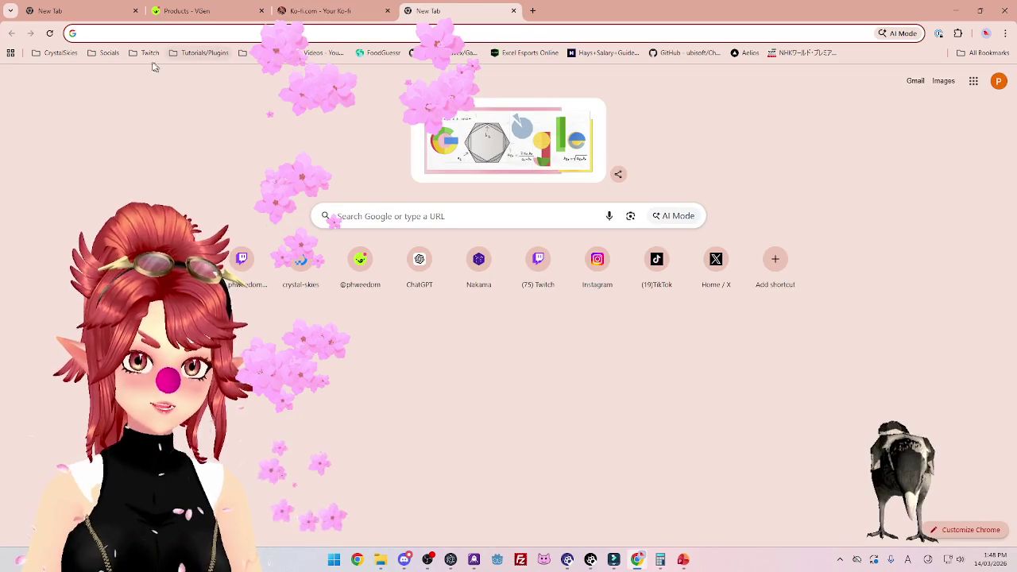
{"action": "left_click", "coordinate": [110, 54]}
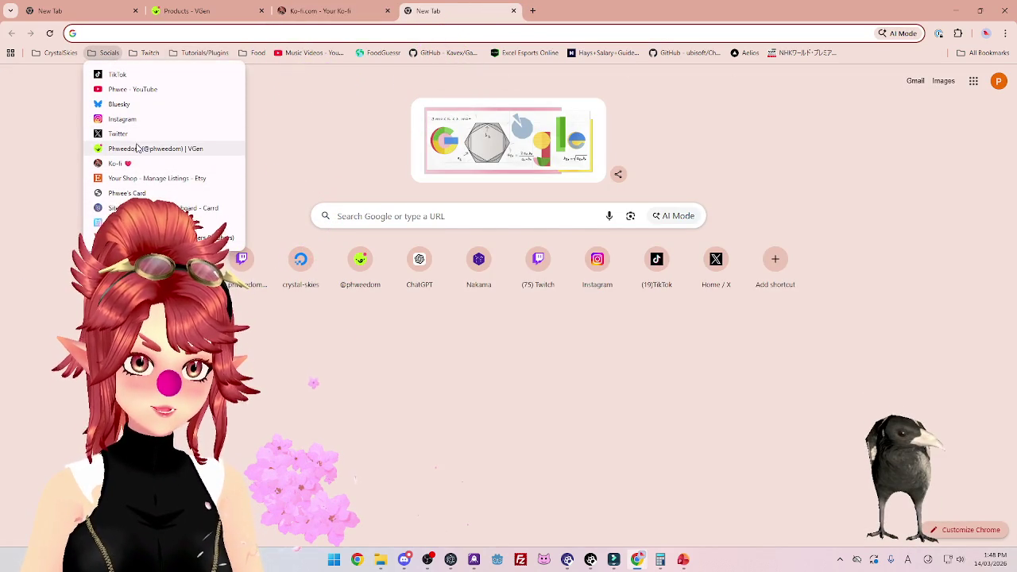
Browse the Phweedom Studio Carrd page's store, portfolio and social links, then close its tab.
{"action": "left_click", "coordinate": [133, 193]}
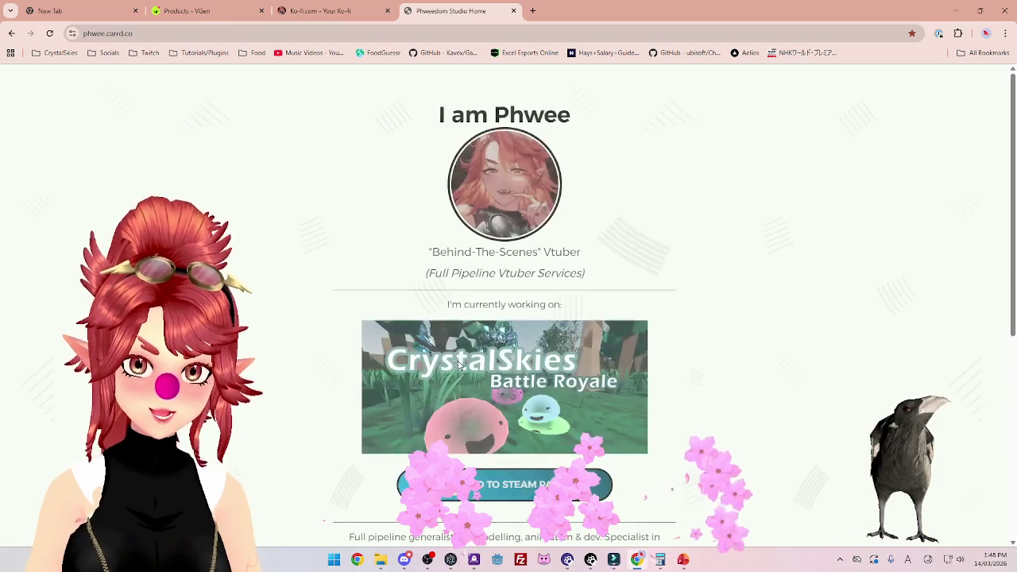
{"action": "scroll", "coordinate": [723, 390], "scroll_direction": "down", "scroll_amount": 5}
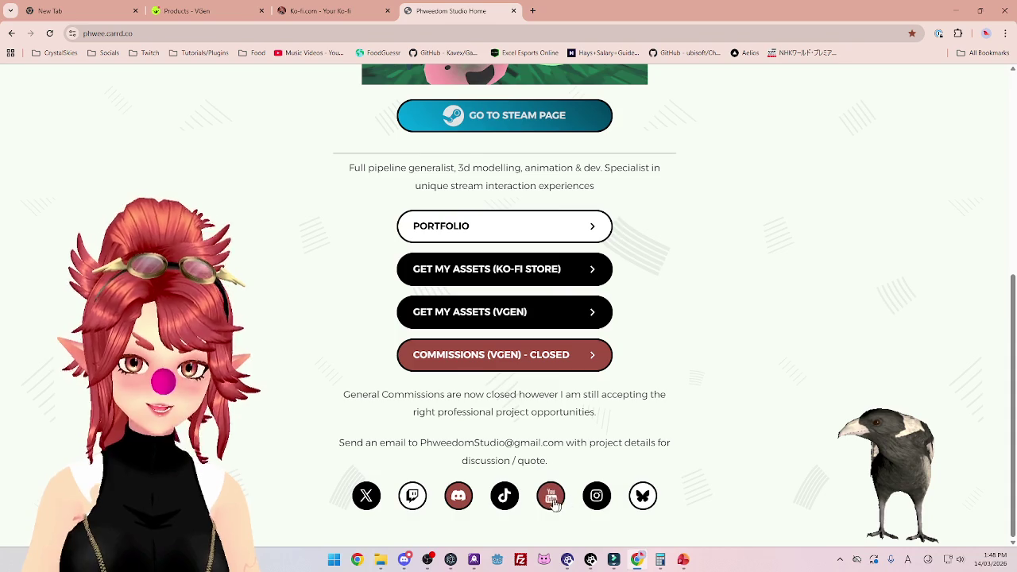
{"action": "scroll", "coordinate": [248, 159], "scroll_direction": "up", "scroll_amount": 1}
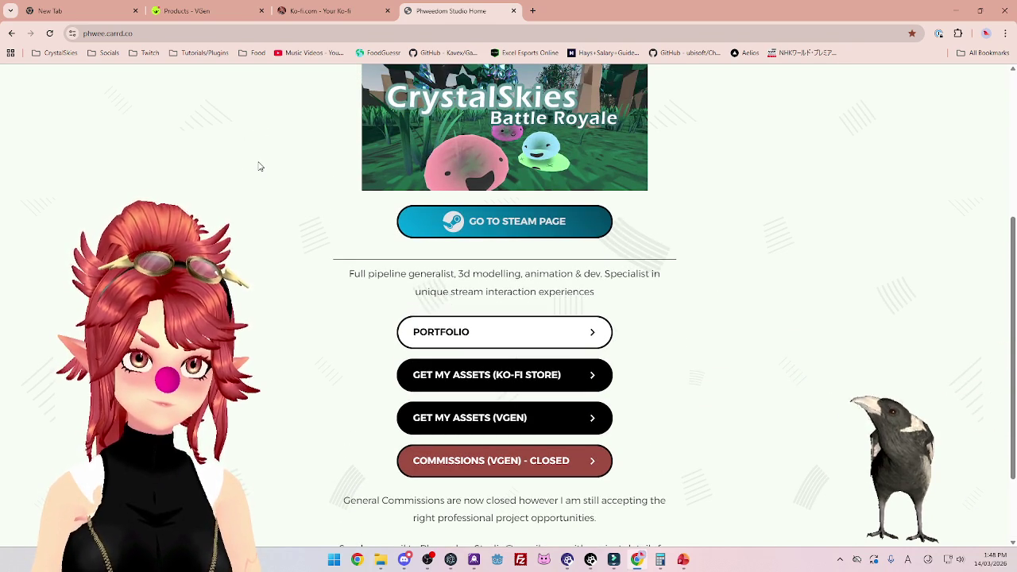
{"action": "scroll", "coordinate": [261, 165], "scroll_direction": "up", "scroll_amount": 3}
{"action": "scroll", "coordinate": [266, 181], "scroll_direction": "down", "scroll_amount": 2}
{"action": "scroll", "coordinate": [268, 183], "scroll_direction": "up", "scroll_amount": 2}
{"action": "scroll", "coordinate": [267, 183], "scroll_direction": "down", "scroll_amount": 1}
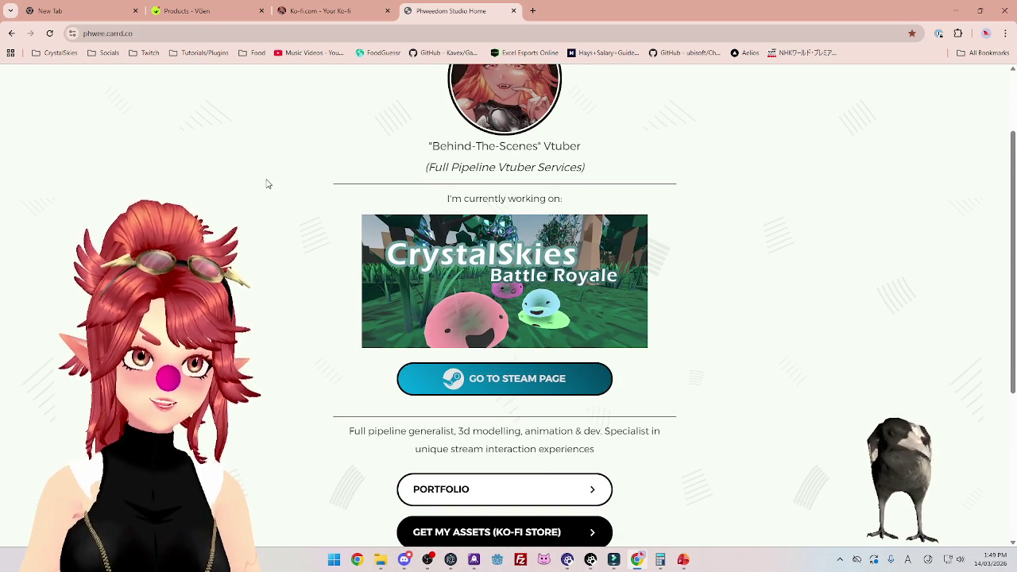
{"action": "scroll", "coordinate": [268, 184], "scroll_direction": "down", "scroll_amount": 2}
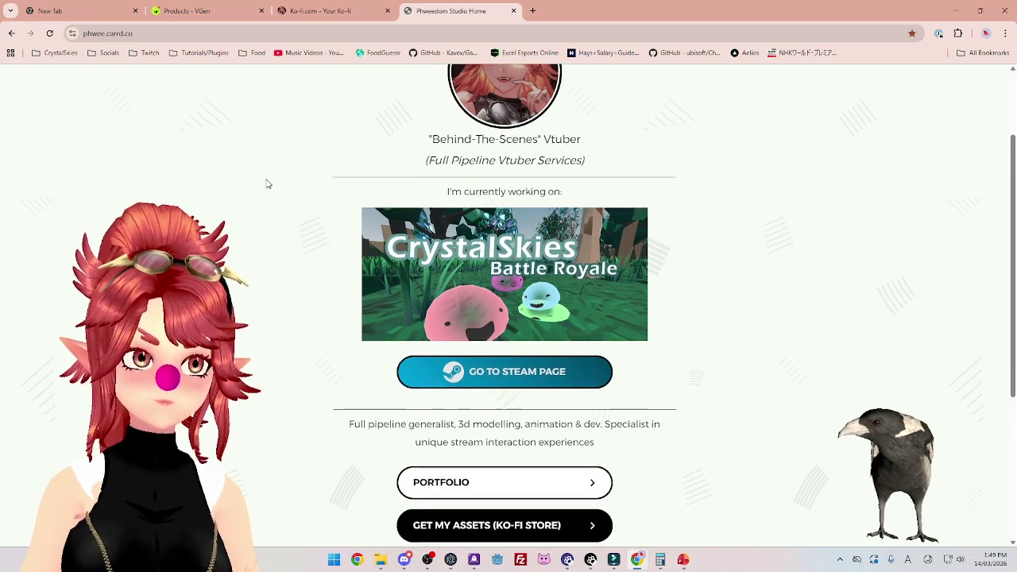
{"action": "scroll", "coordinate": [268, 184], "scroll_direction": "up", "scroll_amount": 3}
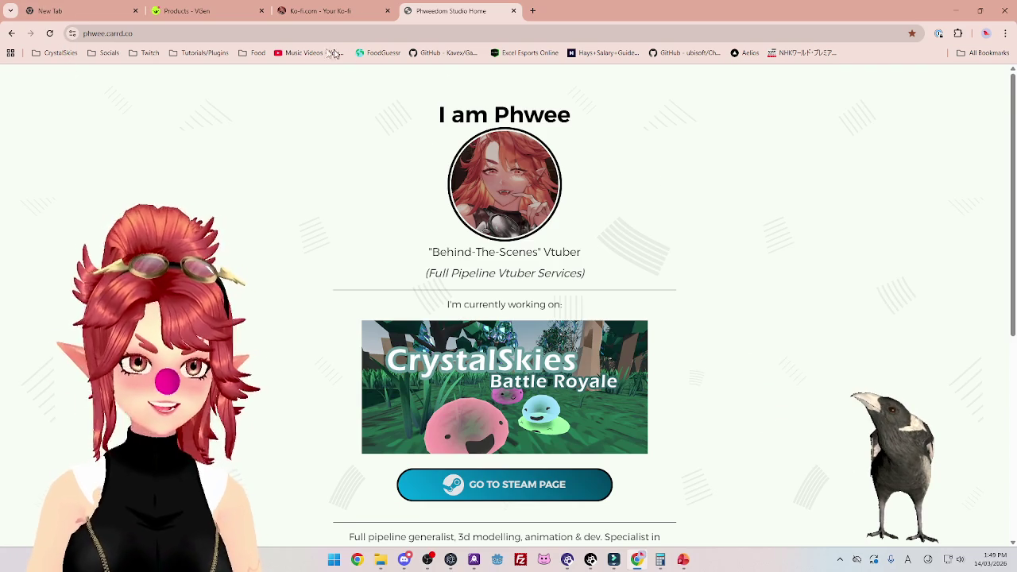
{"action": "left_click", "coordinate": [95, 52]}
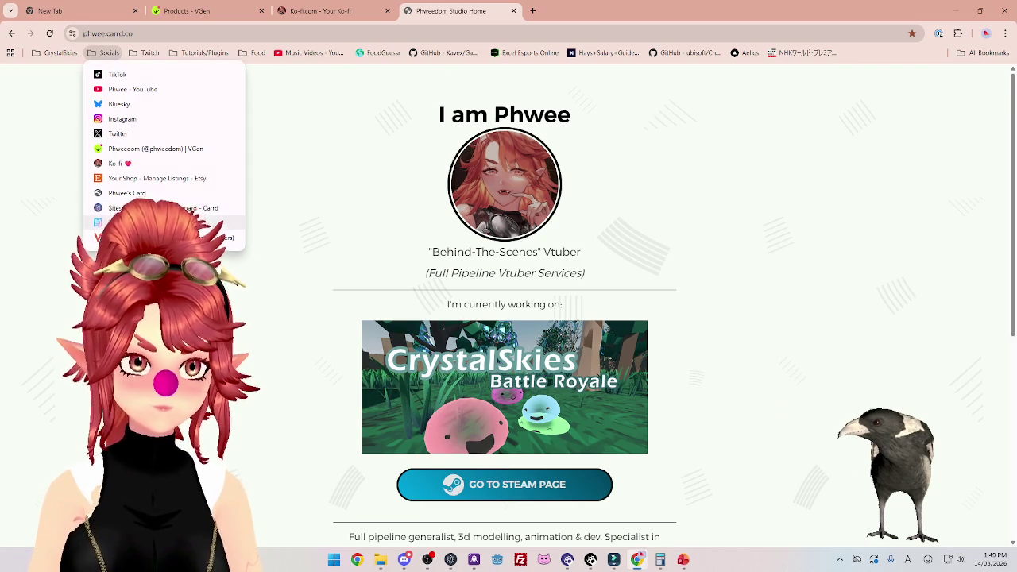
{"action": "left_click", "coordinate": [735, 215]}
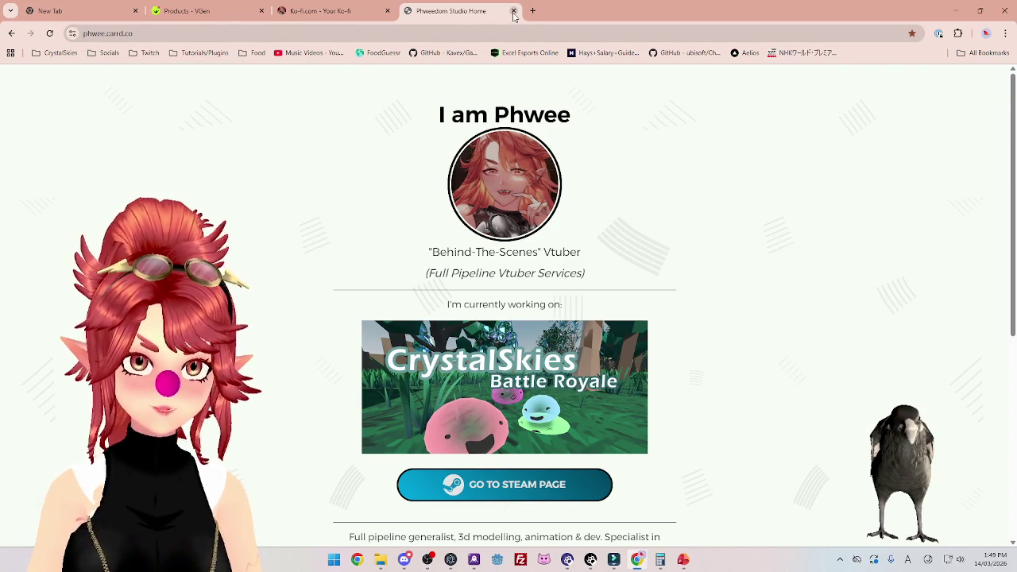
{"action": "left_click", "coordinate": [513, 11]}
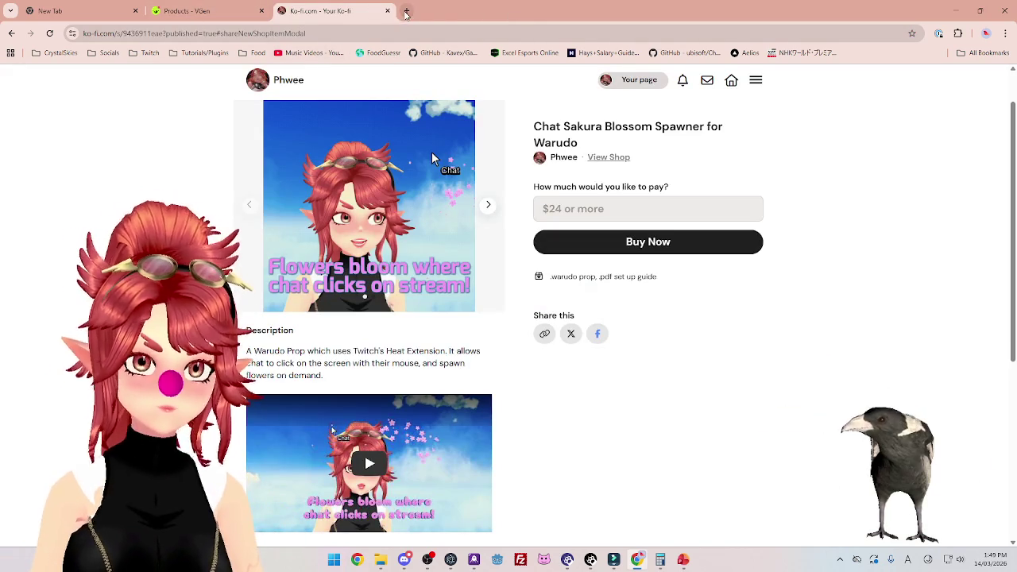
Close the blank tab and return VGen to its products list.
{"action": "left_click", "coordinate": [119, 11]}
{"action": "left_click", "coordinate": [135, 10]}
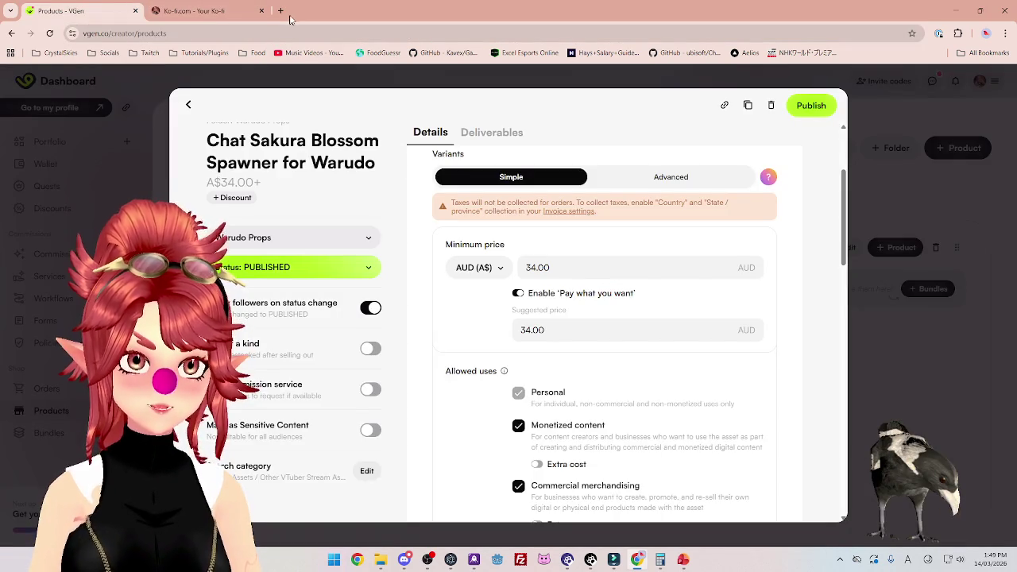
{"action": "left_click", "coordinate": [189, 108]}
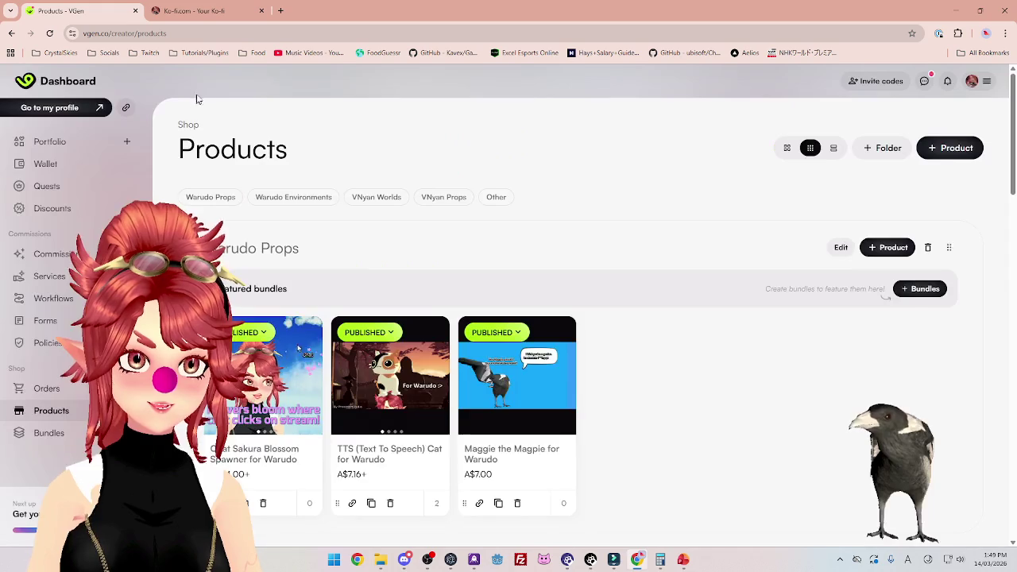
Open TikTok, YouTube, Bluesky, Instagram and X from Socials bookmarks in background tabs.
{"action": "left_click", "coordinate": [283, 12]}
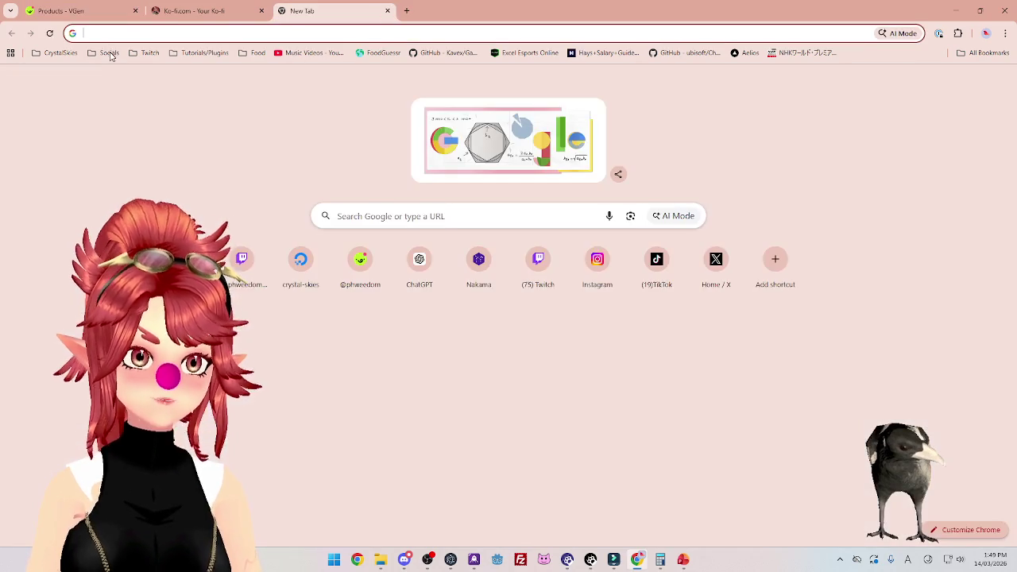
{"action": "left_click", "coordinate": [109, 53]}
{"action": "middle_click", "coordinate": [135, 75]}
{"action": "middle_click", "coordinate": [134, 89]}
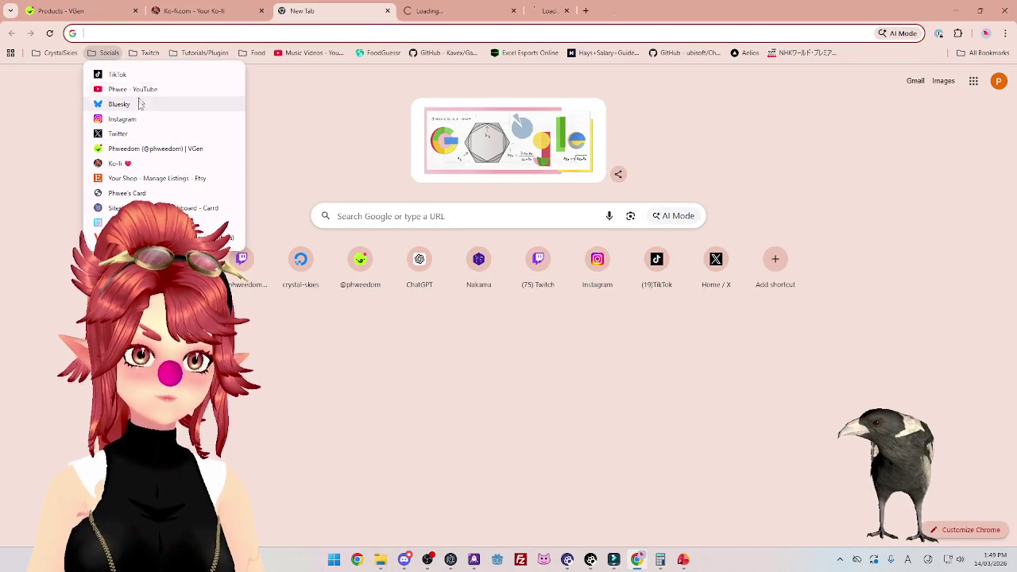
{"action": "middle_click", "coordinate": [139, 107]}
{"action": "middle_click", "coordinate": [132, 119]}
{"action": "middle_click", "coordinate": [128, 134]}
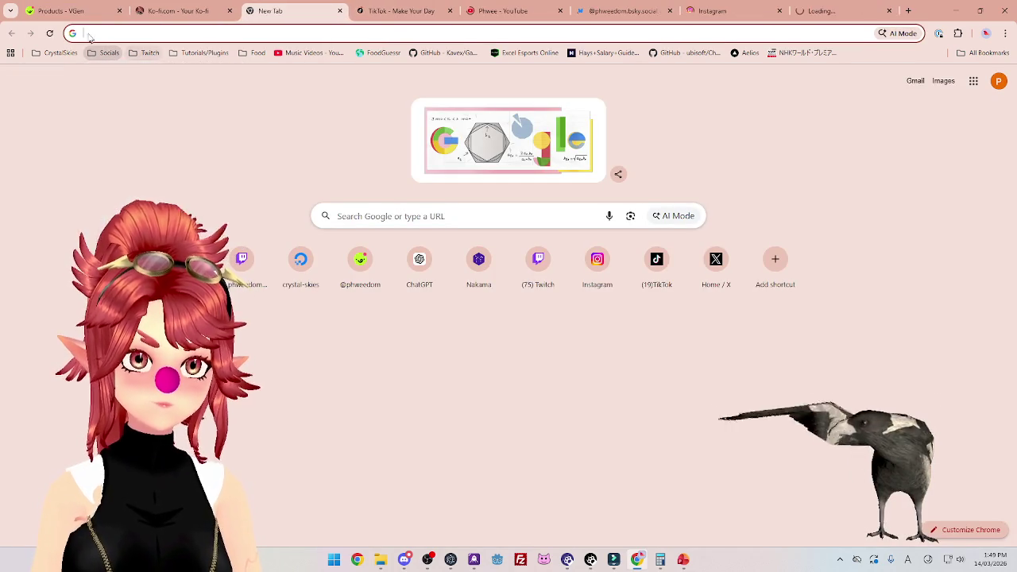
{"action": "left_click", "coordinate": [79, 14]}
{"action": "left_click", "coordinate": [249, 14]}
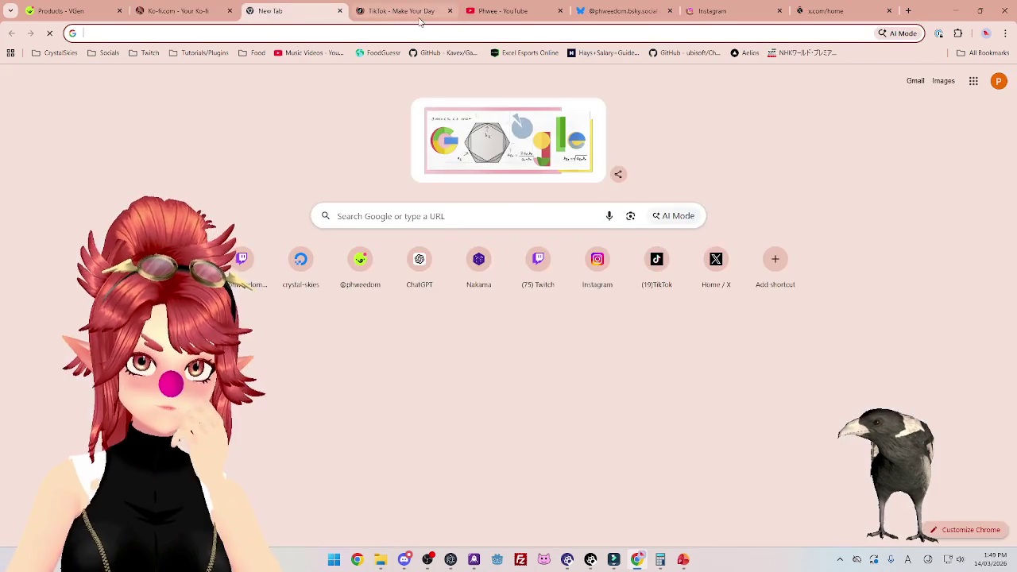
{"action": "left_click", "coordinate": [340, 12]}
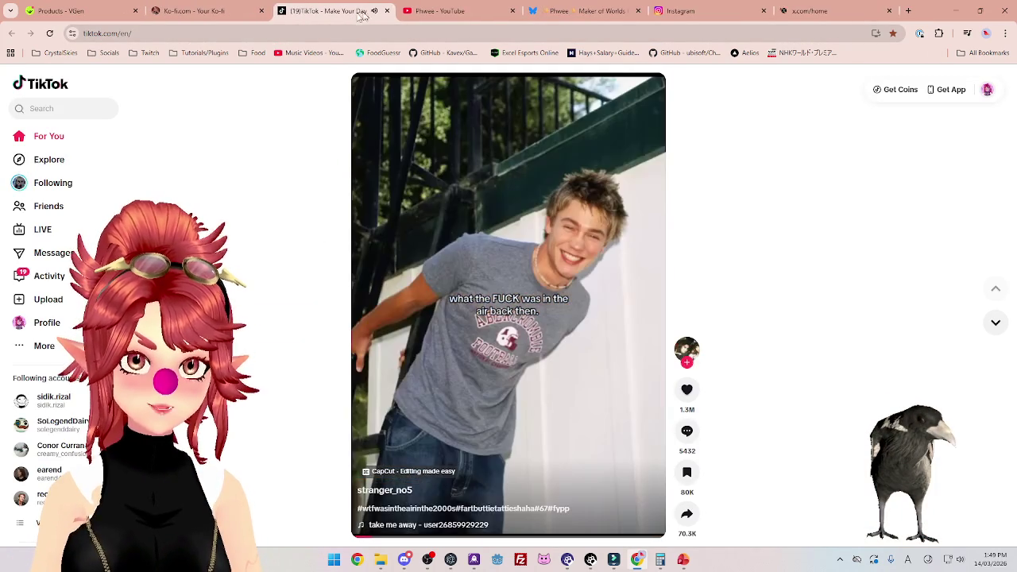
Open the creator's TikTok profile, then load and scroll the X profile page.
{"action": "left_click", "coordinate": [56, 332]}
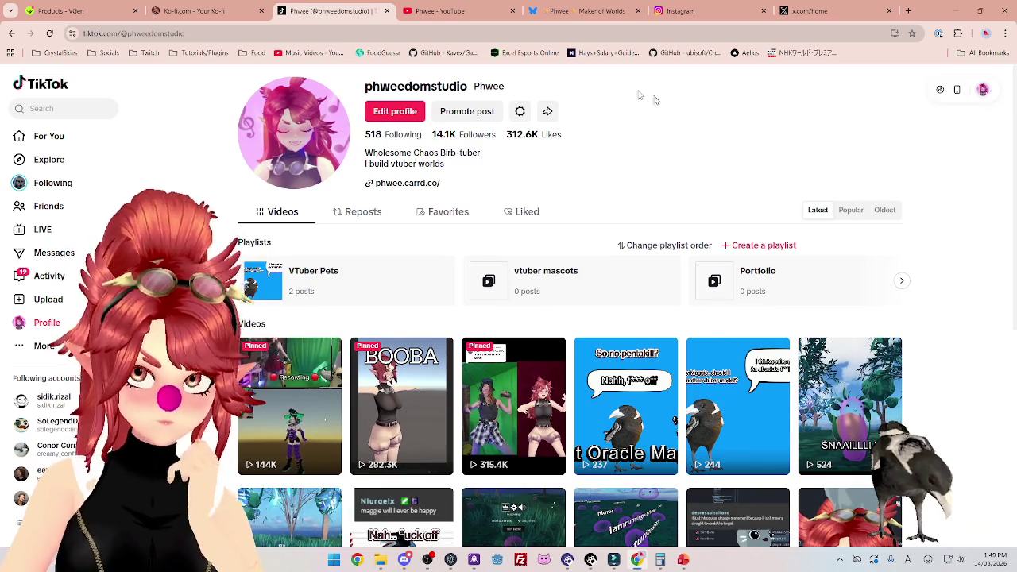
{"action": "left_click", "coordinate": [795, 11]}
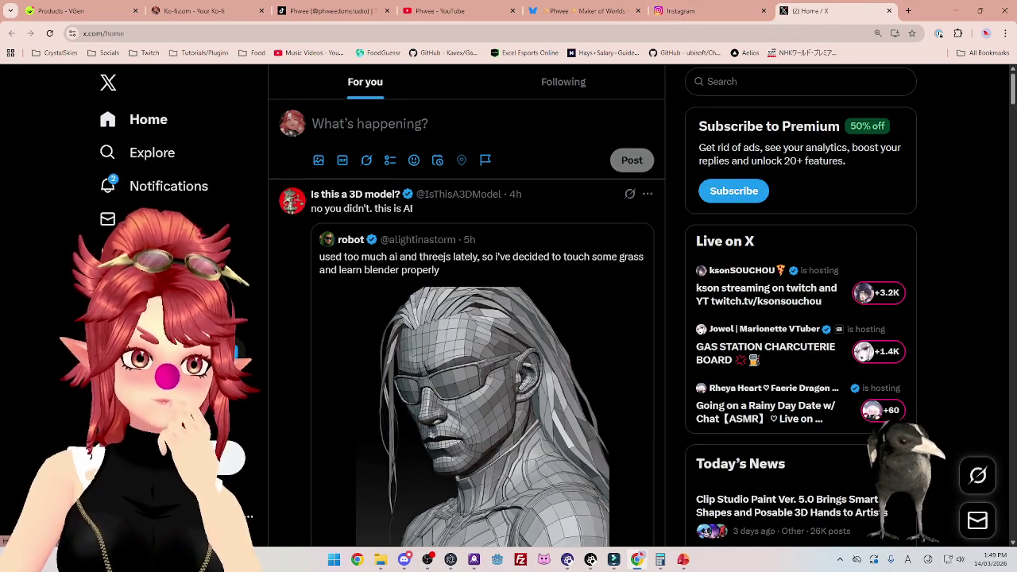
{"action": "key", "text": "Return"}
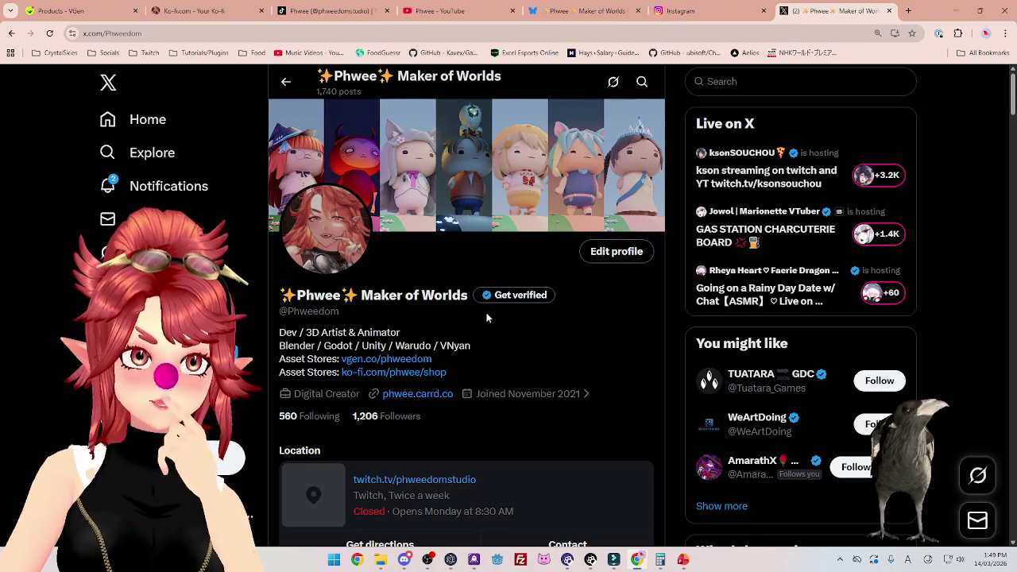
{"action": "scroll", "coordinate": [486, 314], "scroll_direction": "down", "scroll_amount": 1}
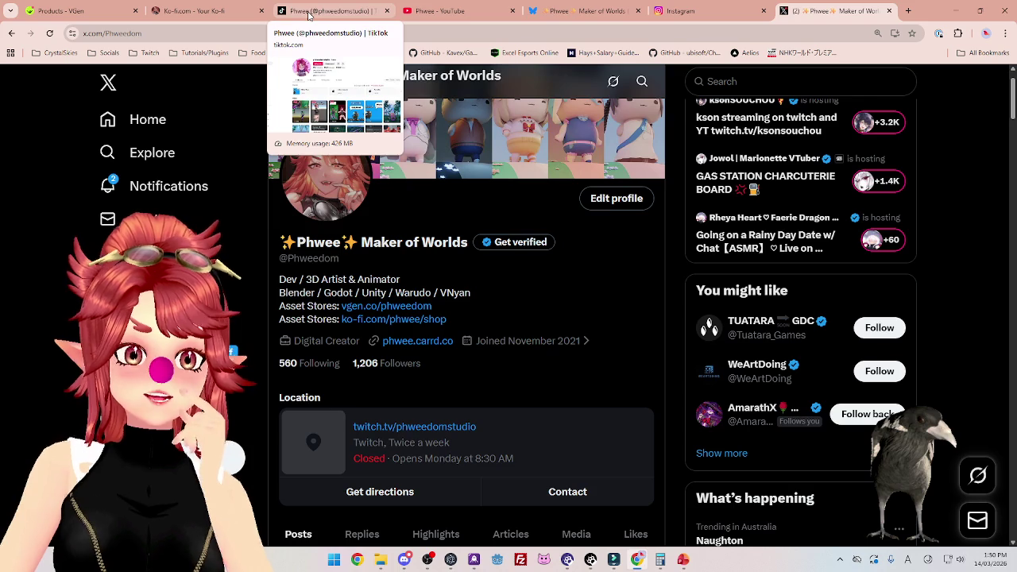
Open and pause the Oracle Magpie TikTok video, then switch to Filmora.
{"action": "left_click", "coordinate": [309, 11]}
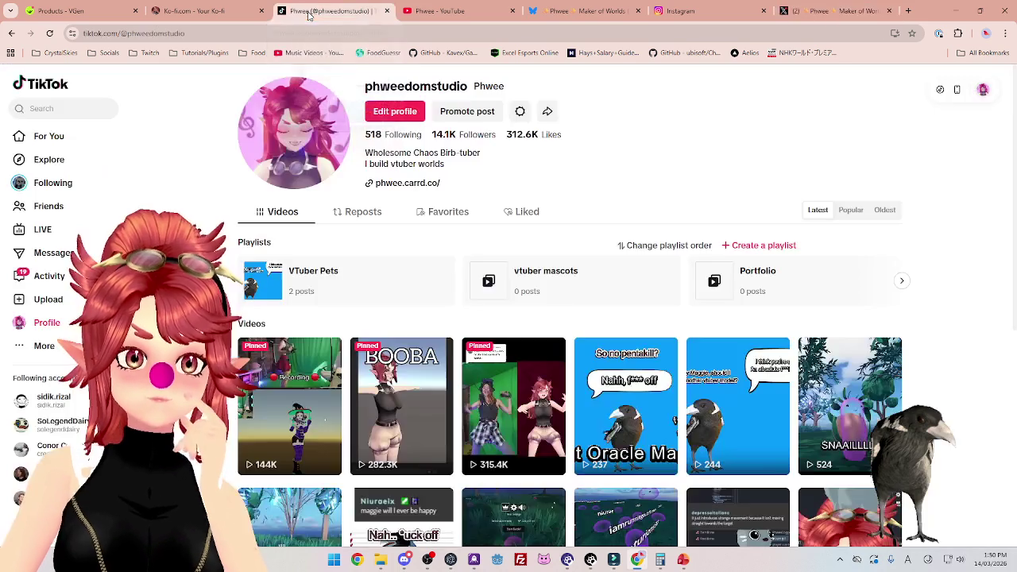
{"action": "left_click", "coordinate": [614, 424]}
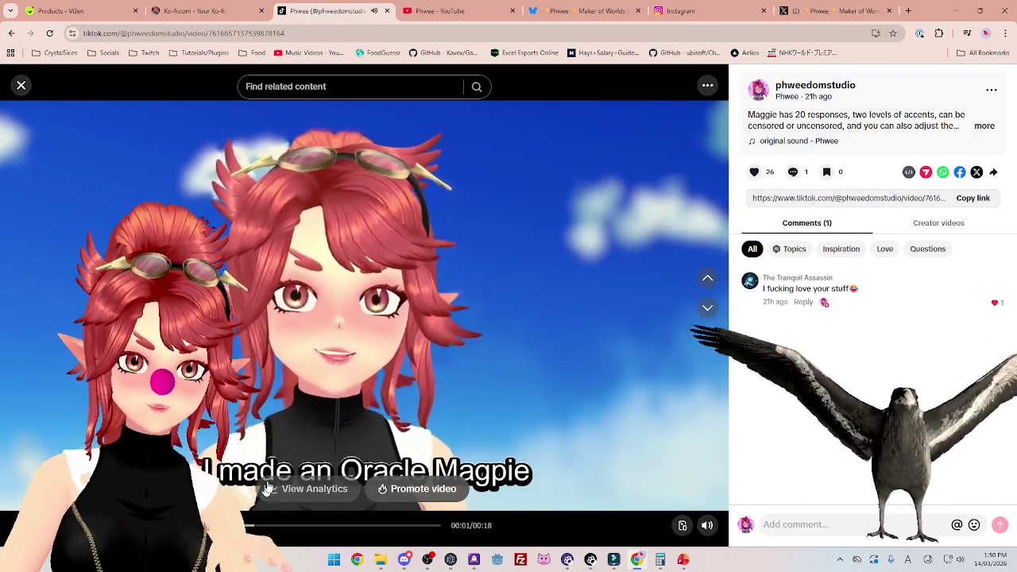
{"action": "left_click", "coordinate": [368, 316]}
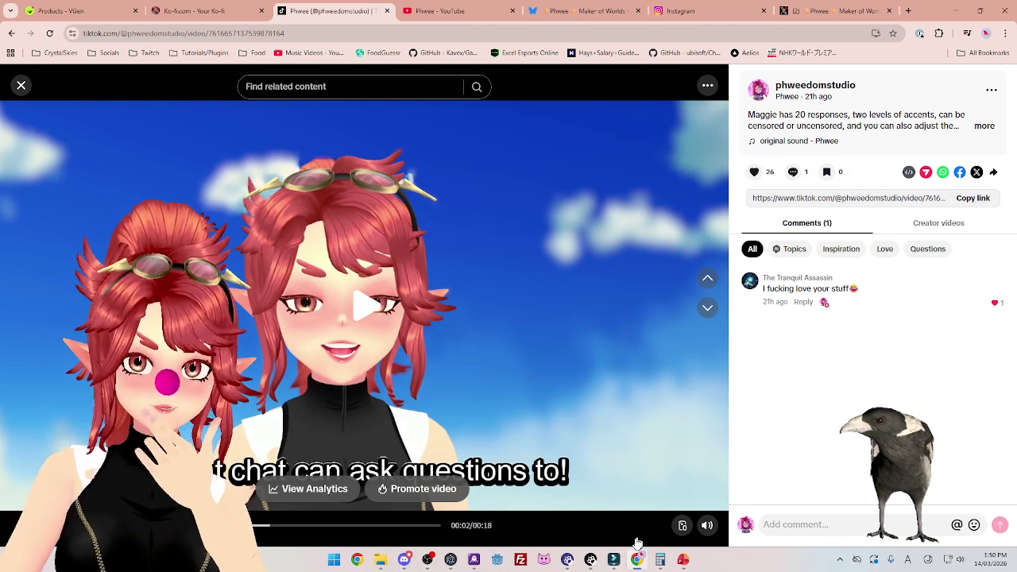
{"action": "left_click", "coordinate": [614, 560]}
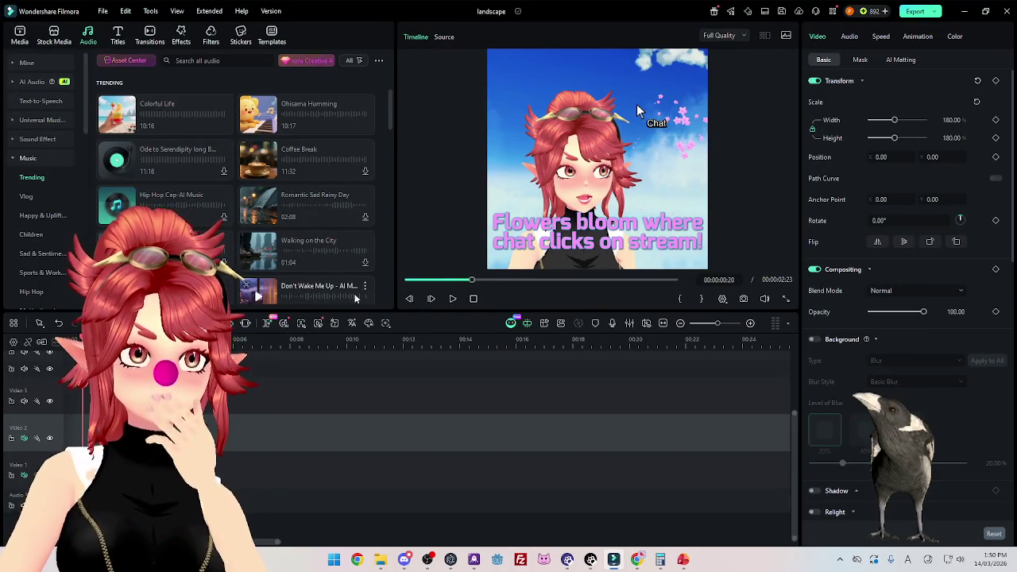
Preview and delete the Filmora timeline clip, then bring up the Sakura folder.
{"action": "key", "text": "space"}
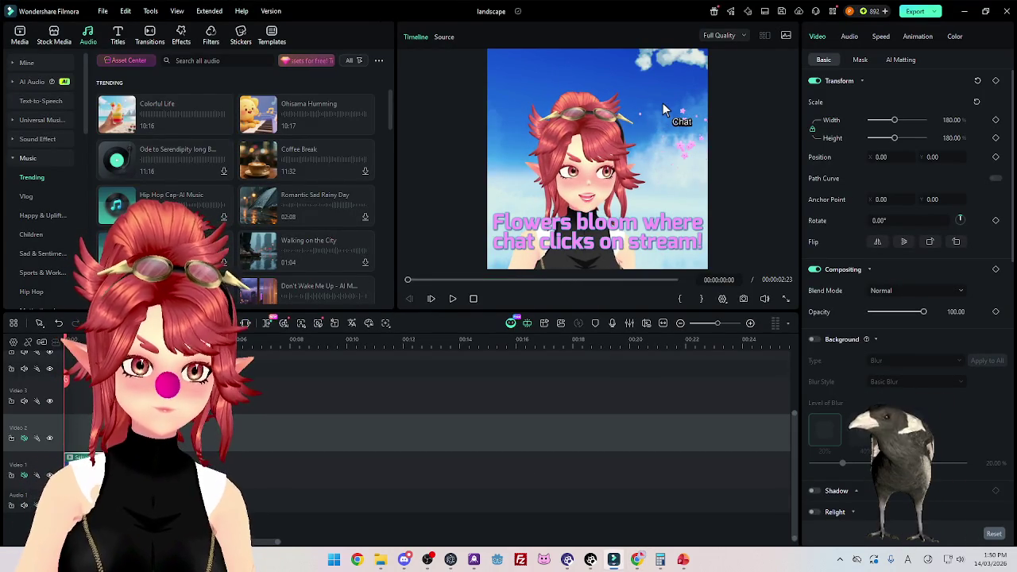
{"action": "key", "text": "Delete"}
{"action": "left_click", "coordinate": [379, 560]}
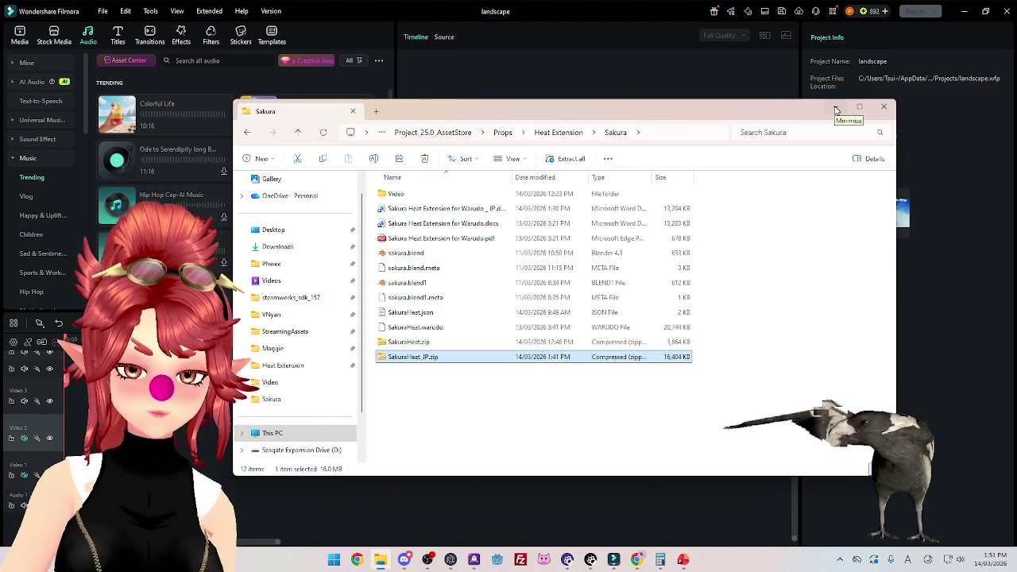
Play Sakura Heat Extension2.mp4 from the Video folder, close it, and return to the deck.
{"action": "double_click", "coordinate": [418, 195]}
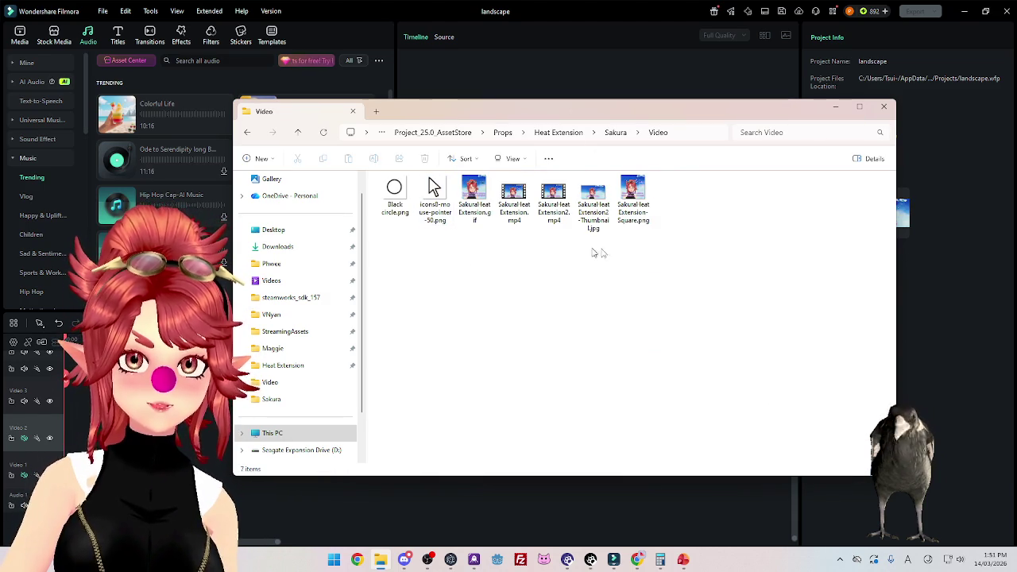
{"action": "left_click", "coordinate": [555, 204]}
{"action": "double_click", "coordinate": [555, 204]}
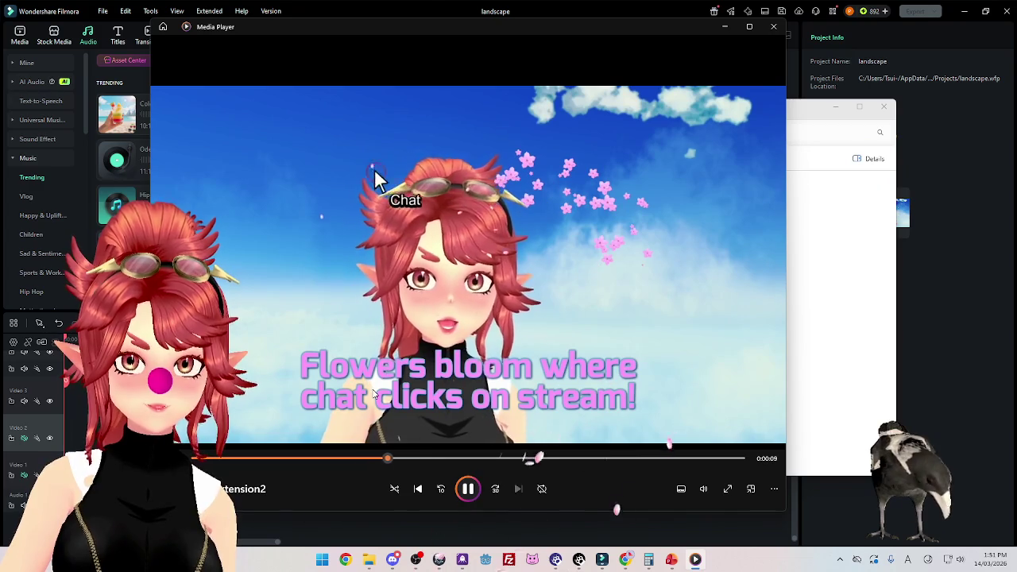
{"action": "left_click", "coordinate": [781, 35]}
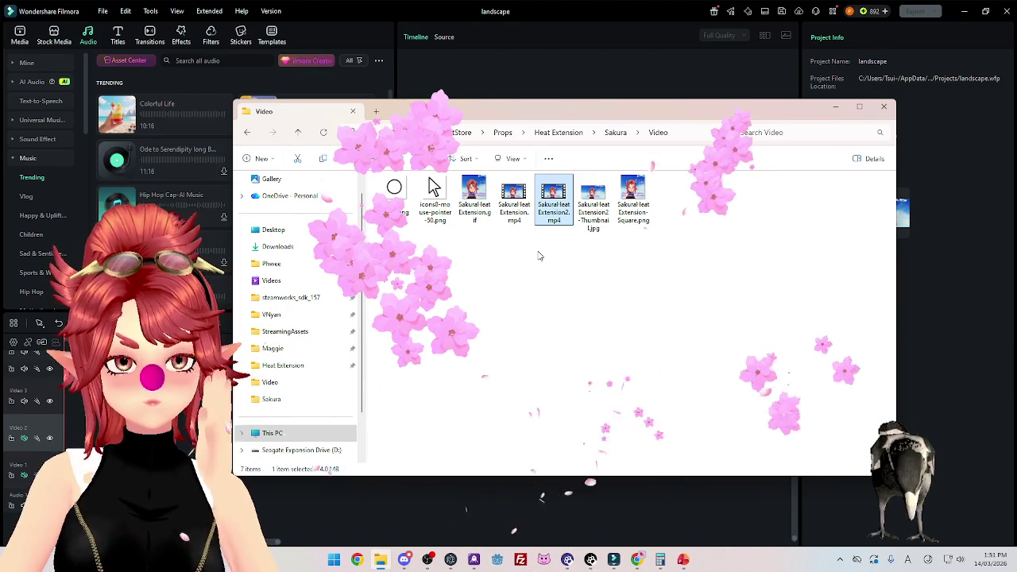
{"action": "left_click", "coordinate": [684, 561]}
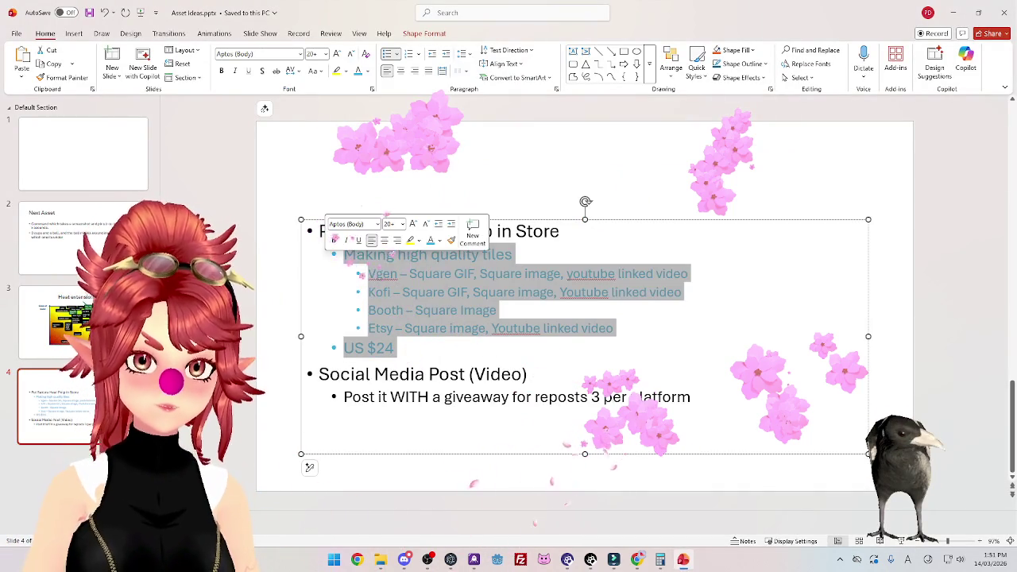
Delete the Sakura Heat Prop store bullets and replace the giveaway line with 'Tiktok'.
{"action": "key", "text": "Delete"}
{"action": "left_click_drag", "start_coordinate": [561, 231], "coordinate": [317, 232]}
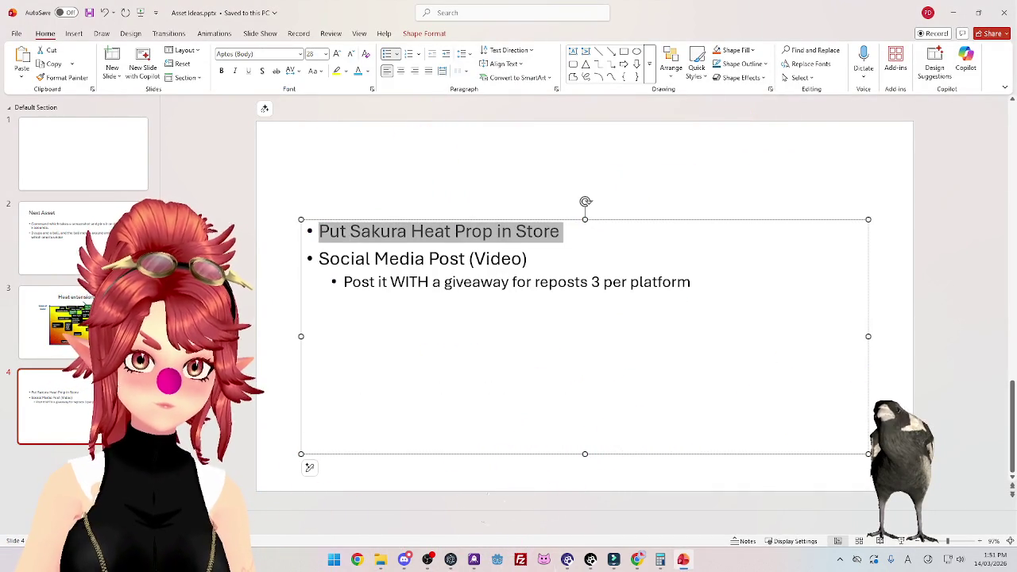
{"action": "key", "text": "Delete"}
{"action": "left_click_drag", "start_coordinate": [705, 255], "coordinate": [343, 254]}
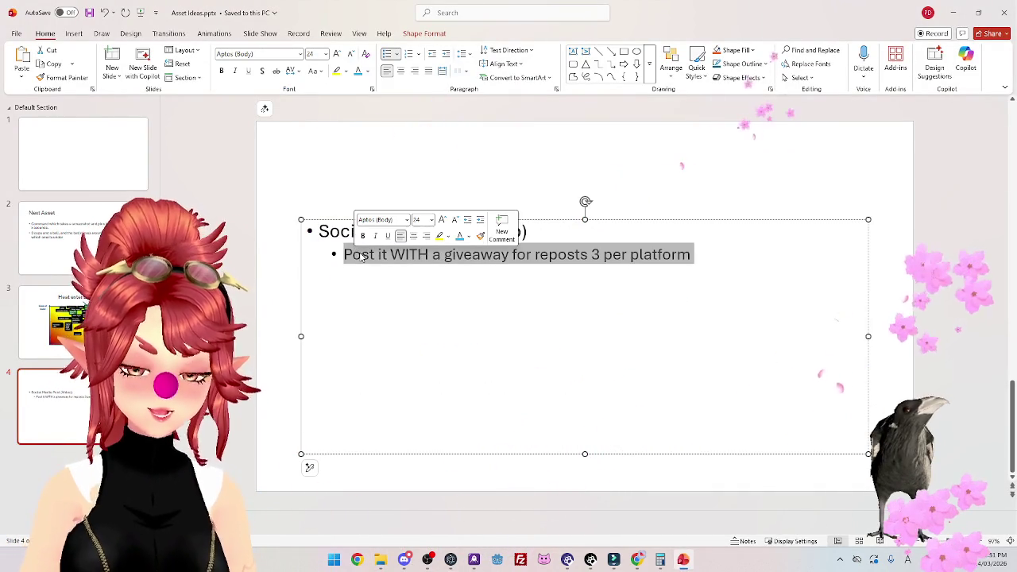
{"action": "type", "text": "Tiktok"}
Add Tiktok sub-bullets: post a video, then a video with a tiktok repost giveaway.
{"action": "key", "text": "Return"}
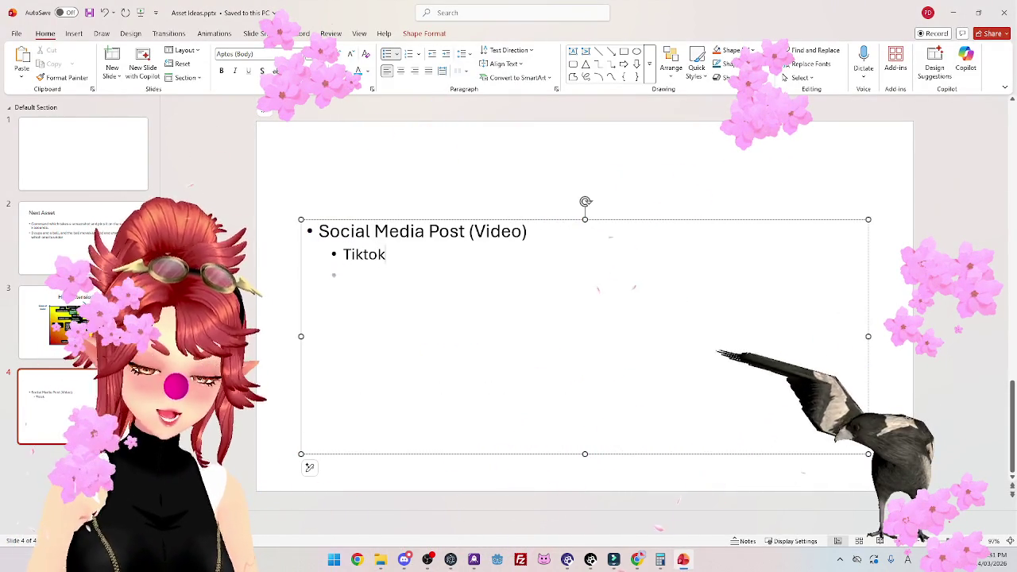
{"action": "key", "text": "Tab"}
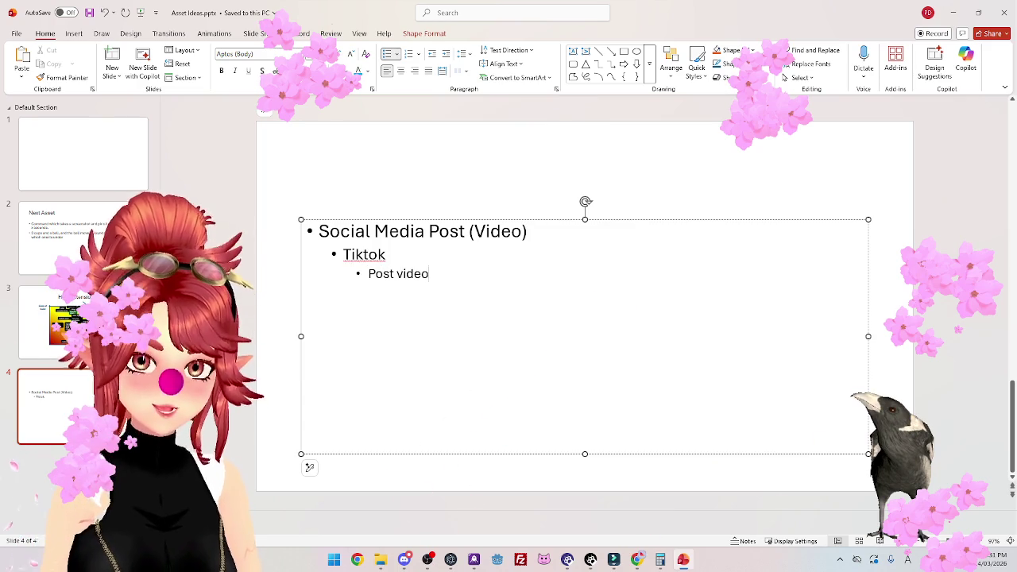
{"action": "key", "text": "Return"}
{"action": "type", "text": "Another video with a"}
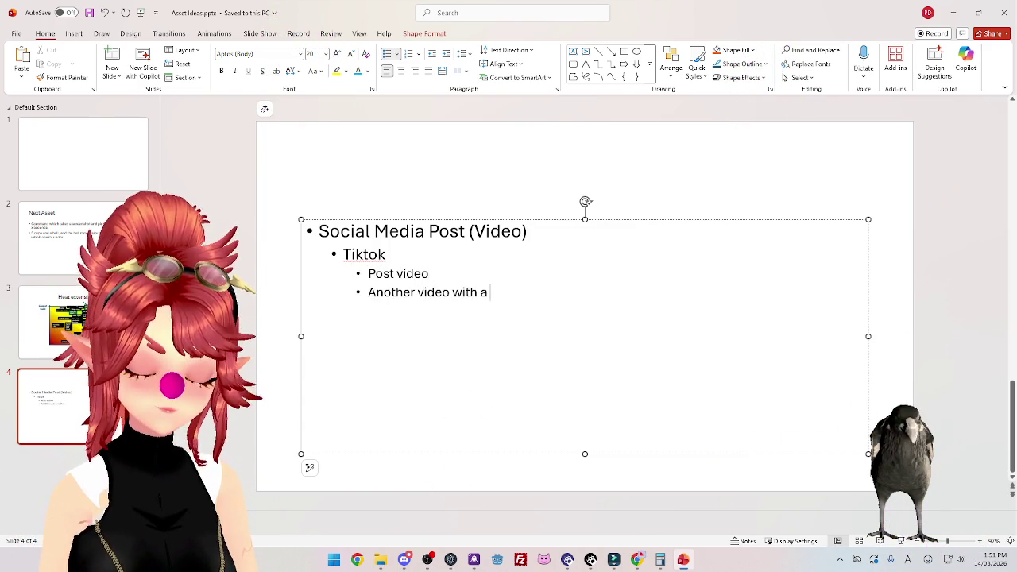
{"action": "type", "text": "repor"}
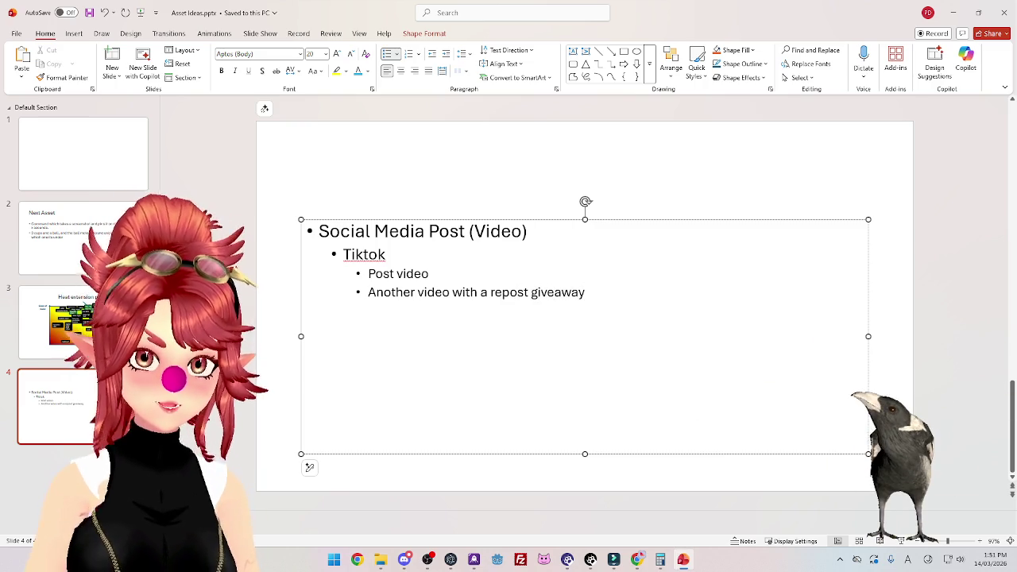
{"action": "type", "text": "tiktok"}
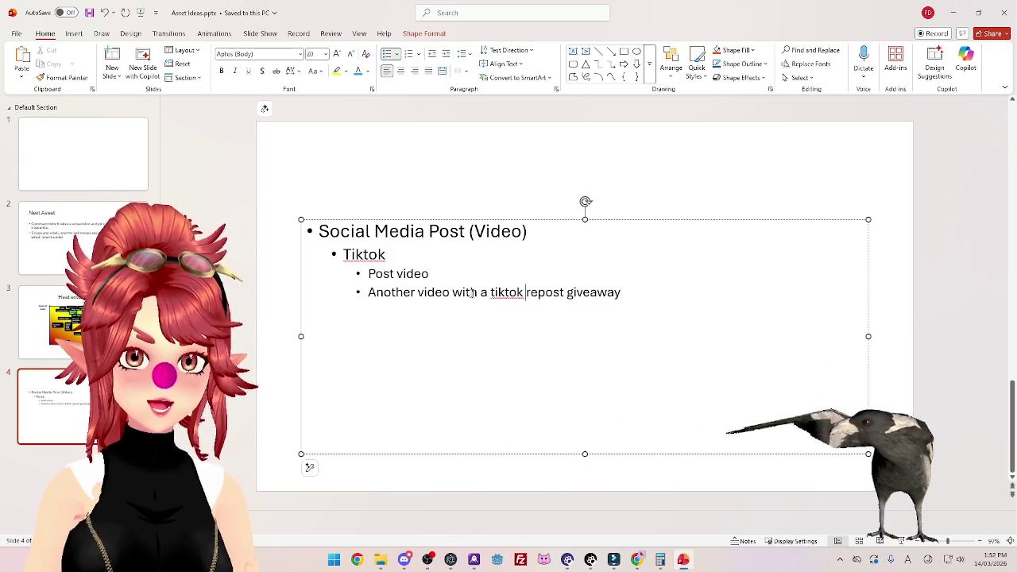
{"action": "mouse_move", "coordinate": [636, 560]}
{"action": "left_click", "coordinate": [433, 272]}
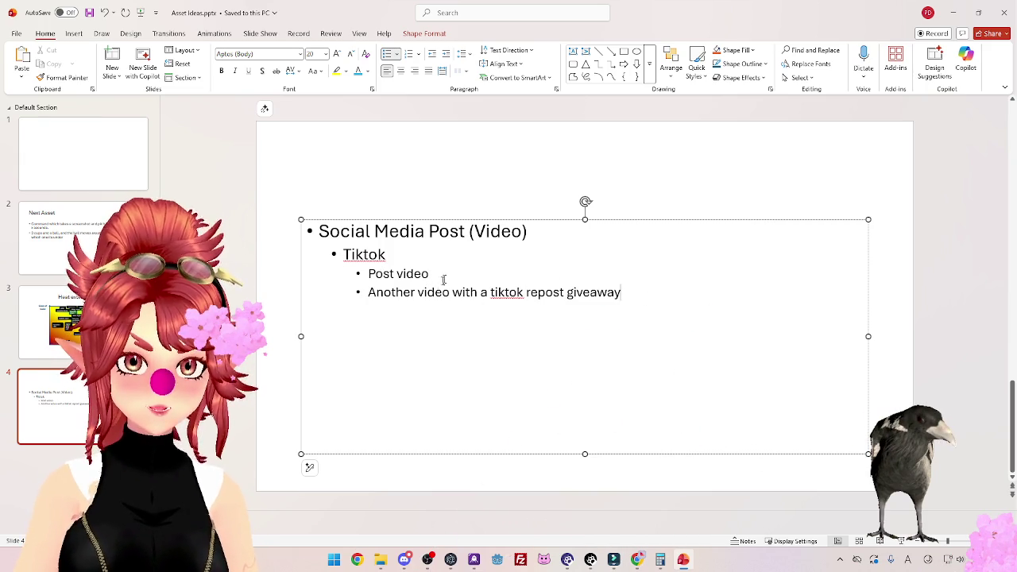
Add X and Bluesky platform bullets, giving Bluesky a video + giveaway post plan.
{"action": "left_click_drag", "start_coordinate": [481, 292], "coordinate": [566, 292]}
{"action": "left_click", "coordinate": [597, 292]}
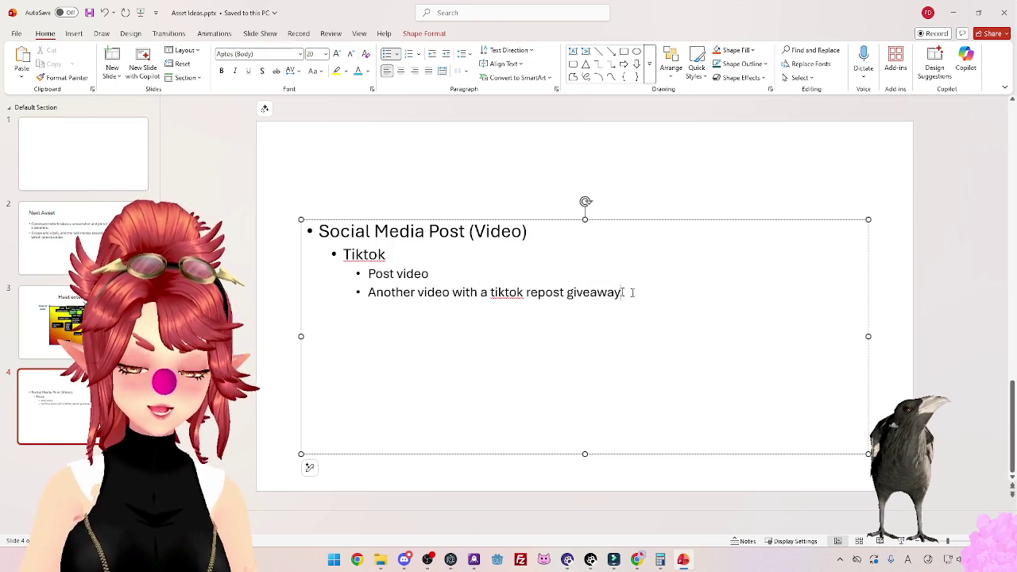
{"action": "key", "text": "Return"}
{"action": "key", "text": "shift+Tab"}
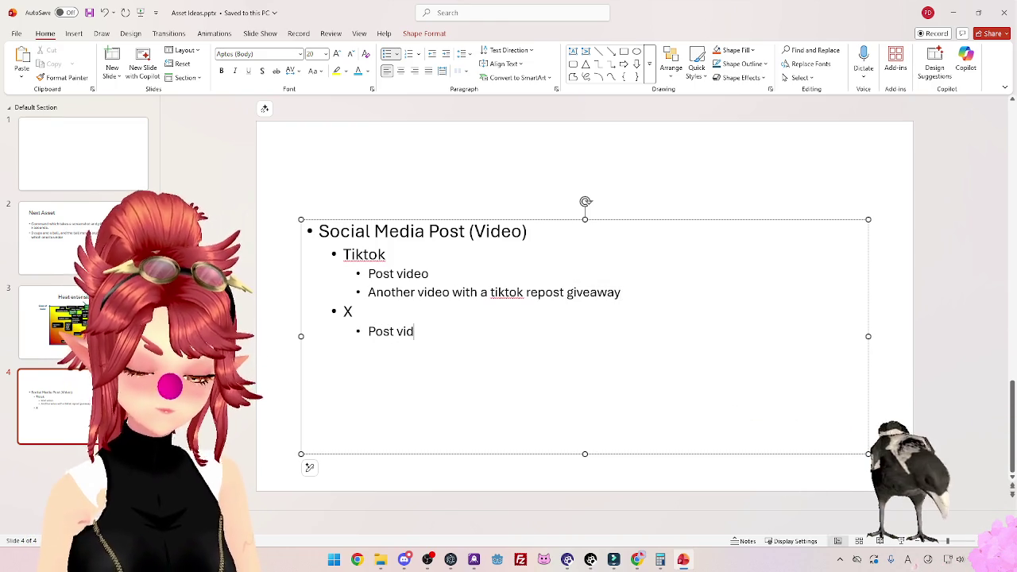
{"action": "type", "text": "eo + giveaway"}
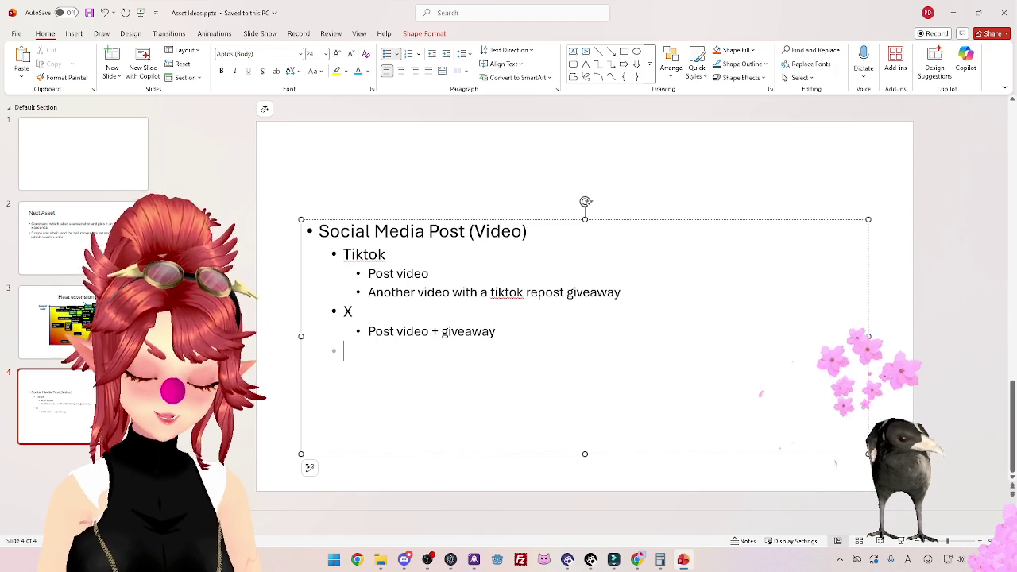
{"action": "type", "text": "Bluesky"}
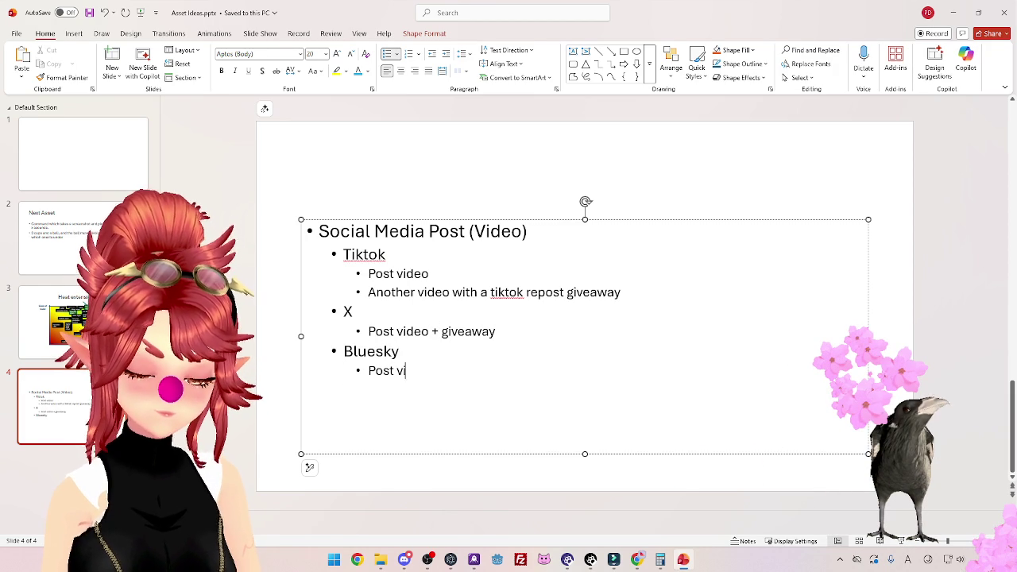
{"action": "type", "text": "deo _giveaway"}
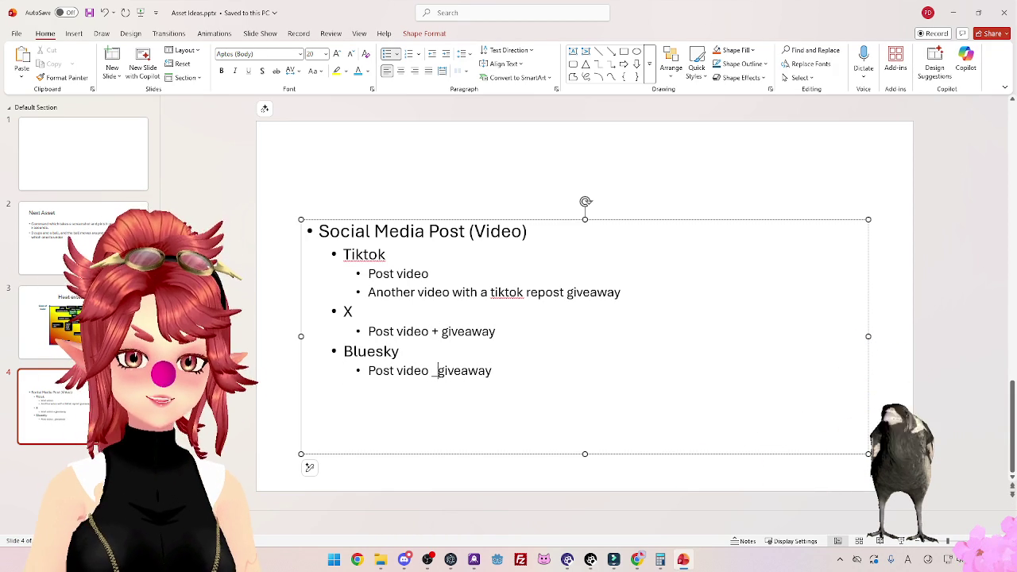
{"action": "type", "text": "+"}
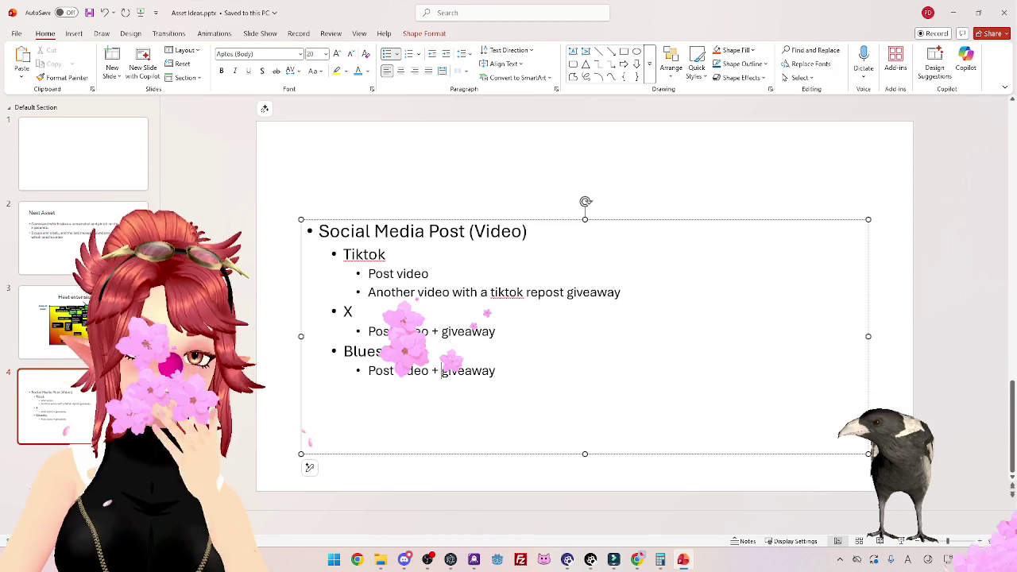
Add Insta and Youtube platform bullets with Post Video plans, then return to Chrome.
{"action": "key", "text": "End"}
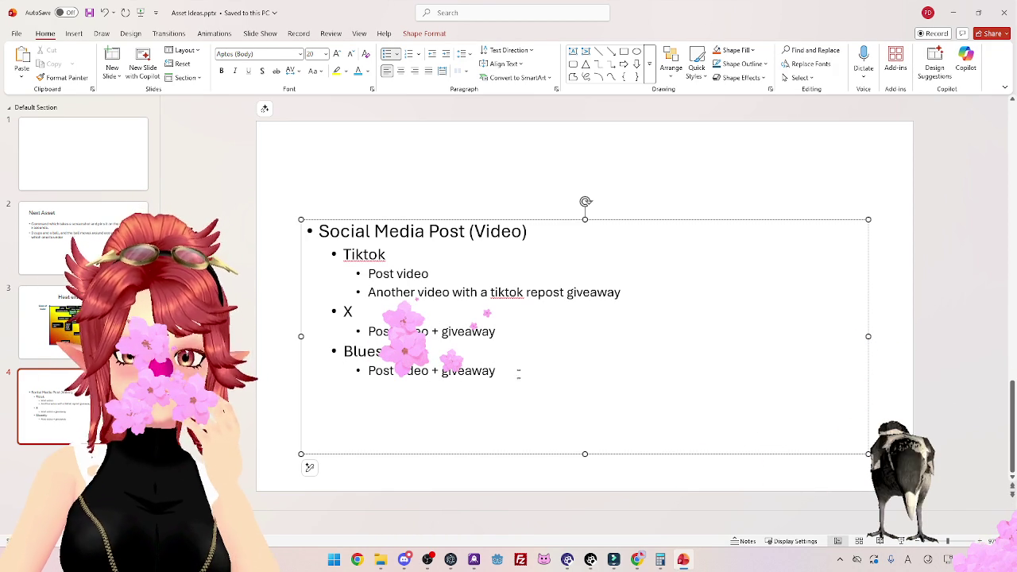
{"action": "key", "text": "Return"}
{"action": "key", "text": "shift+Tab"}
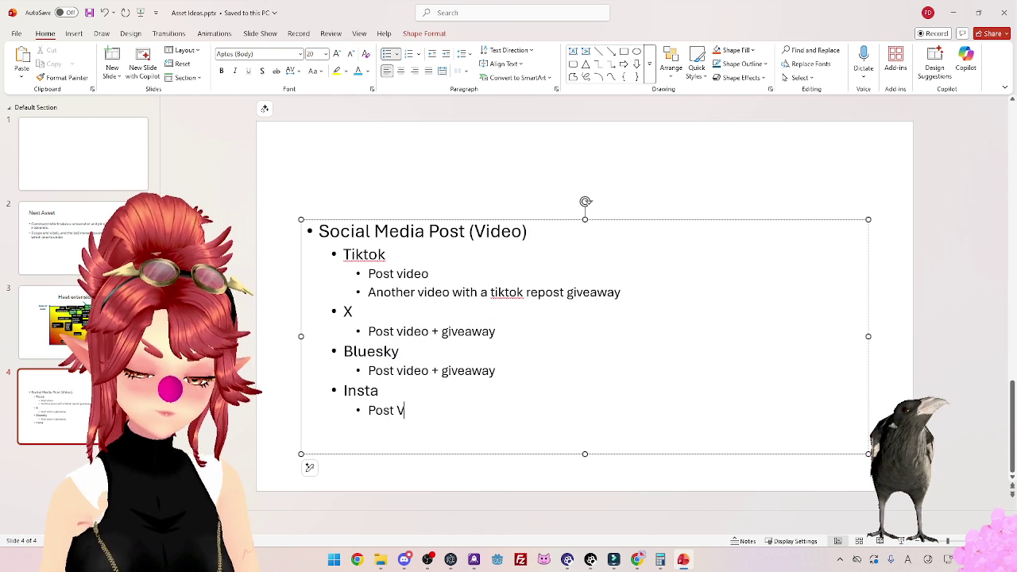
{"action": "key", "text": "Return"}
{"action": "key", "text": "shift+Tab"}
{"action": "type", "text": "Yout"}
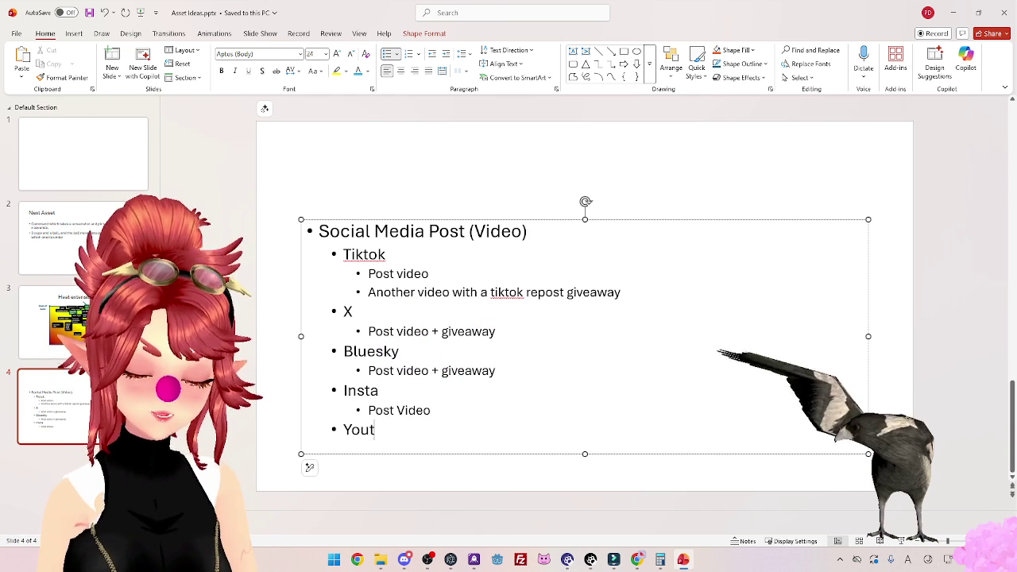
{"action": "type", "text": "ube Post Video"}
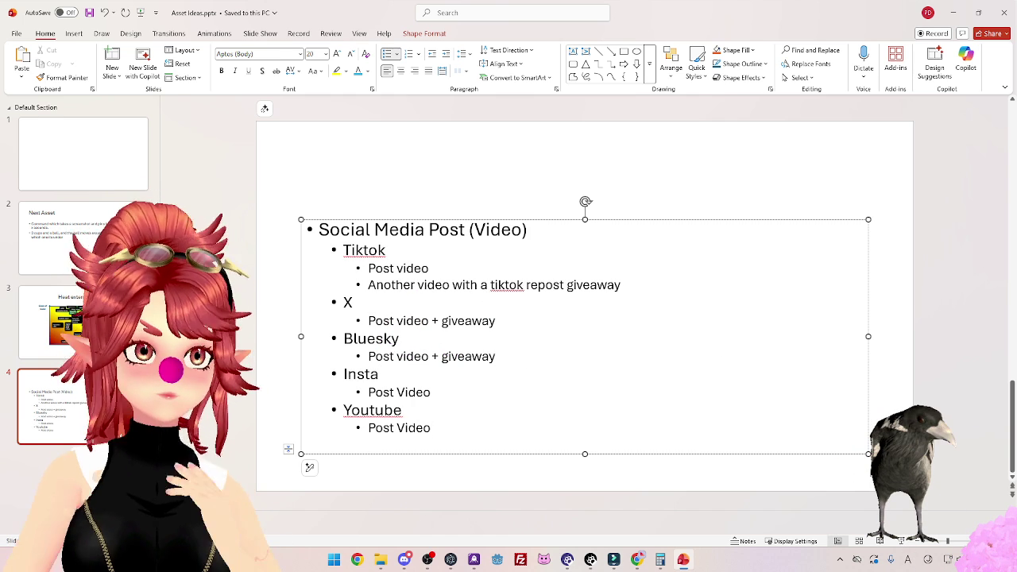
{"action": "left_click", "coordinate": [646, 562]}
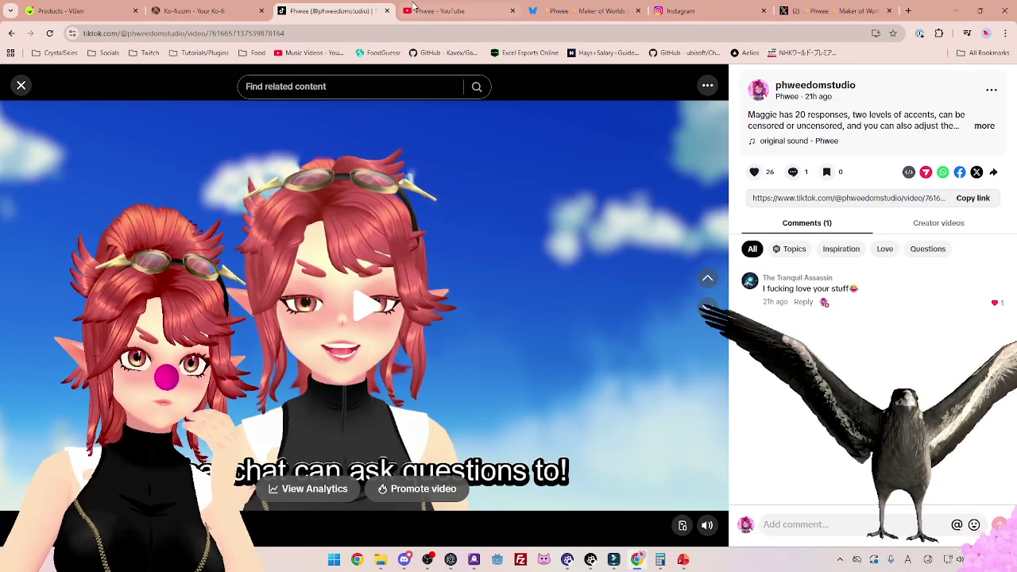
From the YouTube channel's Videos list, open the channel content in YouTube Studio.
{"action": "left_click", "coordinate": [442, 14]}
{"action": "scroll", "coordinate": [302, 325], "scroll_direction": "down", "scroll_amount": 1}
{"action": "scroll", "coordinate": [279, 221], "scroll_direction": "up", "scroll_amount": 1}
{"action": "left_click", "coordinate": [279, 211]}
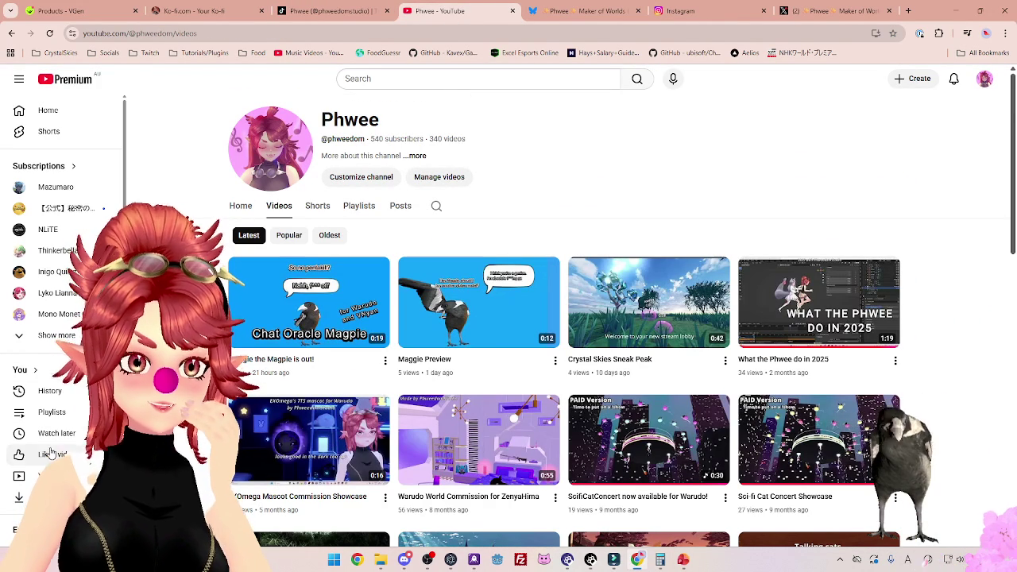
{"action": "left_click", "coordinate": [438, 177]}
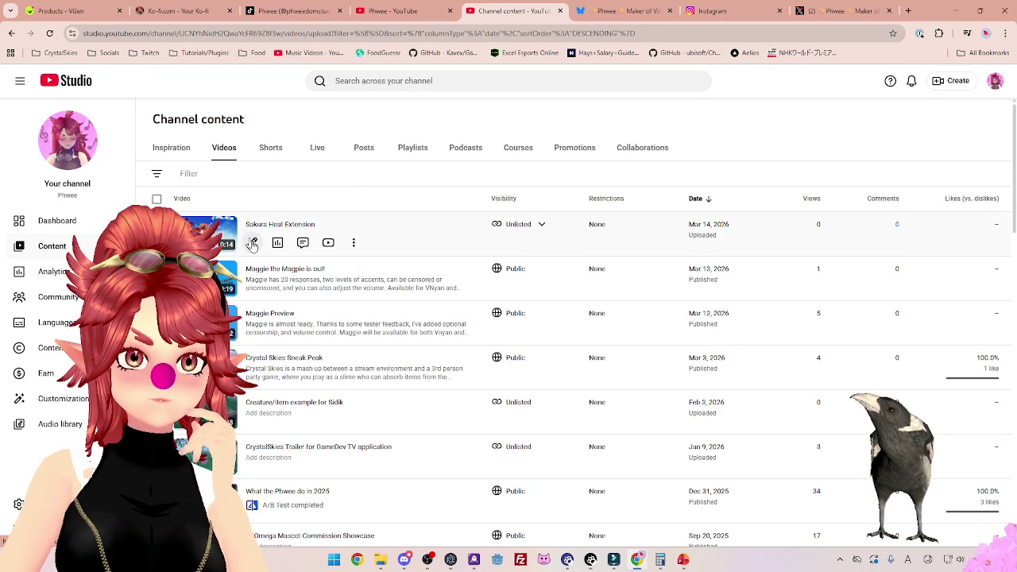
Change the Sakura Heat Extension video's visibility to Public and save it.
{"action": "left_click", "coordinate": [252, 244]}
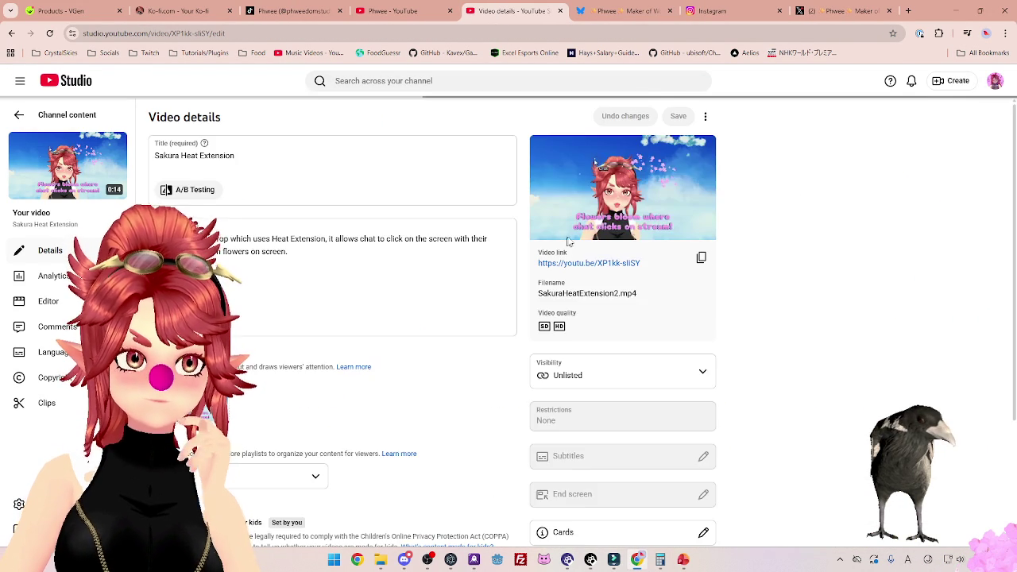
{"action": "scroll", "coordinate": [716, 334], "scroll_direction": "down", "scroll_amount": 1}
{"action": "left_click", "coordinate": [697, 327]}
{"action": "left_click", "coordinate": [595, 392]}
{"action": "left_click", "coordinate": [840, 493]}
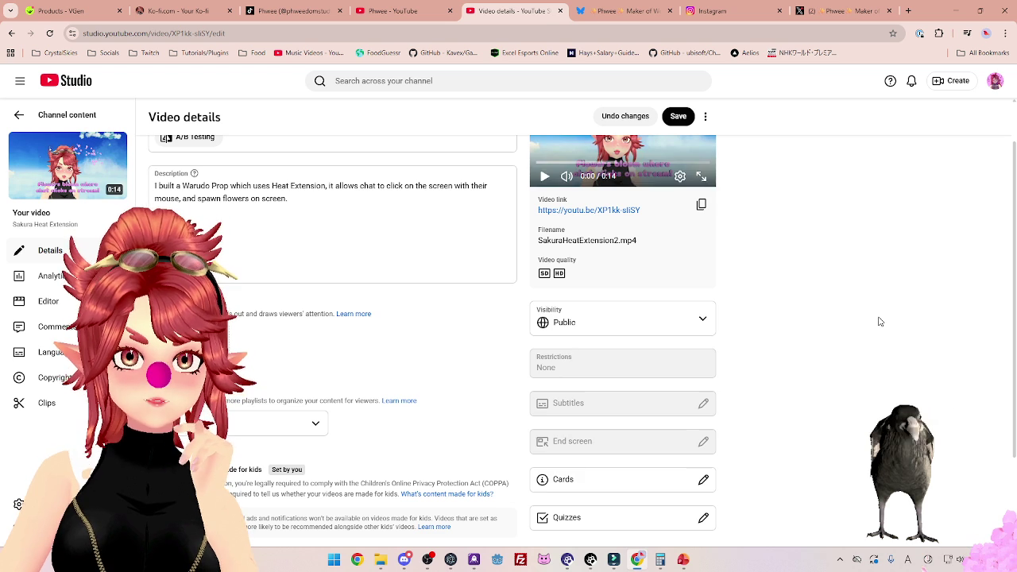
{"action": "left_click", "coordinate": [676, 117]}
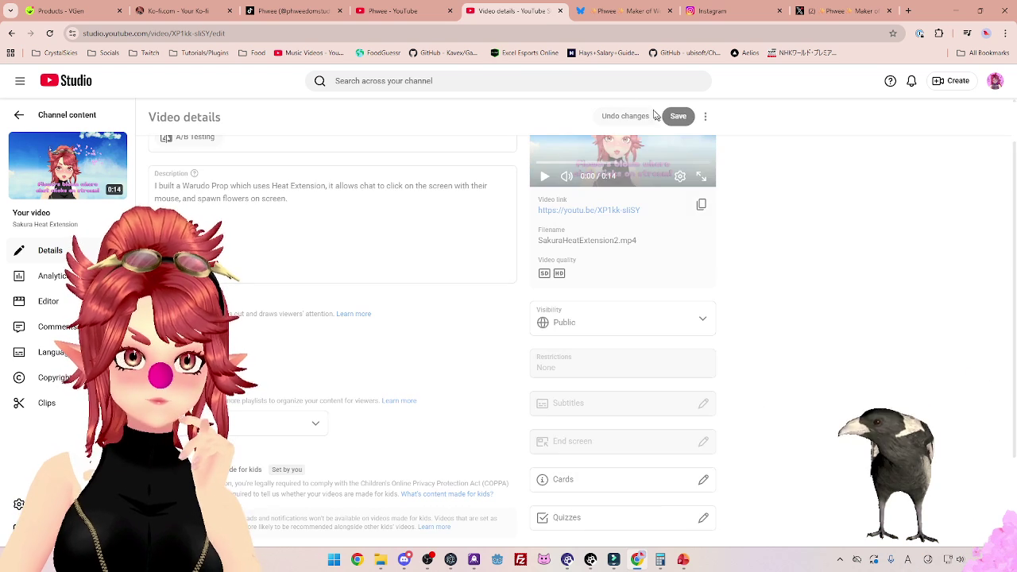
Strike through the finished Youtube and Post Video lines on the tracking slide.
{"action": "mouse_move", "coordinate": [624, 562]}
{"action": "left_click", "coordinate": [674, 565]}
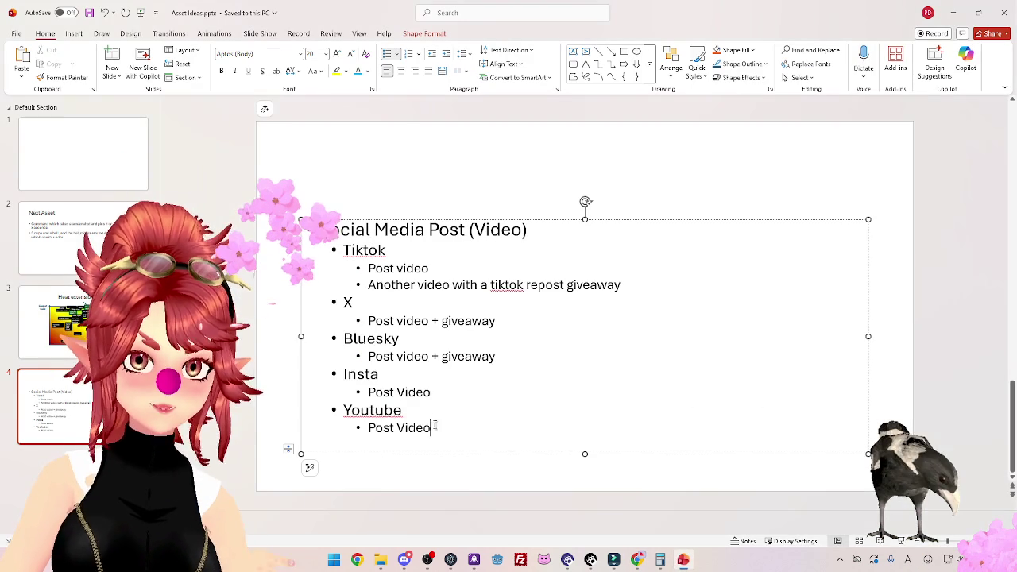
{"action": "left_click_drag", "start_coordinate": [431, 428], "coordinate": [343, 410]}
{"action": "left_click", "coordinate": [276, 71]}
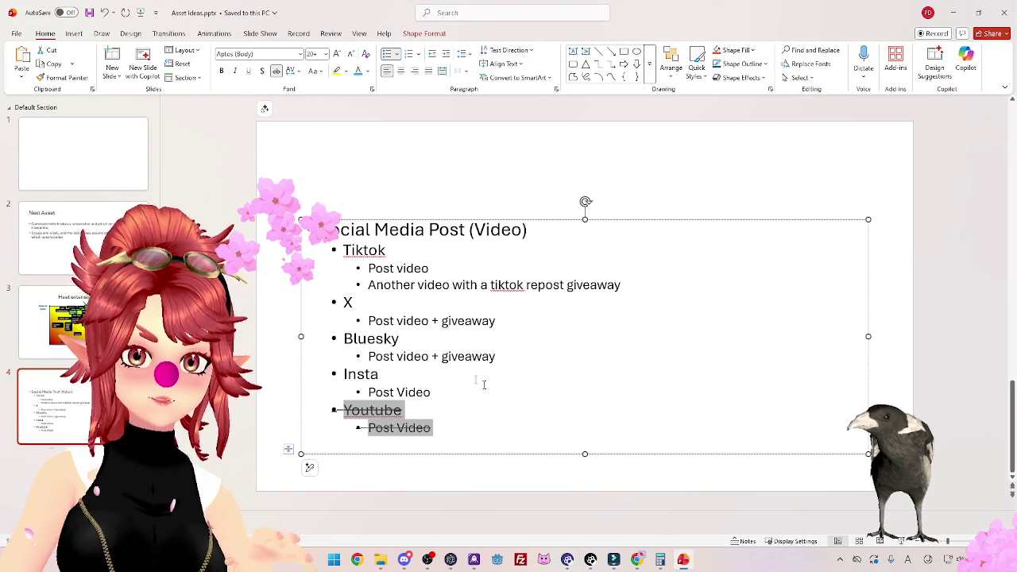
Close the YouTube Studio channel content tab and switch to the Instagram feed.
{"action": "left_click", "coordinate": [637, 560]}
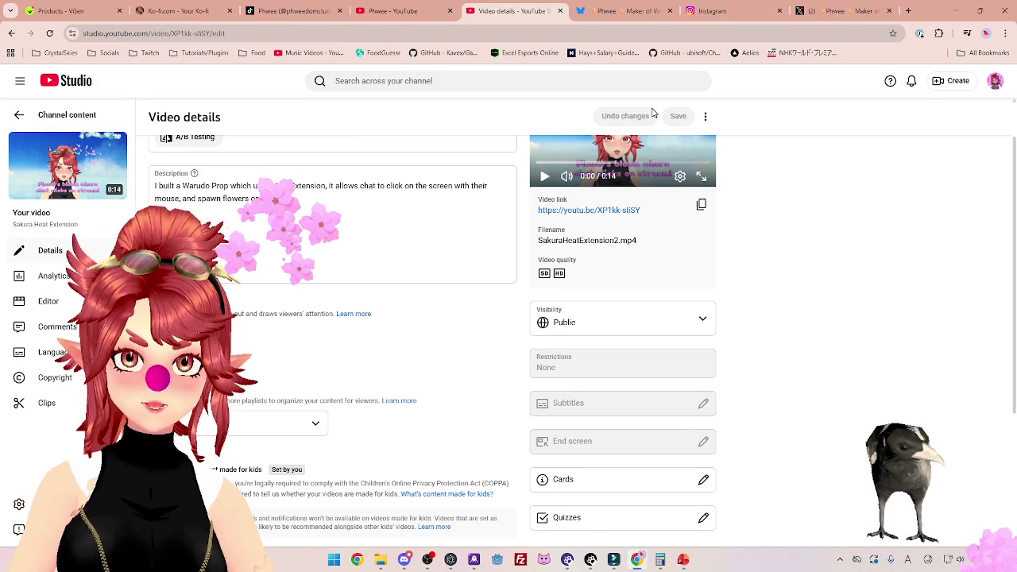
{"action": "left_click", "coordinate": [19, 114]}
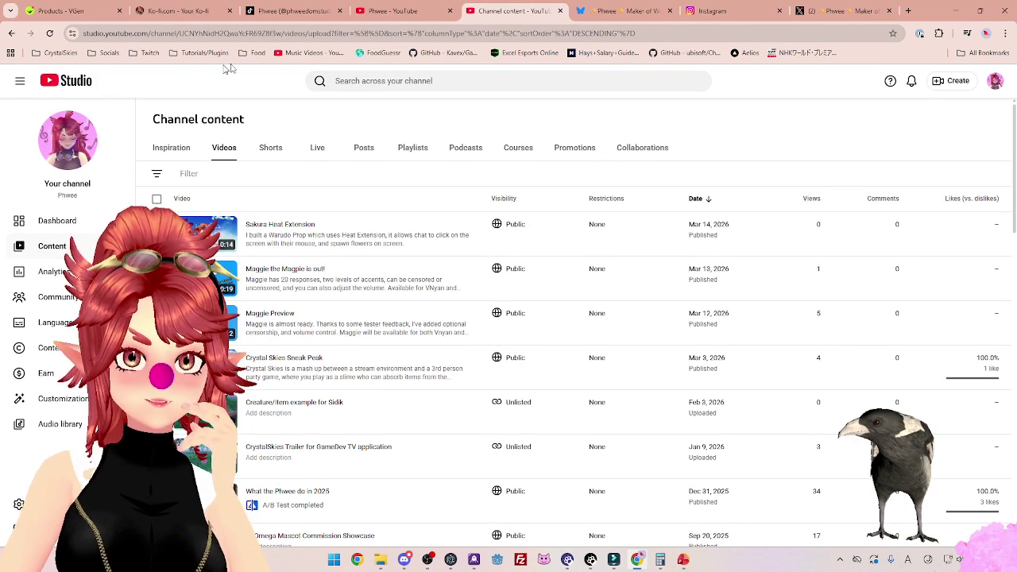
{"action": "key", "text": "ctrl+w"}
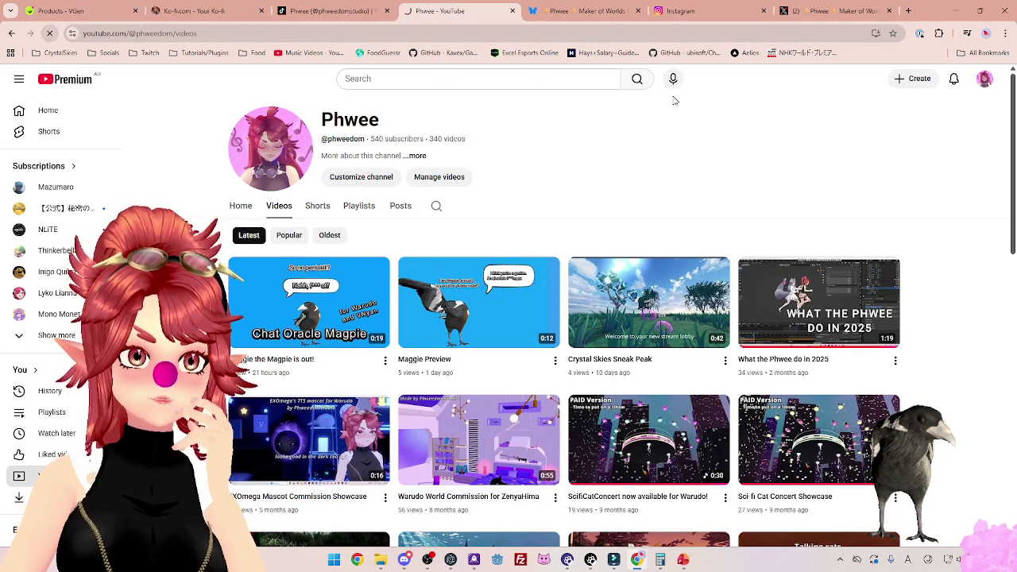
{"action": "left_click", "coordinate": [685, 18]}
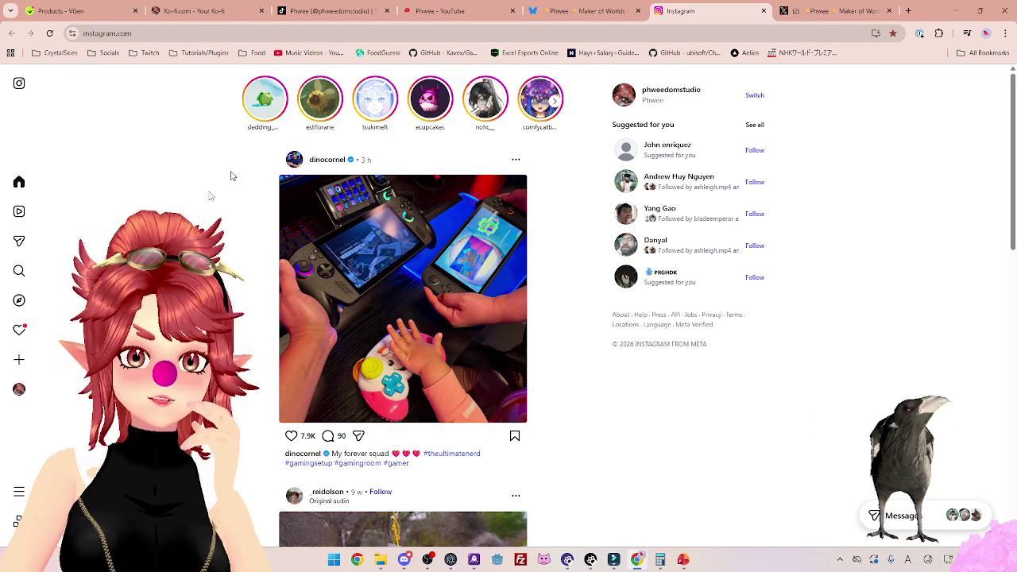
Start a new Instagram post with the Sakura Video folder open, then open a blank tab.
{"action": "left_click", "coordinate": [19, 359]}
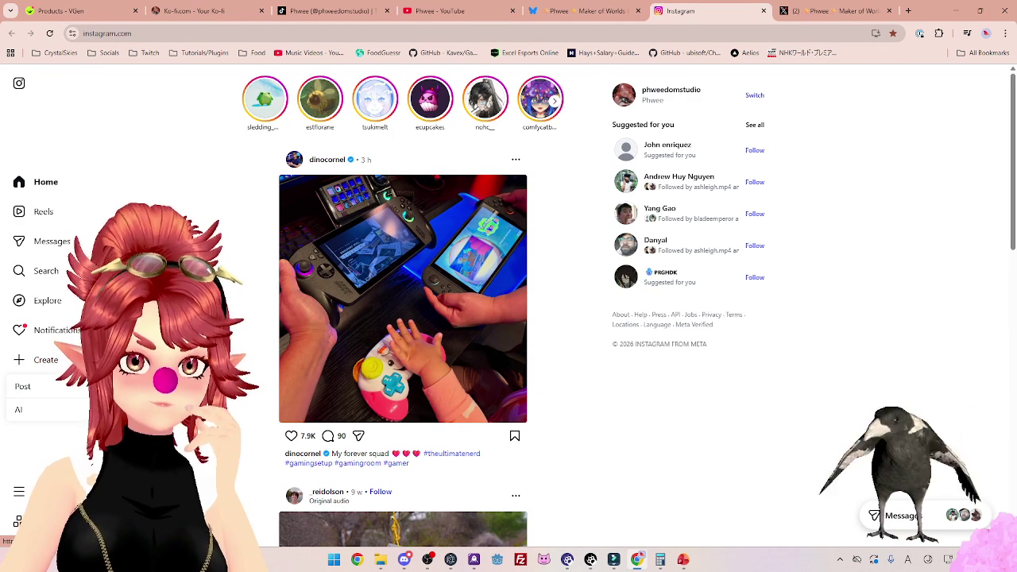
{"action": "left_click", "coordinate": [38, 362]}
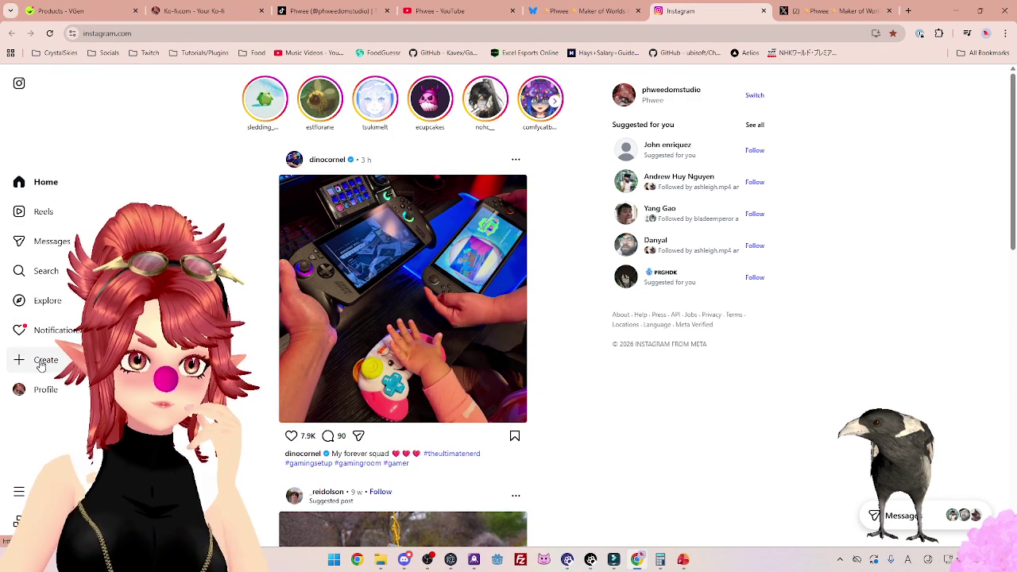
{"action": "left_click", "coordinate": [41, 366]}
{"action": "left_click", "coordinate": [36, 390]}
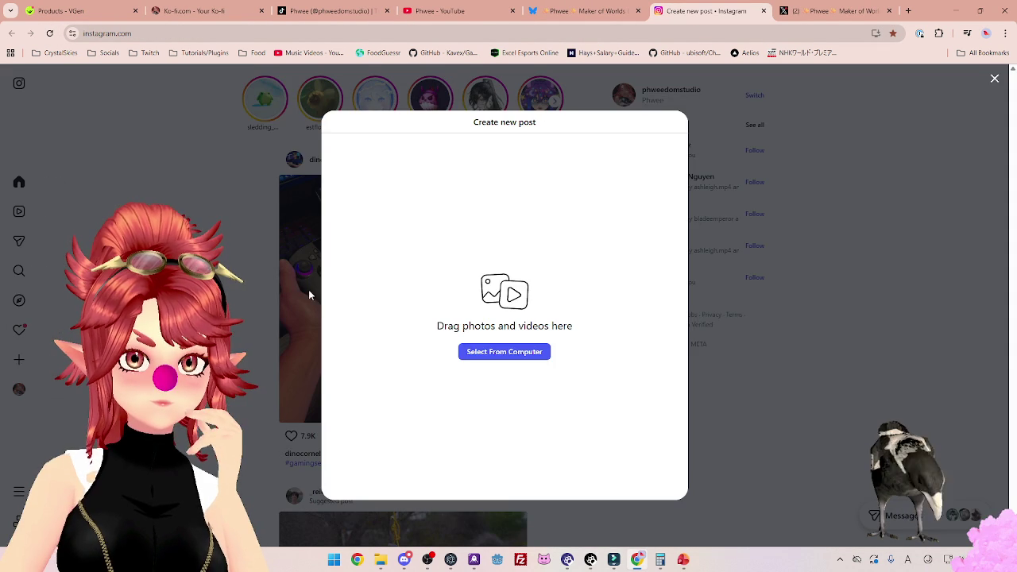
{"action": "left_click", "coordinate": [380, 560]}
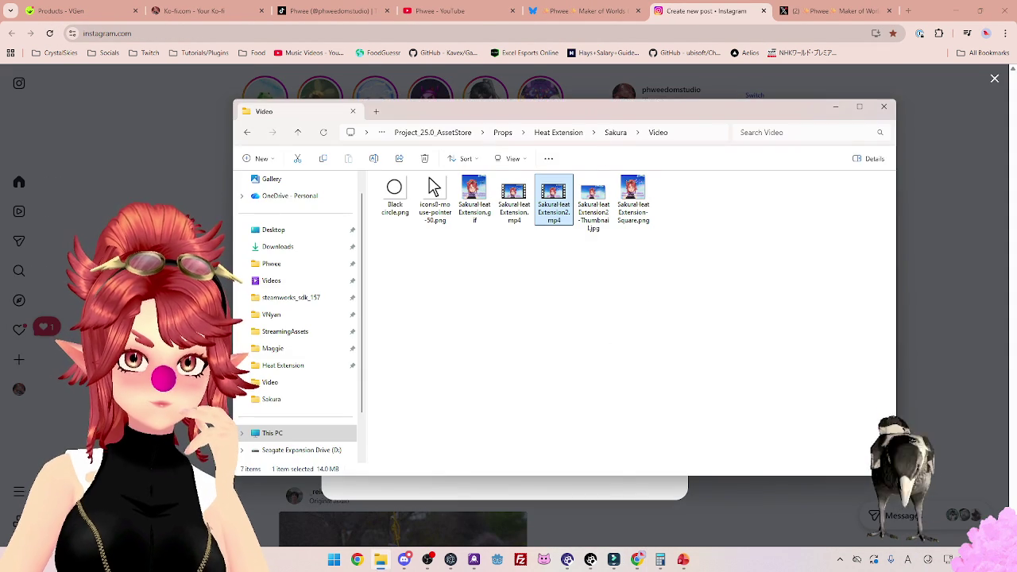
{"action": "mouse_move", "coordinate": [603, 111]}
{"action": "left_mouse_down"}
{"action": "mouse_move", "coordinate": [597, 236]}
{"action": "mouse_move", "coordinate": [590, 111]}
{"action": "mouse_move", "coordinate": [791, 112]}
{"action": "left_mouse_up"}
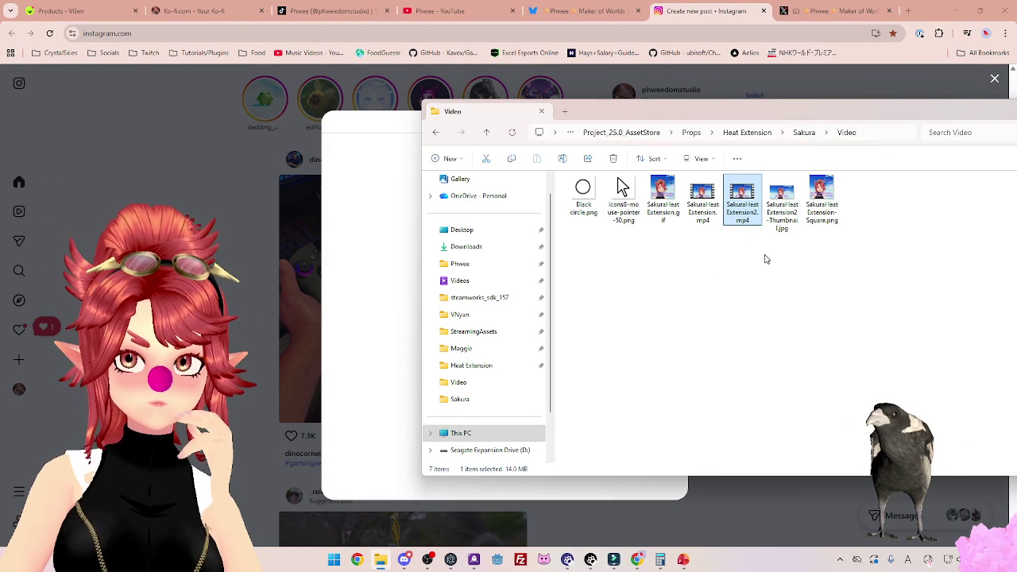
{"action": "left_click", "coordinate": [909, 11]}
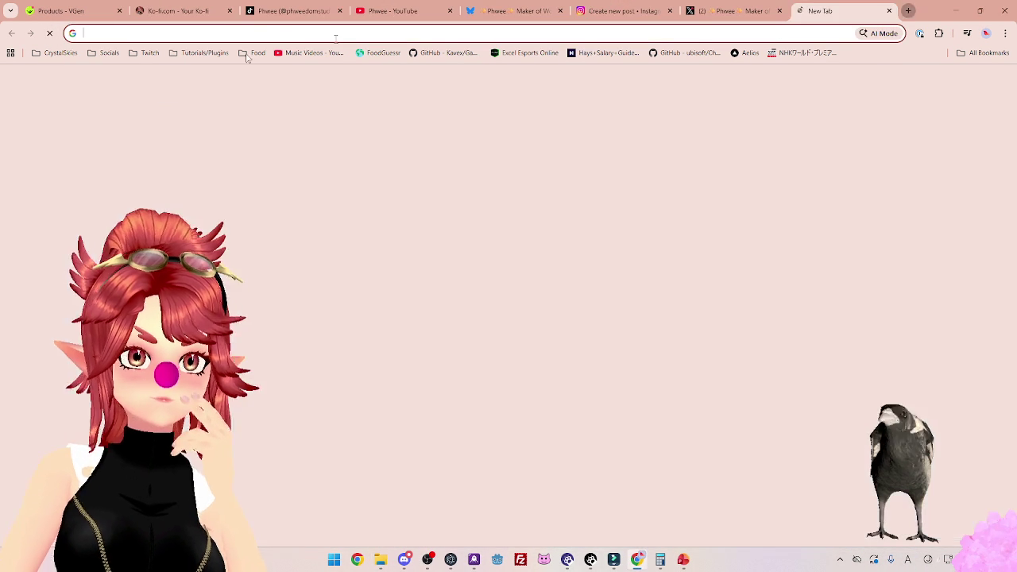
Minimize Chrome to reveal the tracking slide and folder, then bring back the Twitch dashboard.
{"action": "left_click", "coordinate": [106, 53]}
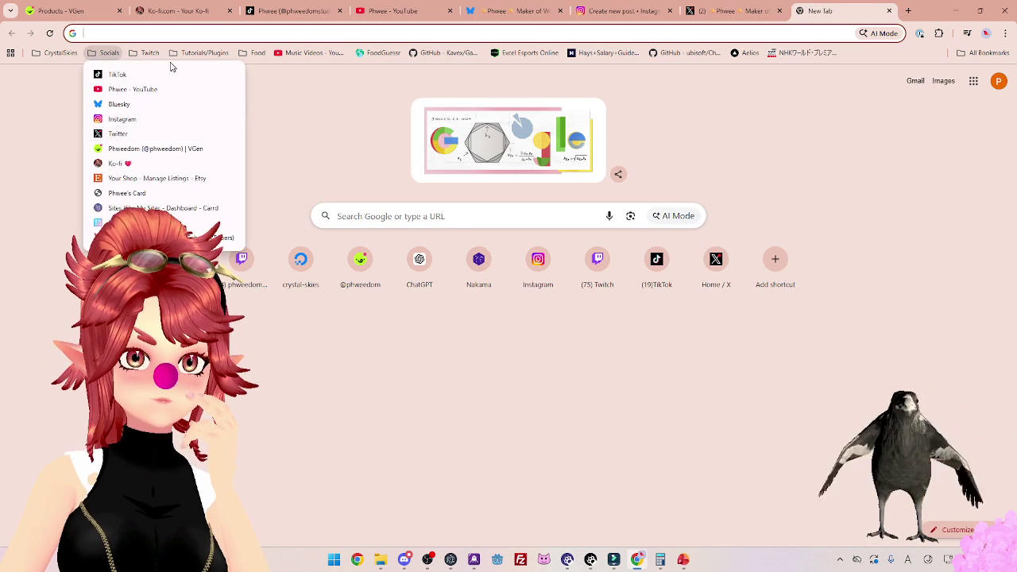
{"action": "left_click", "coordinate": [145, 52]}
{"action": "left_click", "coordinate": [956, 11]}
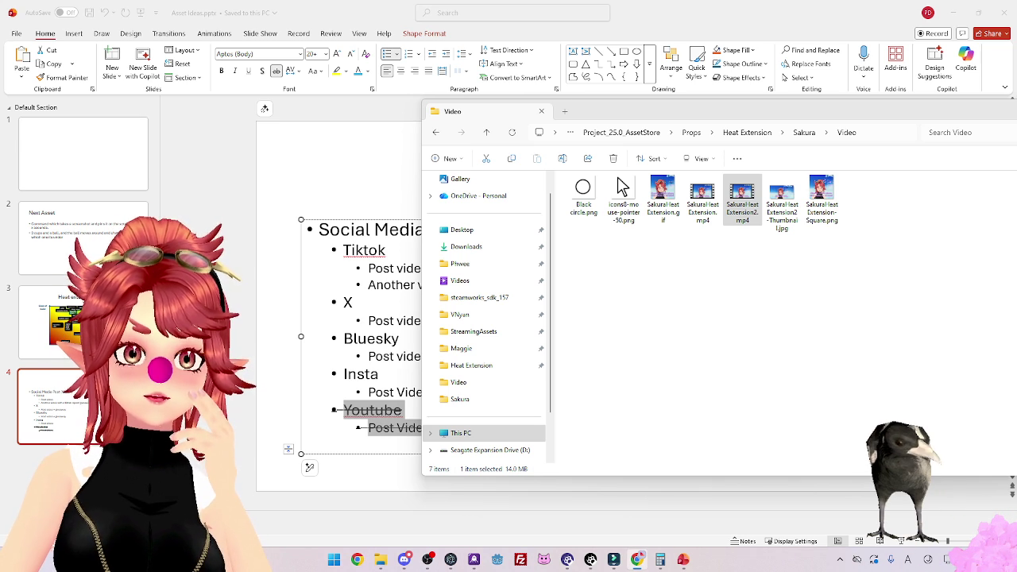
{"action": "key", "text": "alt+Tab"}
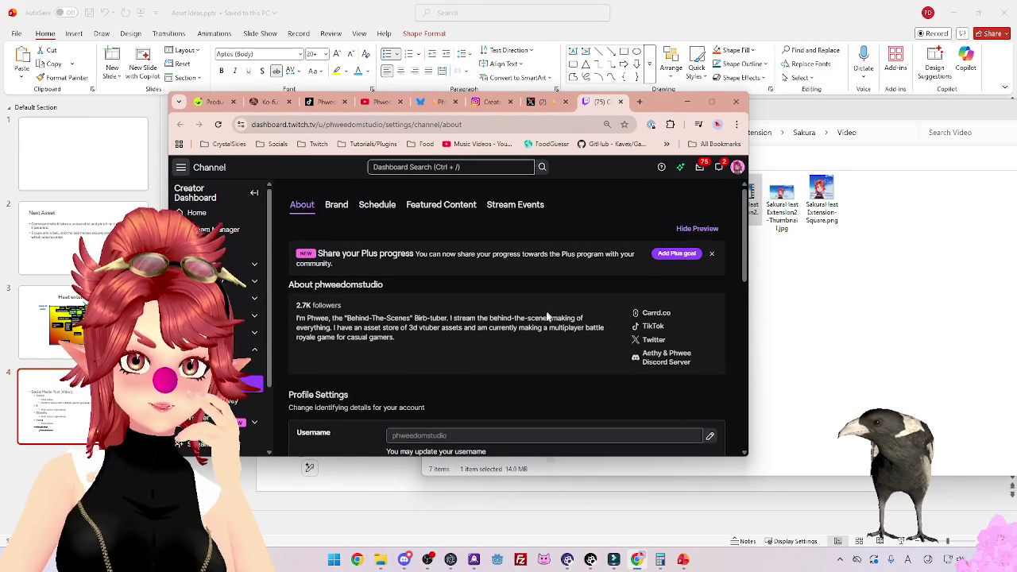
Scroll to Twitch's Social Links and enter Instagram as the Link Title.
{"action": "scroll", "coordinate": [552, 317], "scroll_direction": "down", "scroll_amount": 1}
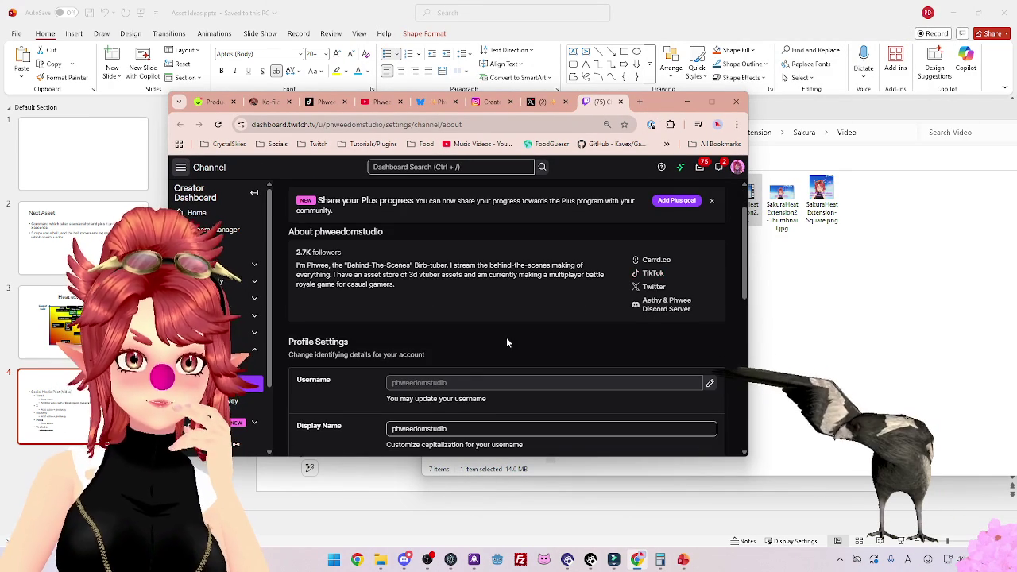
{"action": "scroll", "coordinate": [506, 337], "scroll_direction": "down", "scroll_amount": 2}
{"action": "scroll", "coordinate": [431, 324], "scroll_direction": "down", "scroll_amount": 1}
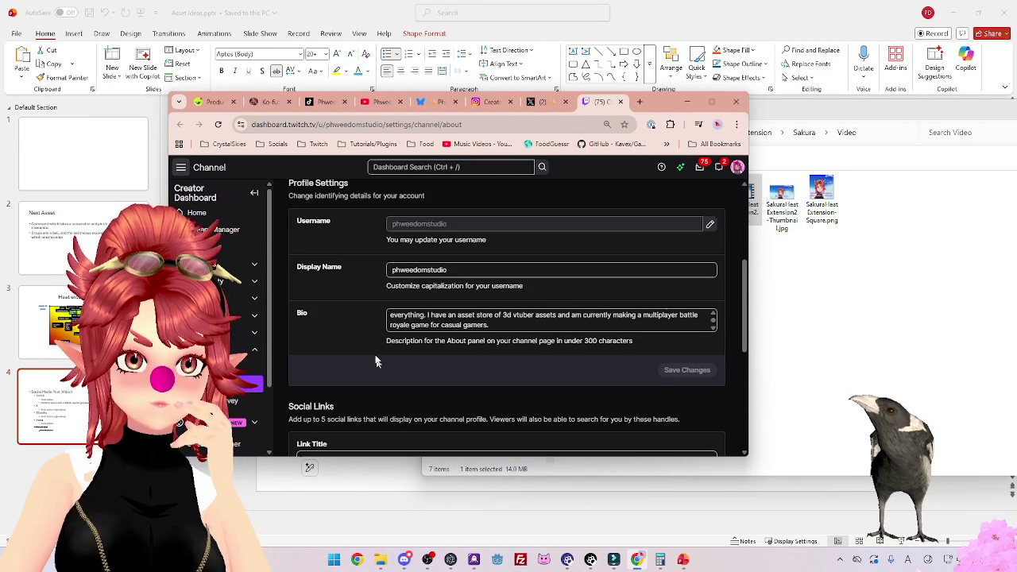
{"action": "scroll", "coordinate": [402, 364], "scroll_direction": "down", "scroll_amount": 4}
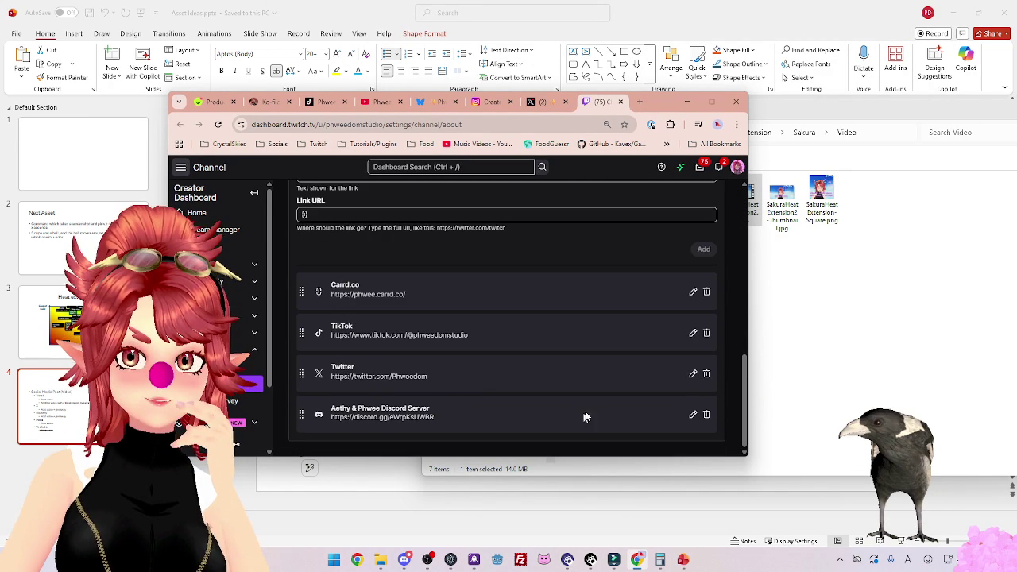
{"action": "scroll", "coordinate": [580, 389], "scroll_direction": "up", "scroll_amount": 2}
{"action": "scroll", "coordinate": [391, 332], "scroll_direction": "down", "scroll_amount": 2}
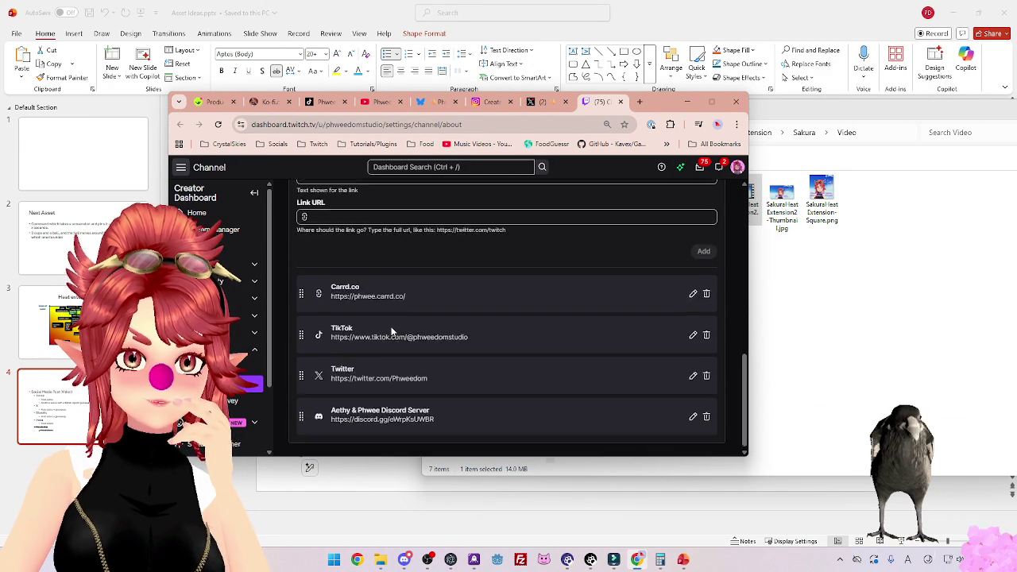
{"action": "scroll", "coordinate": [391, 332], "scroll_direction": "up", "scroll_amount": 3}
{"action": "left_click", "coordinate": [481, 331]}
{"action": "scroll", "coordinate": [482, 385], "scroll_direction": "down", "scroll_amount": 3}
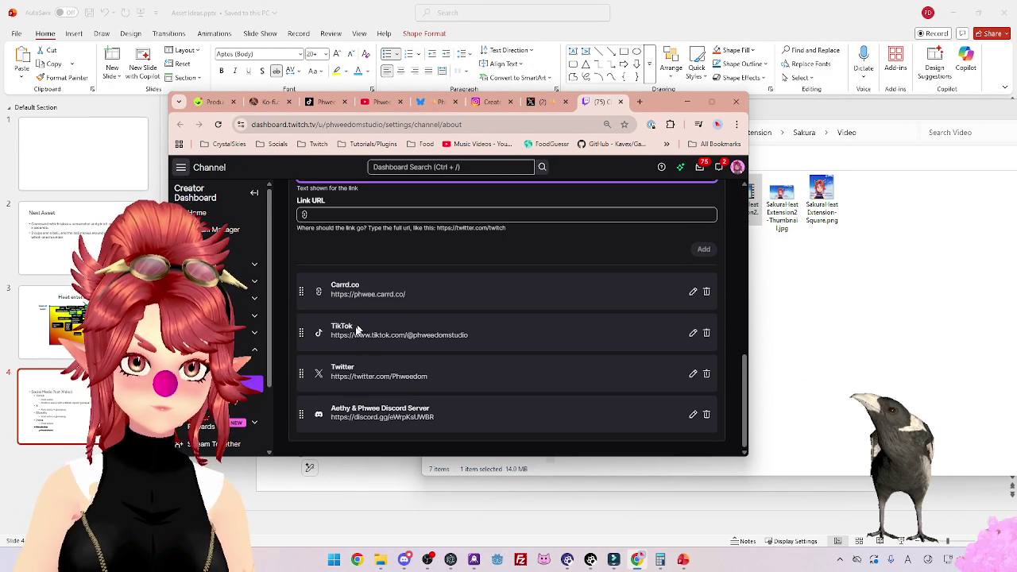
Copy the phweedomstudio Instagram profile address and return to the empty Link URL field.
{"action": "left_click", "coordinate": [487, 102]}
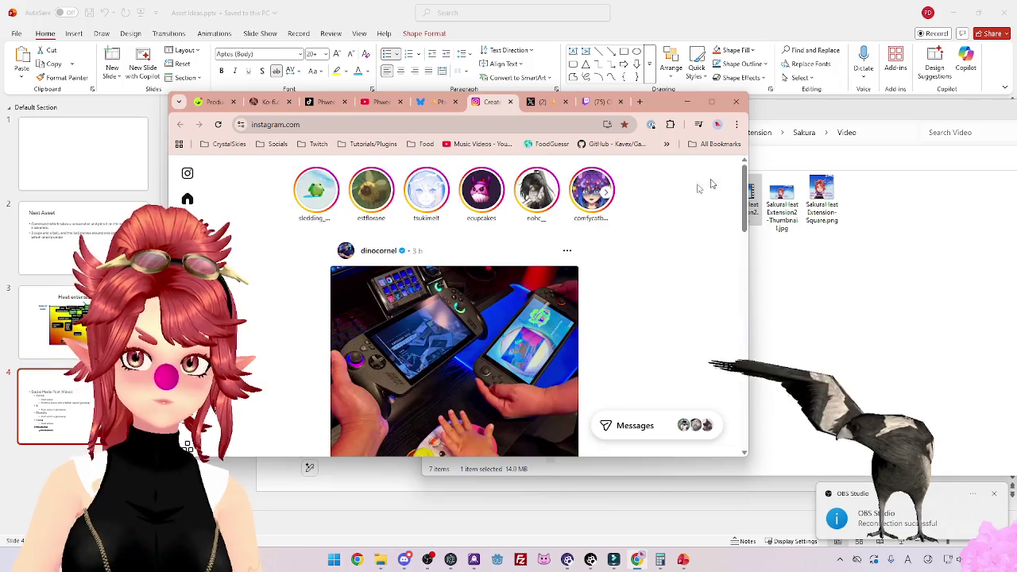
{"action": "left_click", "coordinate": [190, 393]}
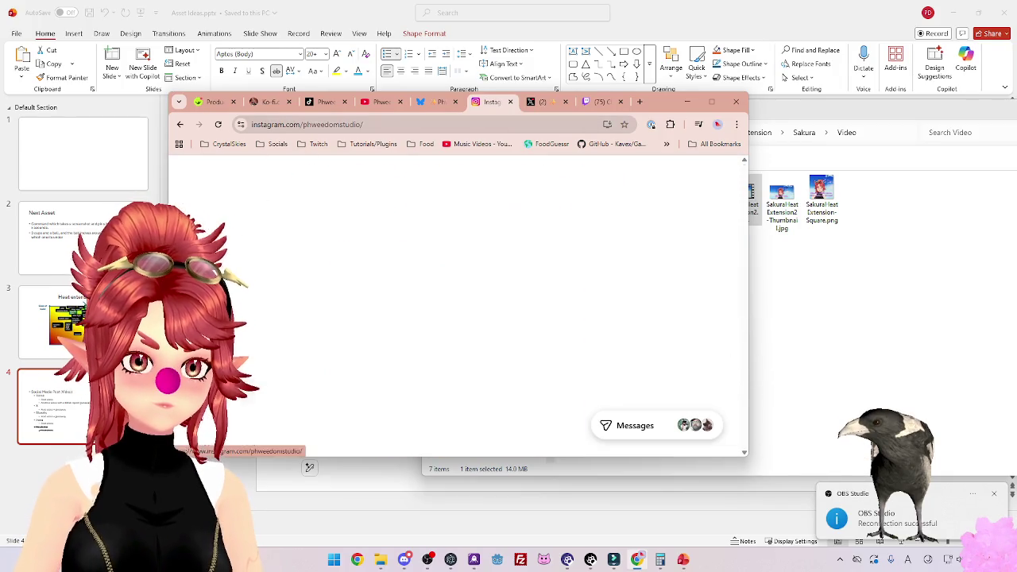
{"action": "key", "text": "ctrl+l"}
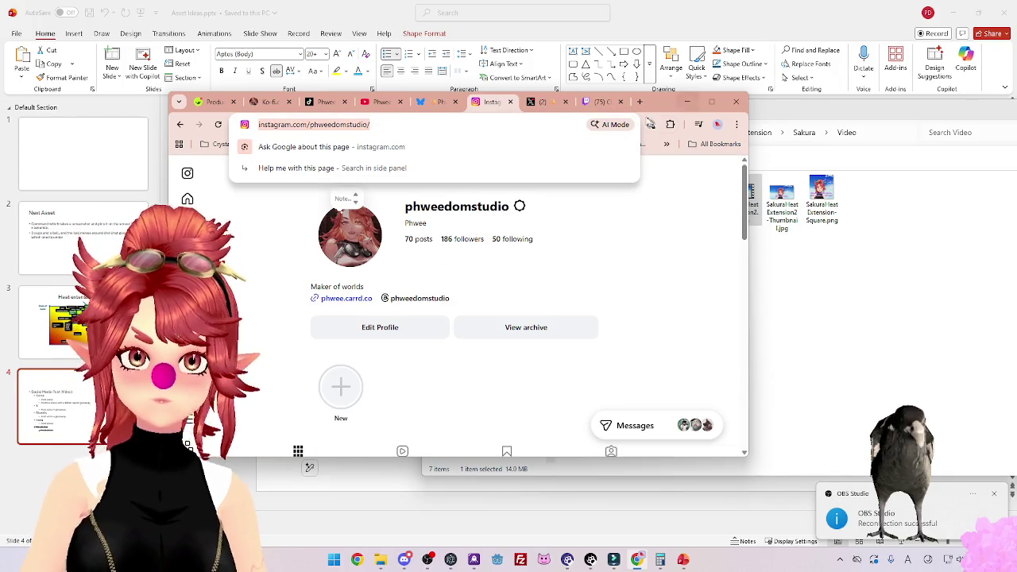
{"action": "left_click", "coordinate": [596, 102]}
{"action": "left_click", "coordinate": [395, 319]}
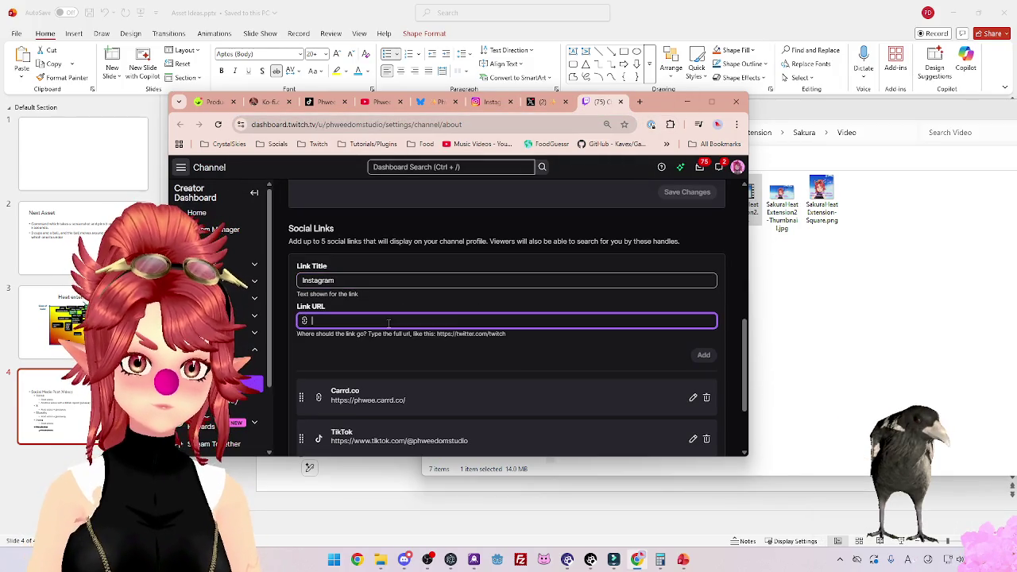
Paste the Instagram profile URL, add the link, and move it up to follow Twitter.
{"action": "type", "text": "https://www.instagram.com/phweedomstudio/"}
{"action": "left_click", "coordinate": [704, 357]}
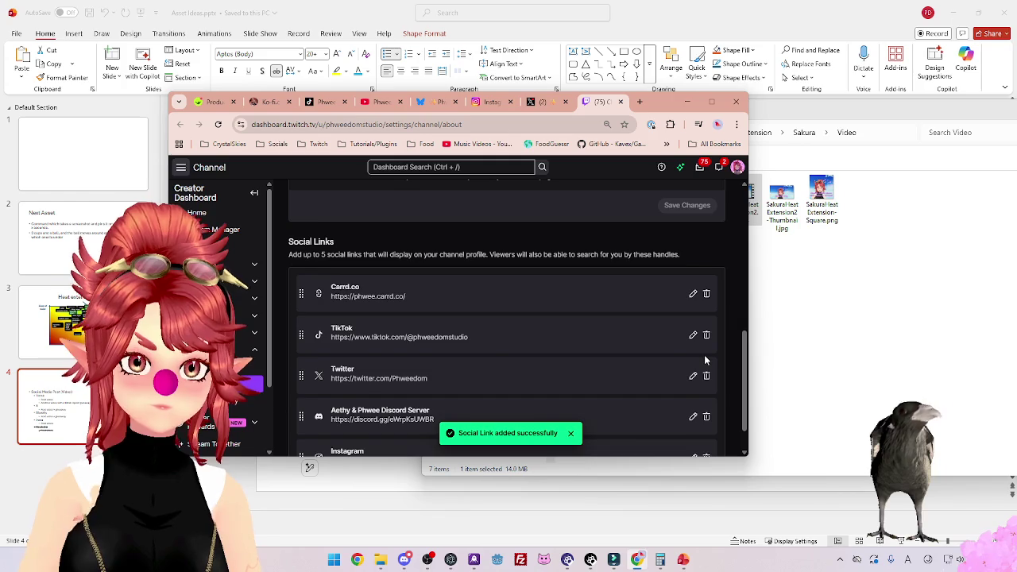
{"action": "scroll", "coordinate": [491, 336], "scroll_direction": "down", "scroll_amount": 1}
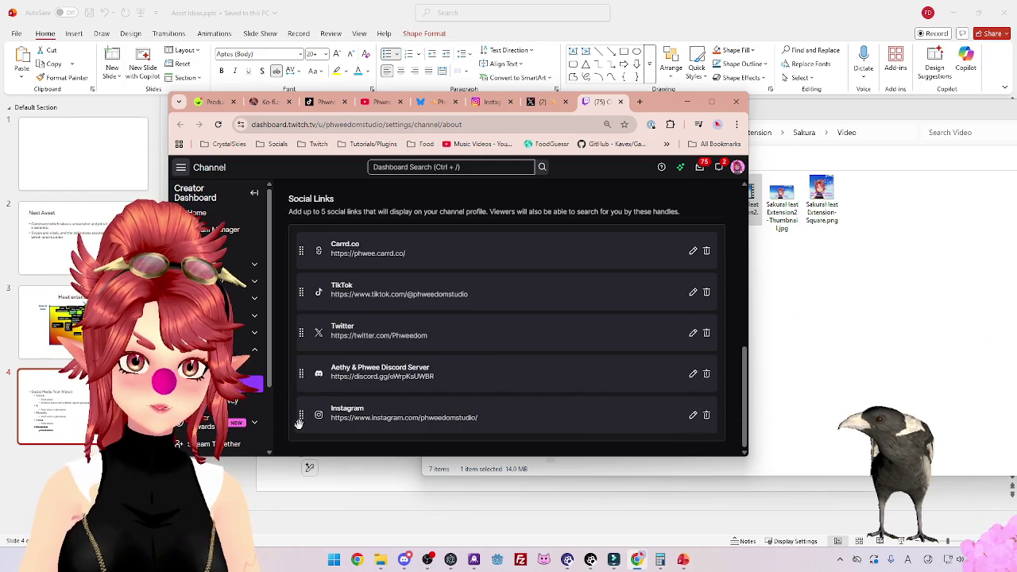
{"action": "left_click_drag", "start_coordinate": [302, 417], "coordinate": [304, 375]}
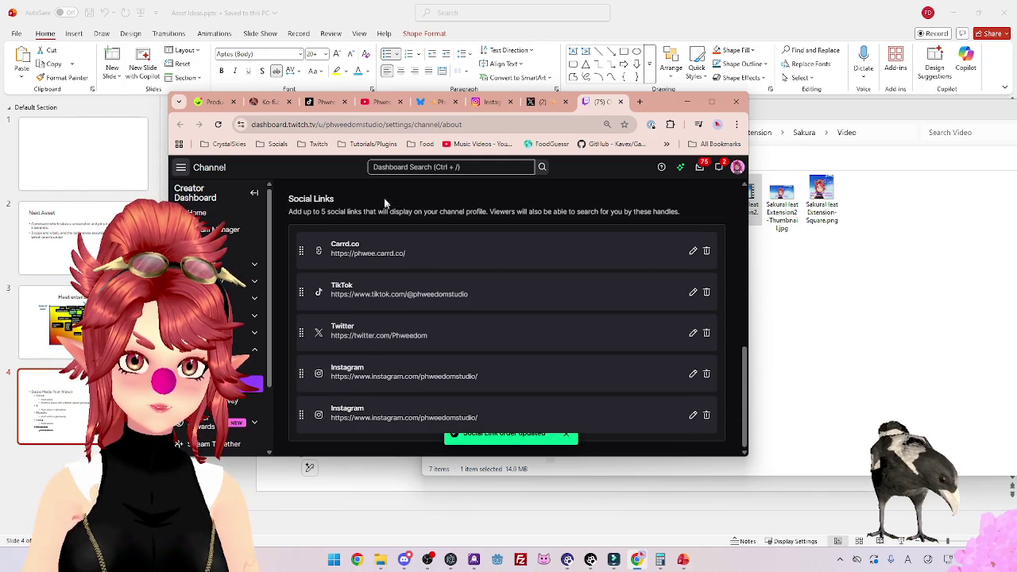
Delete the duplicate Instagram entry from the Twitch social links list.
{"action": "left_click", "coordinate": [435, 102]}
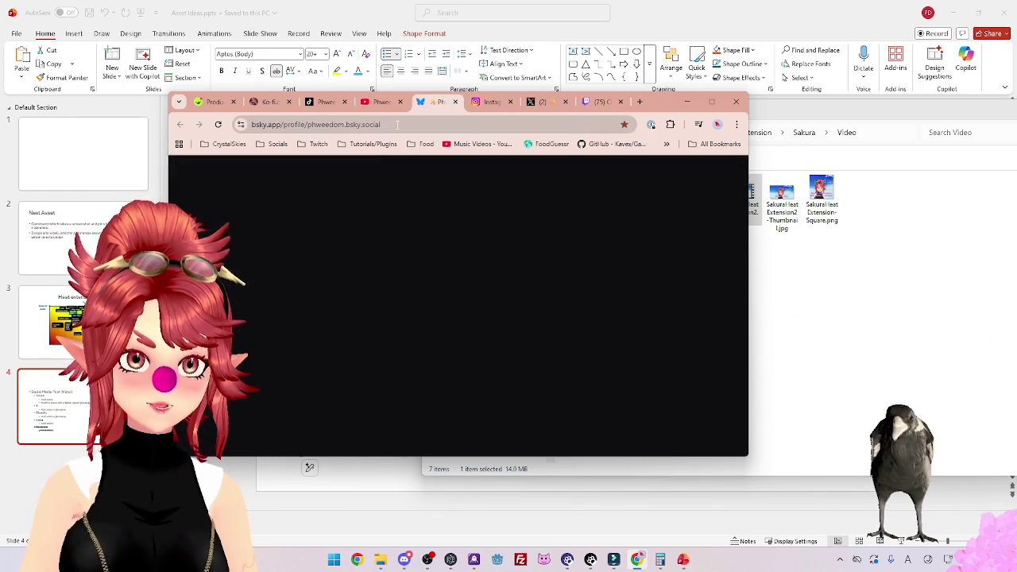
{"action": "left_click", "coordinate": [602, 102]}
{"action": "scroll", "coordinate": [377, 259], "scroll_direction": "up", "scroll_amount": 3}
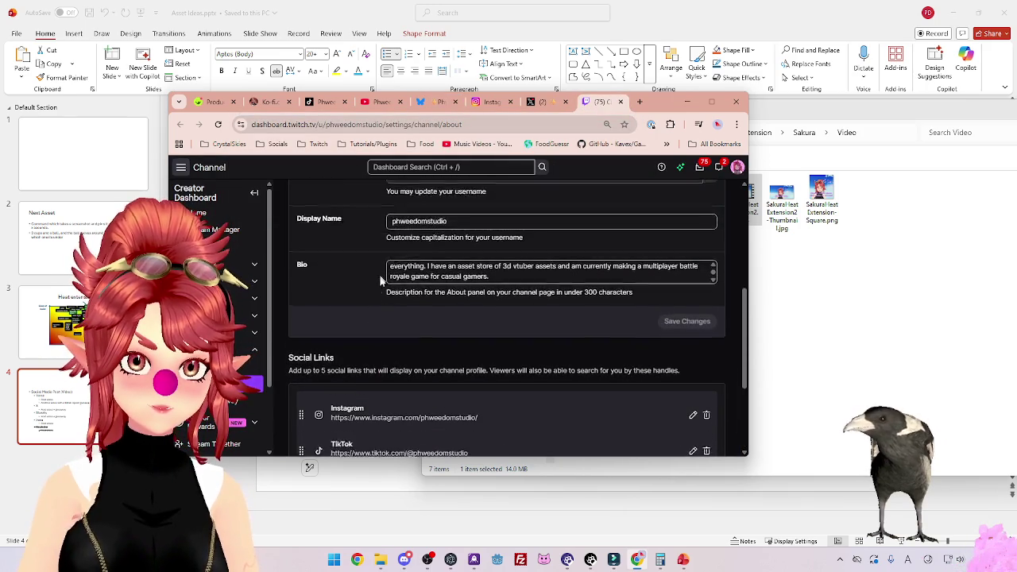
{"action": "scroll", "coordinate": [429, 310], "scroll_direction": "down", "scroll_amount": 3}
{"action": "scroll", "coordinate": [588, 341], "scroll_direction": "up", "scroll_amount": 3}
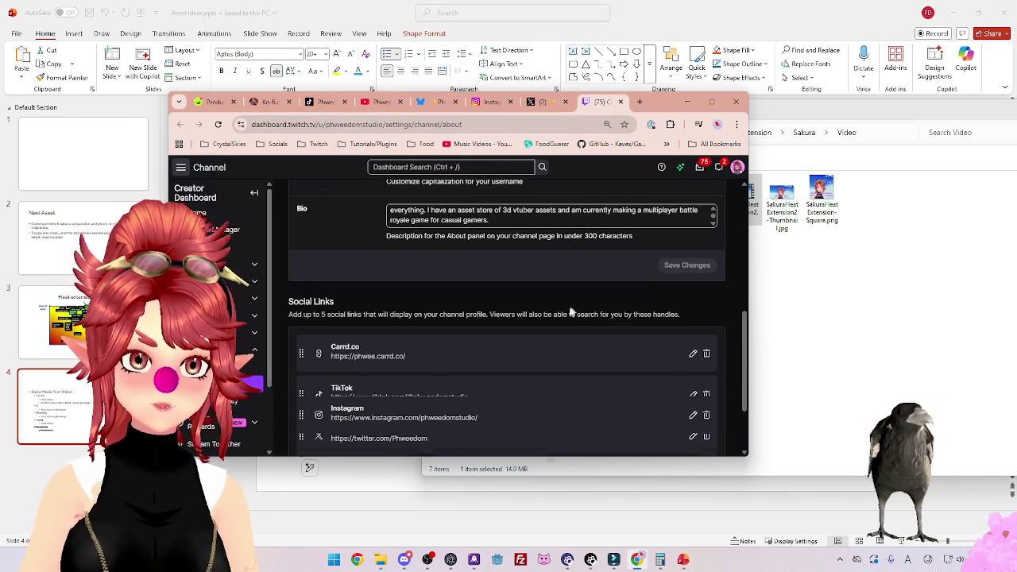
{"action": "scroll", "coordinate": [557, 314], "scroll_direction": "down", "scroll_amount": 3}
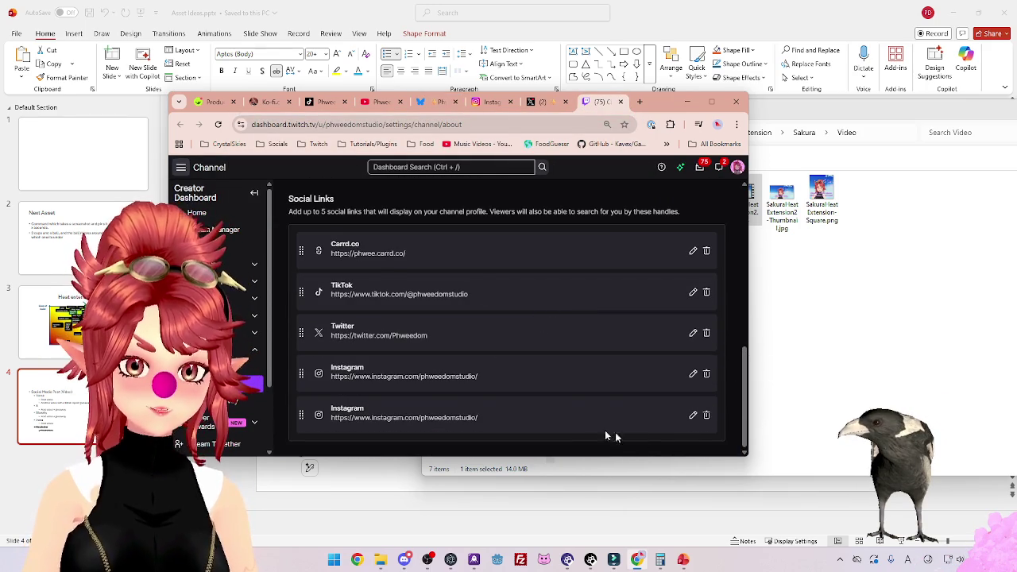
{"action": "left_click", "coordinate": [706, 415]}
{"action": "scroll", "coordinate": [573, 351], "scroll_direction": "down", "scroll_amount": 2}
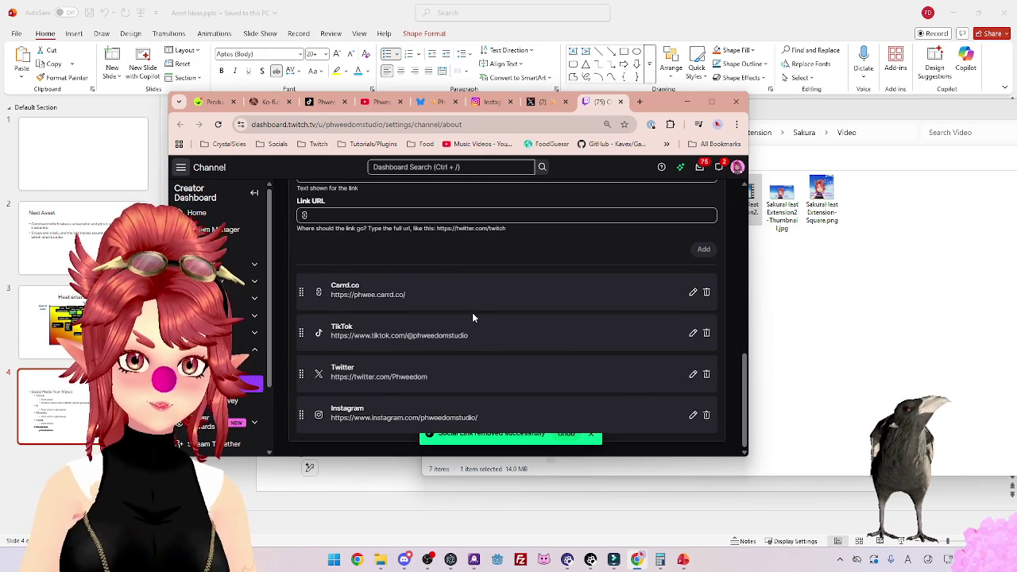
{"action": "scroll", "coordinate": [472, 317], "scroll_direction": "up", "scroll_amount": 3}
{"action": "scroll", "coordinate": [466, 298], "scroll_direction": "down", "scroll_amount": 3}
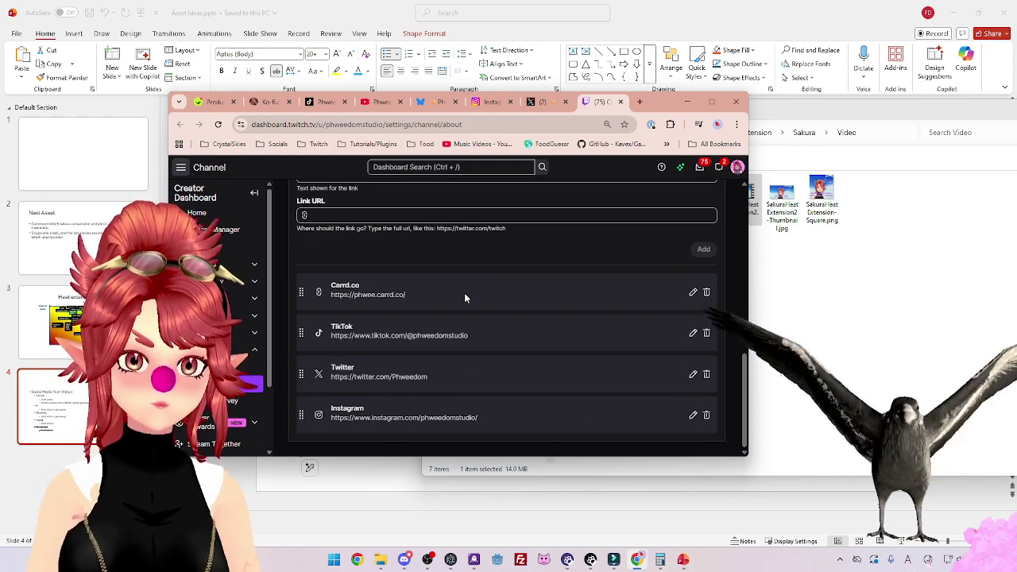
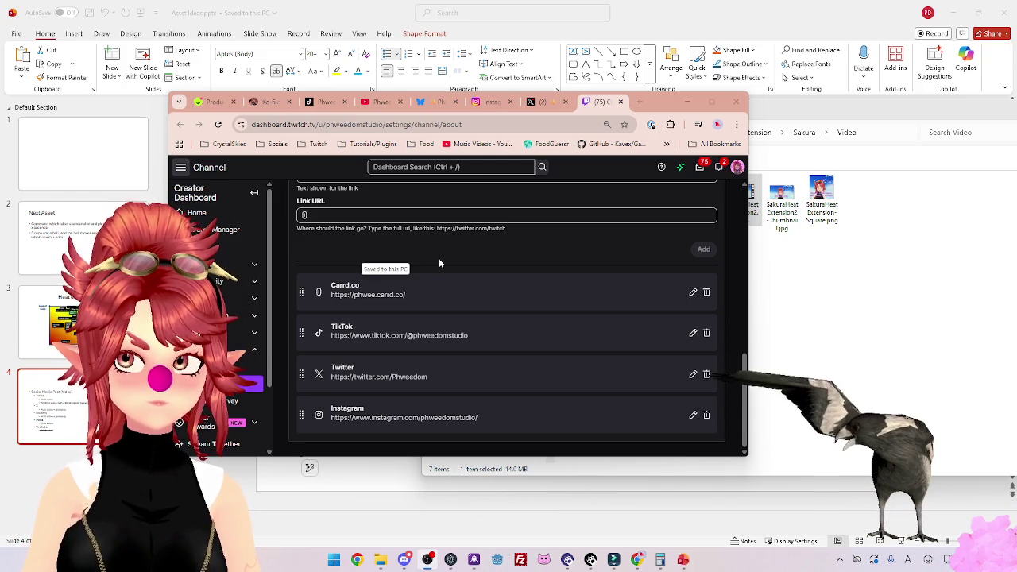
Copy the channel URL from the YouTube tab for the new social link.
{"action": "left_click", "coordinate": [371, 215]}
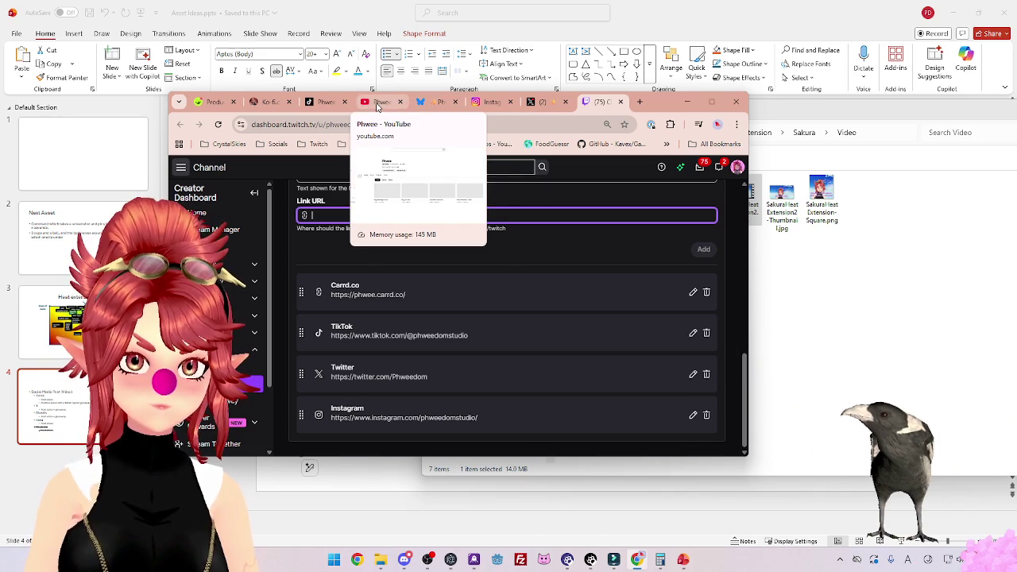
{"action": "left_click", "coordinate": [379, 103]}
{"action": "left_click", "coordinate": [393, 127]}
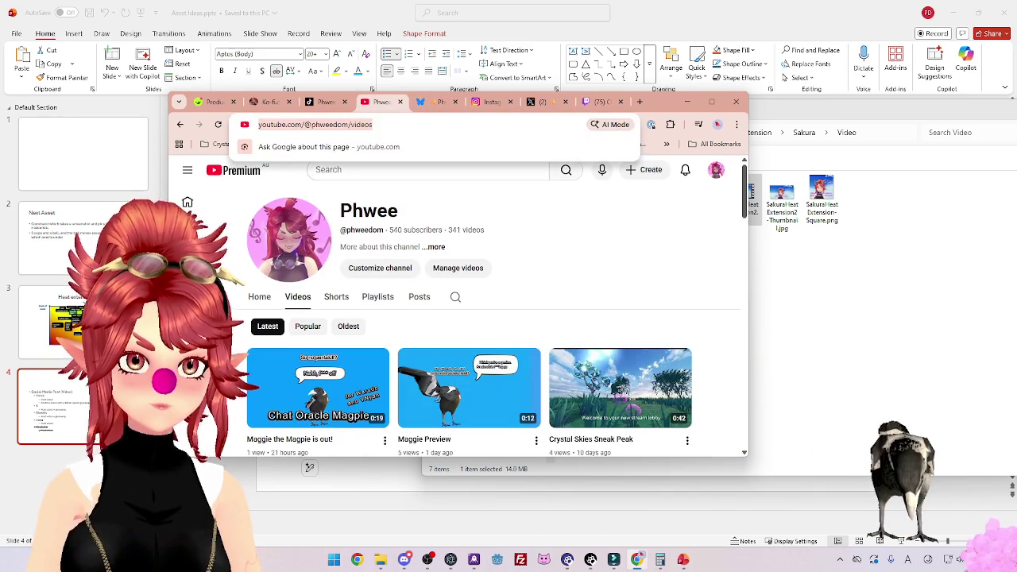
{"action": "left_click", "coordinate": [545, 242]}
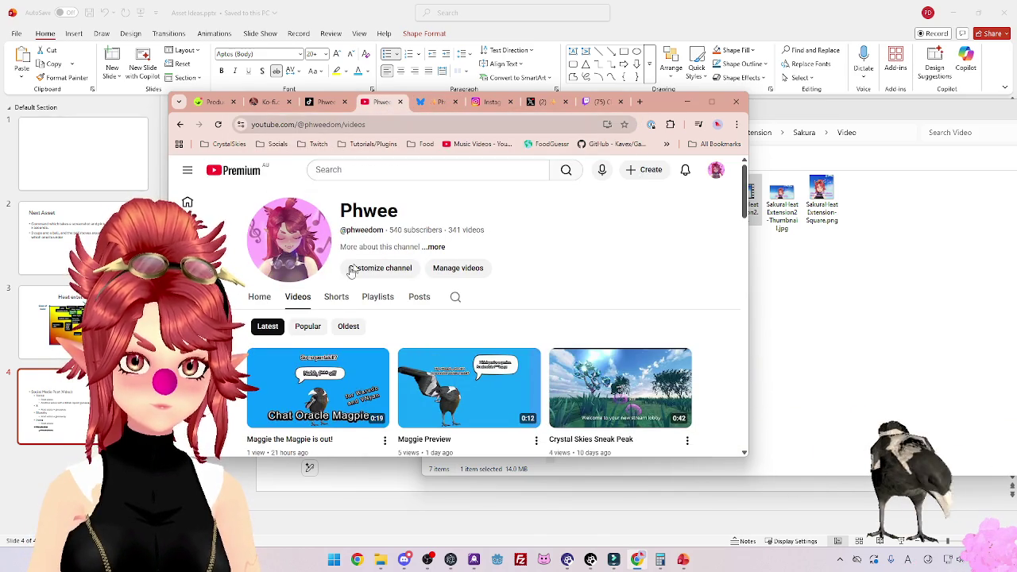
{"action": "left_click", "coordinate": [340, 127]}
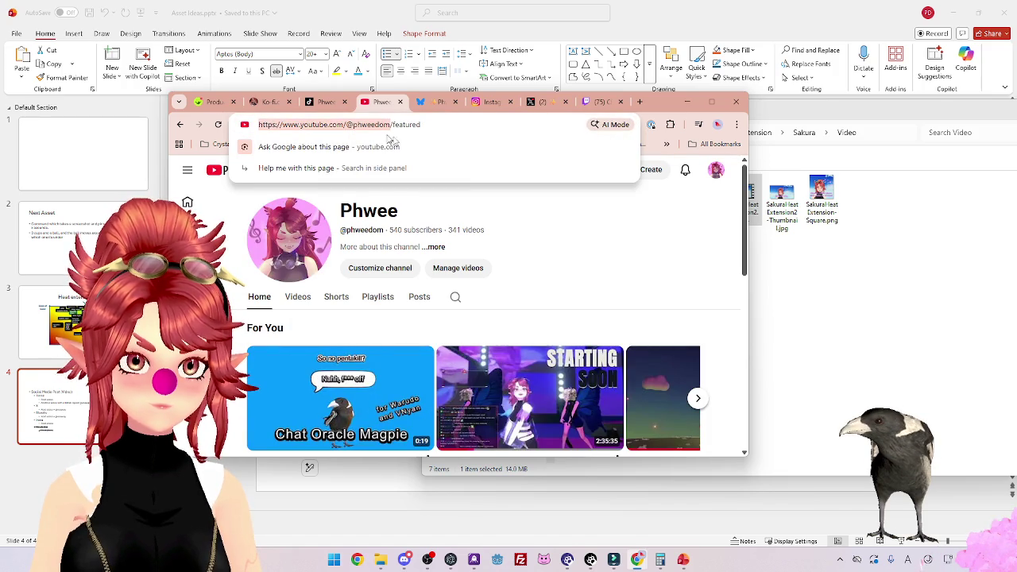
{"action": "left_click", "coordinate": [594, 102]}
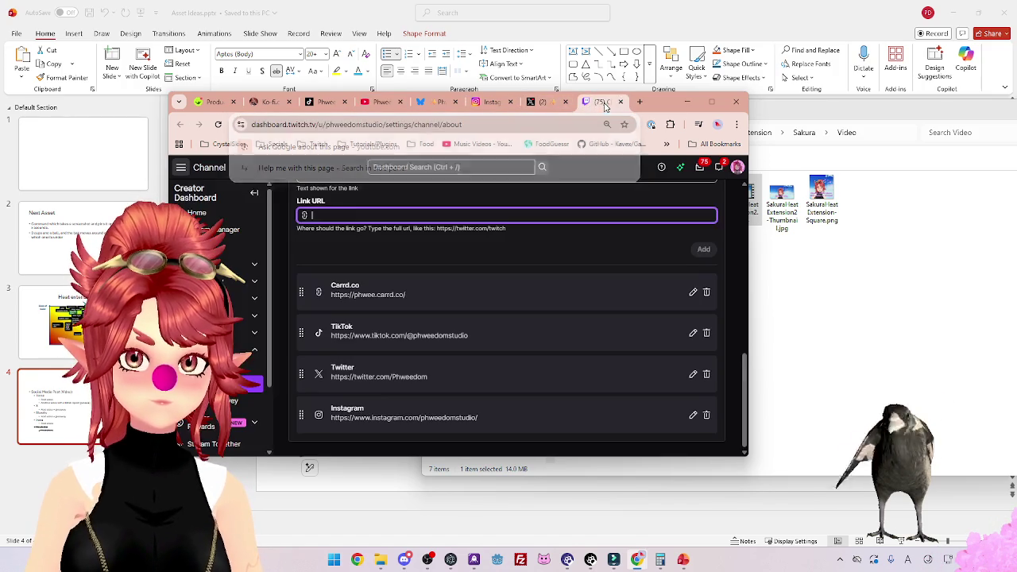
Add the URL as a social link titled 'Youtube' and reload the About settings.
{"action": "left_click", "coordinate": [374, 227]}
{"action": "type", "text": "Youtube"}
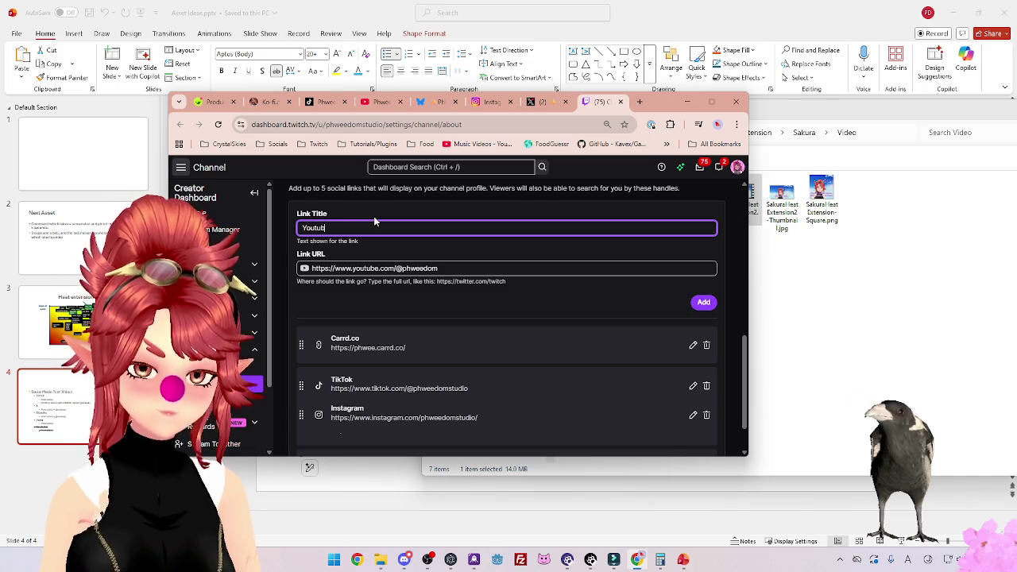
{"action": "left_click", "coordinate": [704, 303]}
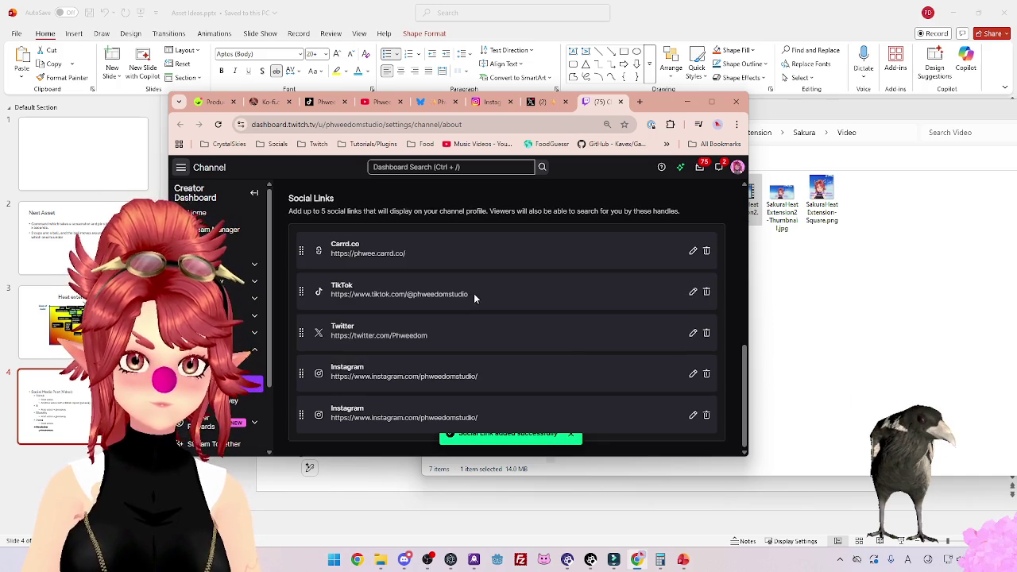
{"action": "left_click", "coordinate": [218, 125]}
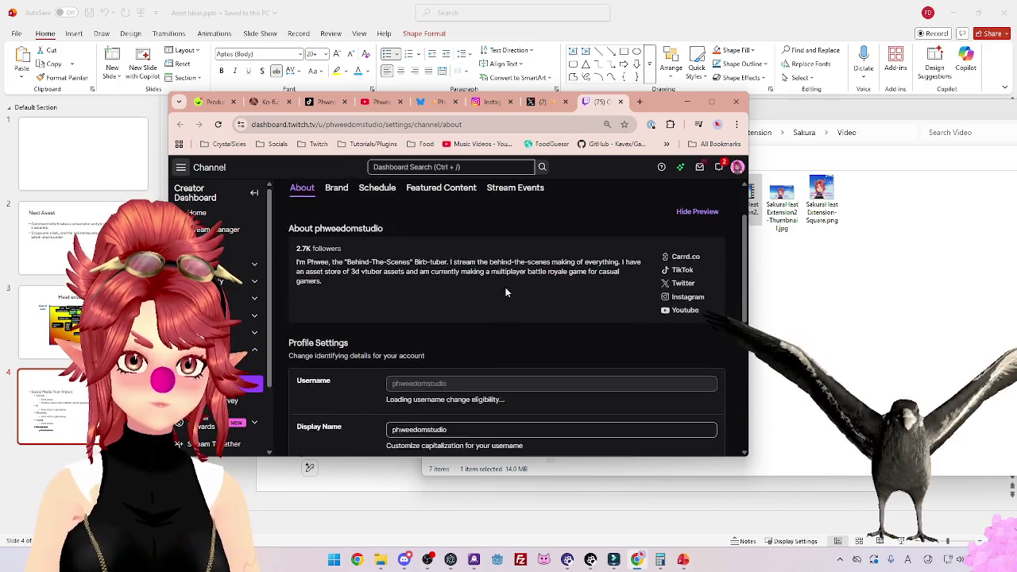
Close the Twitch dashboard tab and bring the Filmora editor to the front.
{"action": "scroll", "coordinate": [505, 292], "scroll_direction": "down", "scroll_amount": 10}
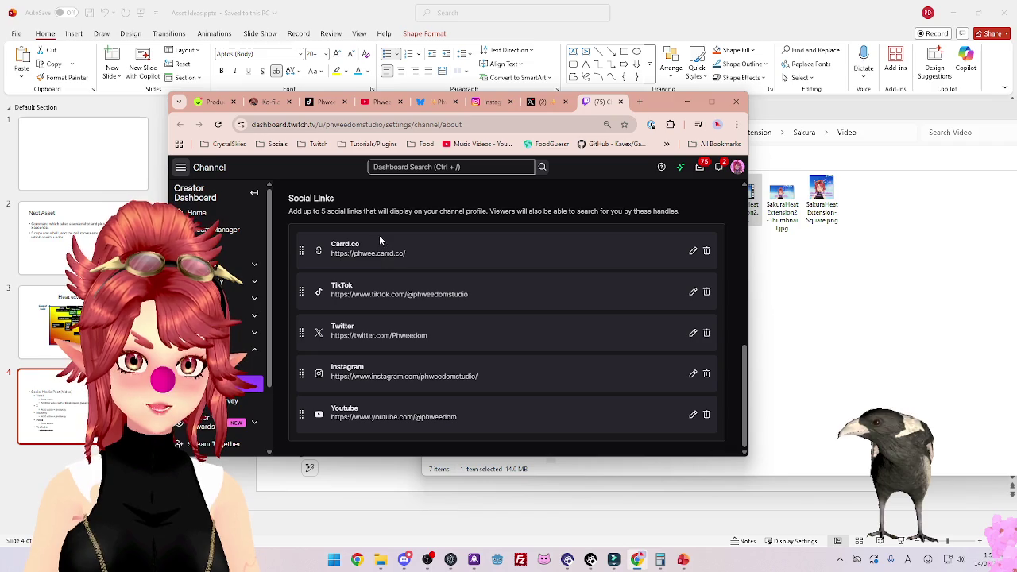
{"action": "scroll", "coordinate": [473, 302], "scroll_direction": "up", "scroll_amount": 2}
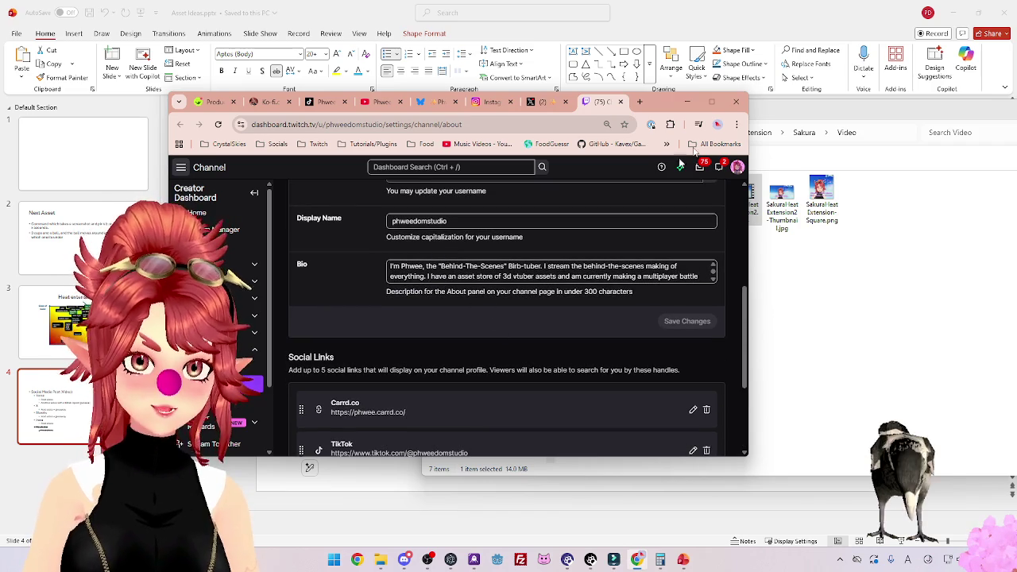
{"action": "left_click", "coordinate": [622, 102]}
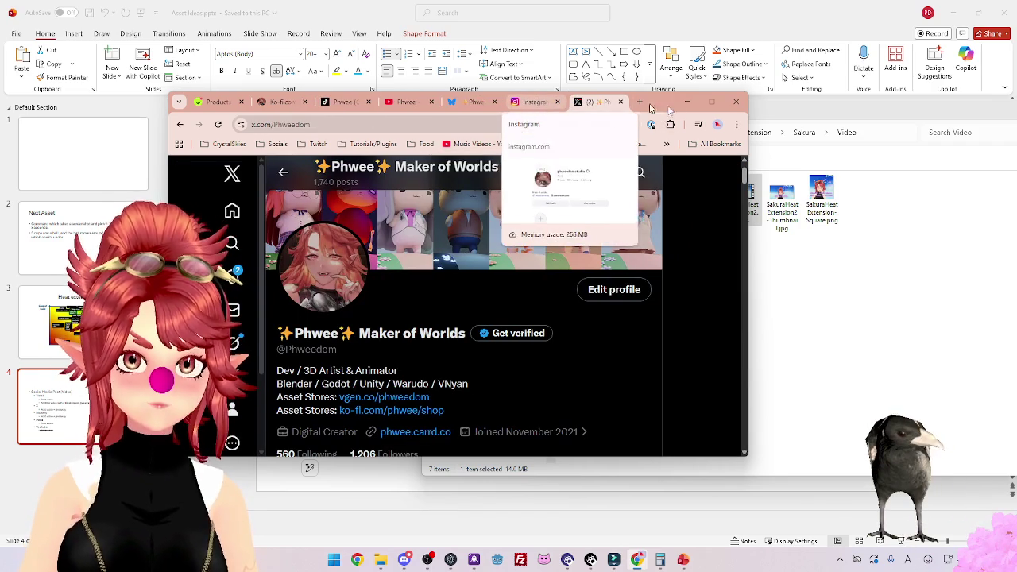
{"action": "mouse_move", "coordinate": [663, 109]}
{"action": "left_mouse_down"}
{"action": "mouse_move", "coordinate": [679, 85]}
{"action": "mouse_move", "coordinate": [697, 84]}
{"action": "left_mouse_up"}
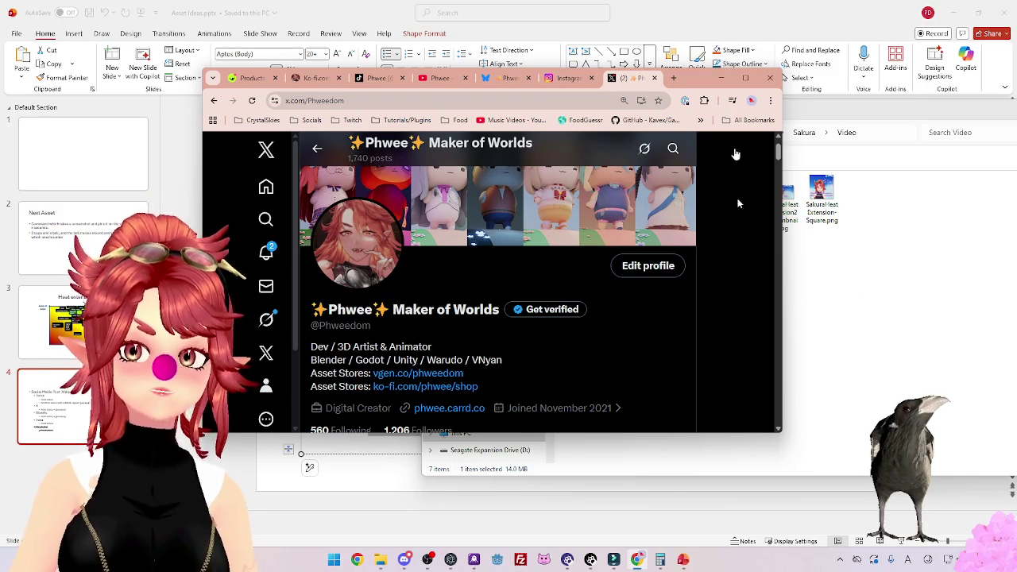
{"action": "left_click", "coordinate": [614, 559]}
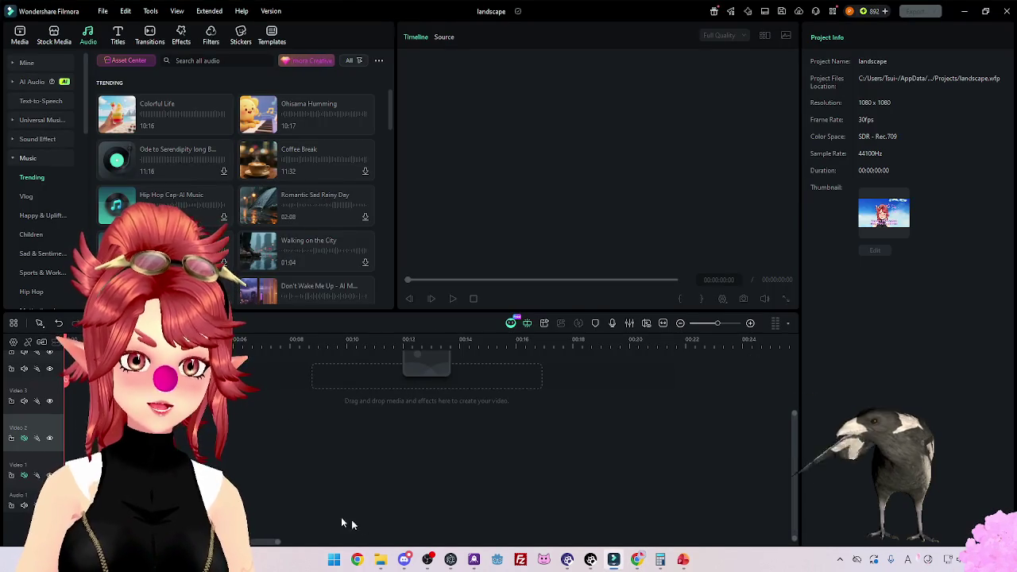
Drop SakuraHeatExtension2 onto the timeline, keeping the 1080x1080 30fps project settings.
{"action": "left_click", "coordinate": [381, 560]}
{"action": "mouse_move", "coordinate": [802, 208]}
{"action": "left_mouse_down"}
{"action": "mouse_move", "coordinate": [636, 318]}
{"action": "mouse_move", "coordinate": [477, 381]}
{"action": "mouse_move", "coordinate": [238, 413]}
{"action": "mouse_move", "coordinate": [82, 407]}
{"action": "mouse_move", "coordinate": [582, 288]}
{"action": "mouse_move", "coordinate": [477, 334]}
{"action": "mouse_move", "coordinate": [199, 397]}
{"action": "mouse_move", "coordinate": [176, 424]}
{"action": "left_mouse_up"}
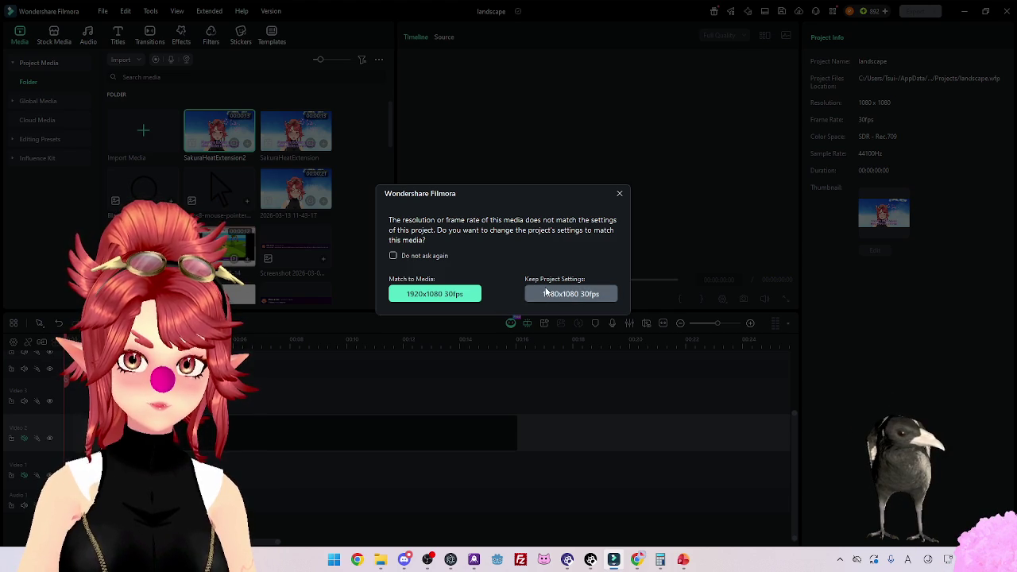
{"action": "left_click", "coordinate": [544, 294]}
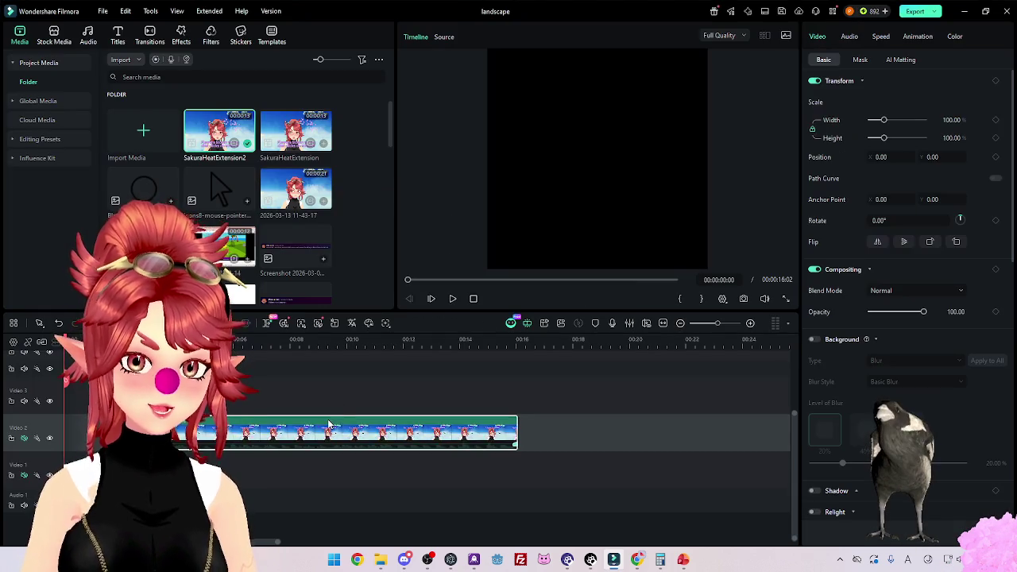
Change the project settings to 16:9 widescreen at 1920x1080.
{"action": "left_click", "coordinate": [101, 12]}
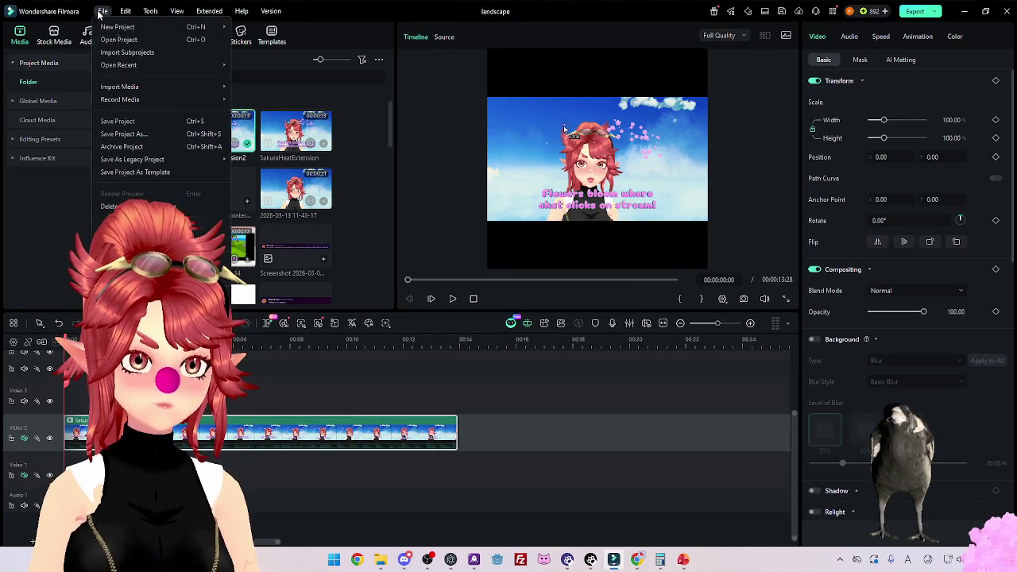
{"action": "left_click", "coordinate": [238, 476]}
{"action": "left_click", "coordinate": [238, 429]}
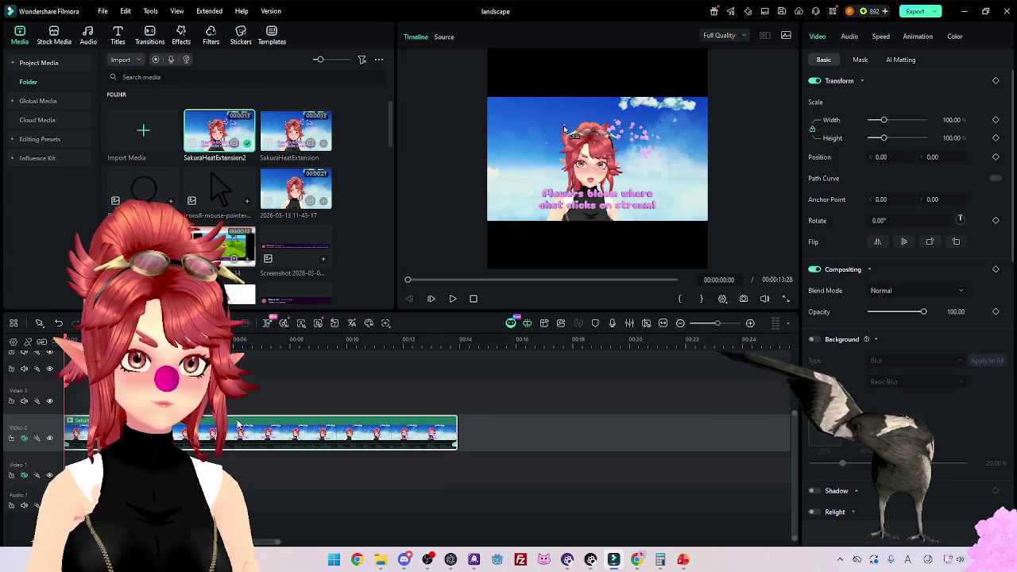
{"action": "left_click", "coordinate": [101, 11]}
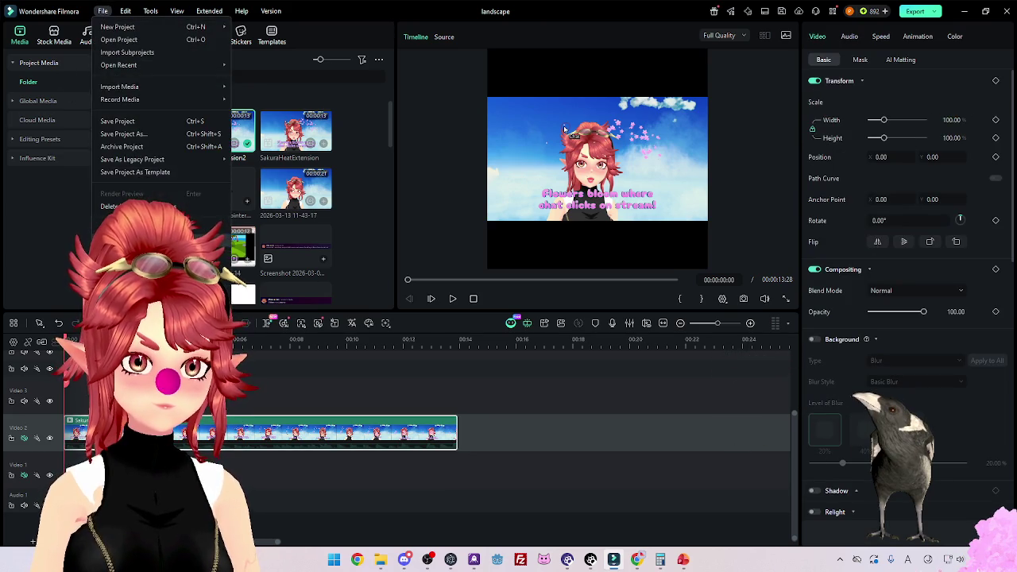
{"action": "left_click", "coordinate": [132, 225]}
{"action": "left_click", "coordinate": [522, 188]}
{"action": "left_click", "coordinate": [517, 209]}
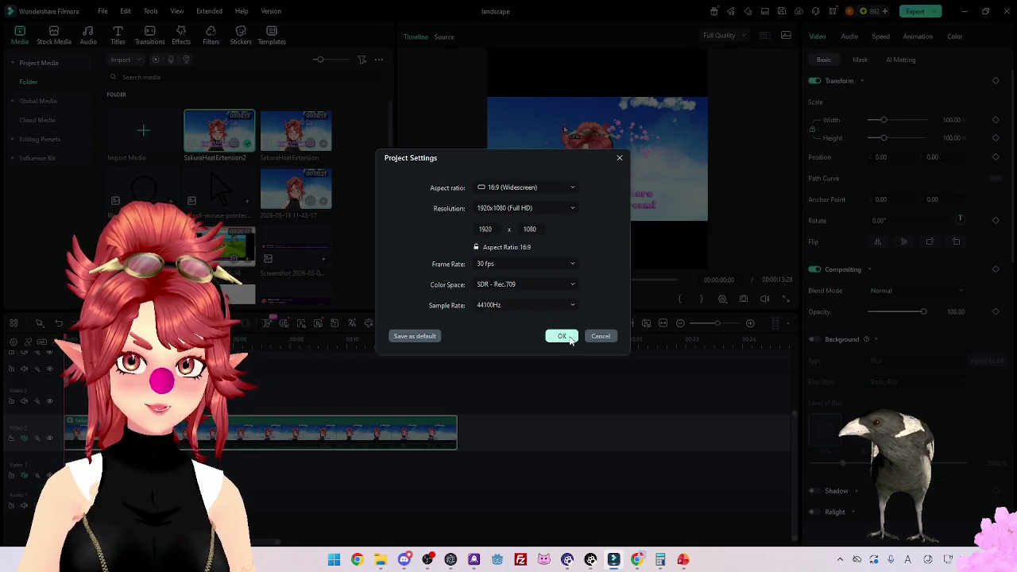
{"action": "left_click", "coordinate": [561, 336]}
Show the list of recently opened projects.
{"action": "left_click", "coordinate": [104, 11]}
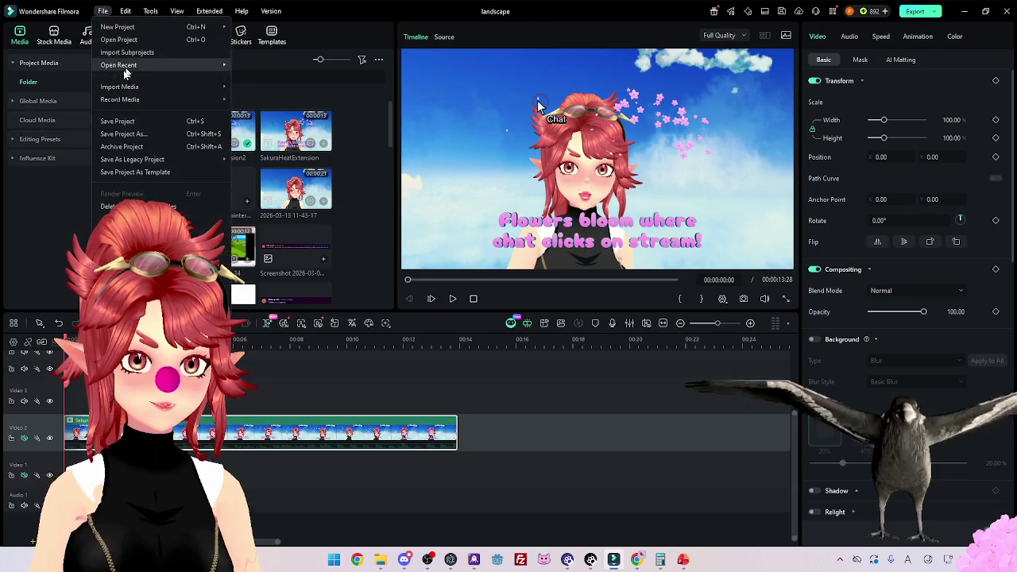
{"action": "left_click", "coordinate": [111, 63]}
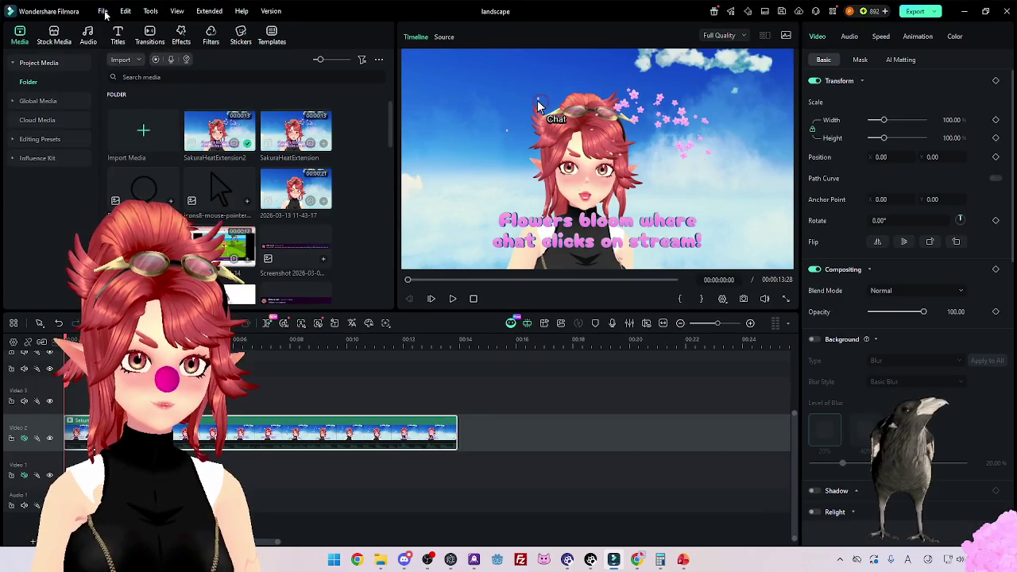
{"action": "left_click", "coordinate": [103, 11]}
{"action": "mouse_move", "coordinate": [114, 67]}
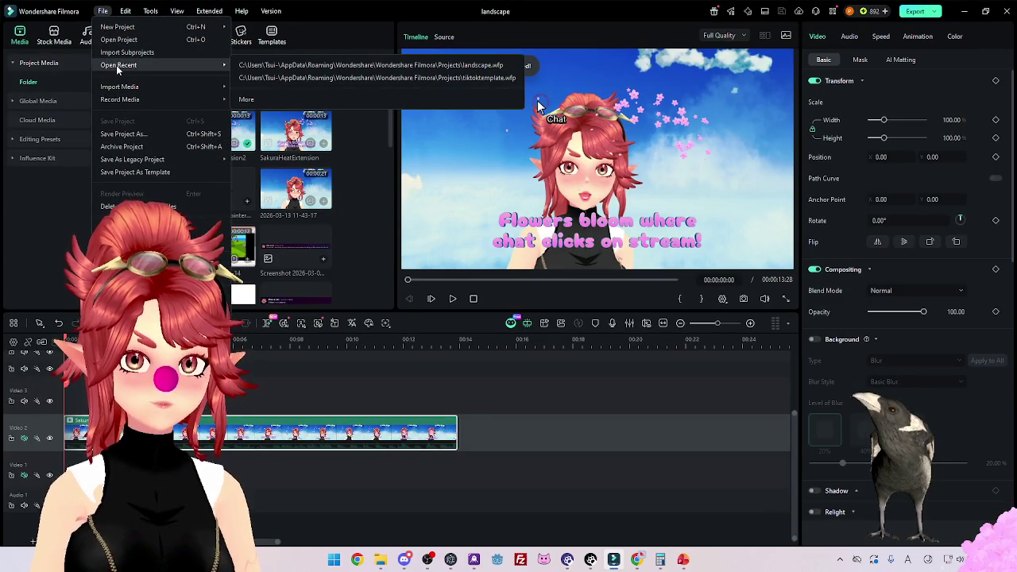
Open the tiktoktemplate project and import SakuraHeatExtension2.mp4, keeping the 1080x1920 settings.
{"action": "left_click", "coordinate": [331, 78]}
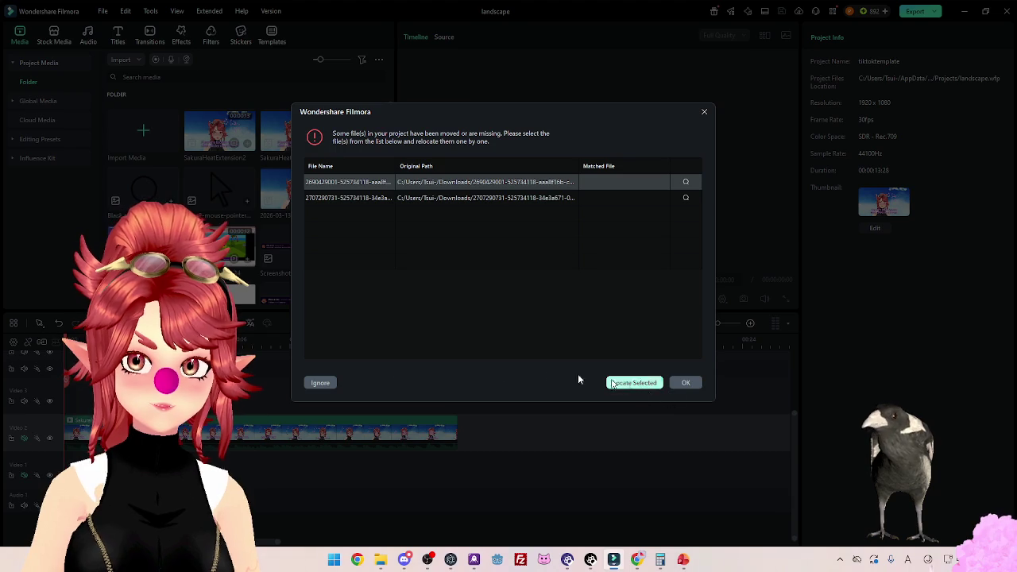
{"action": "left_click", "coordinate": [321, 382]}
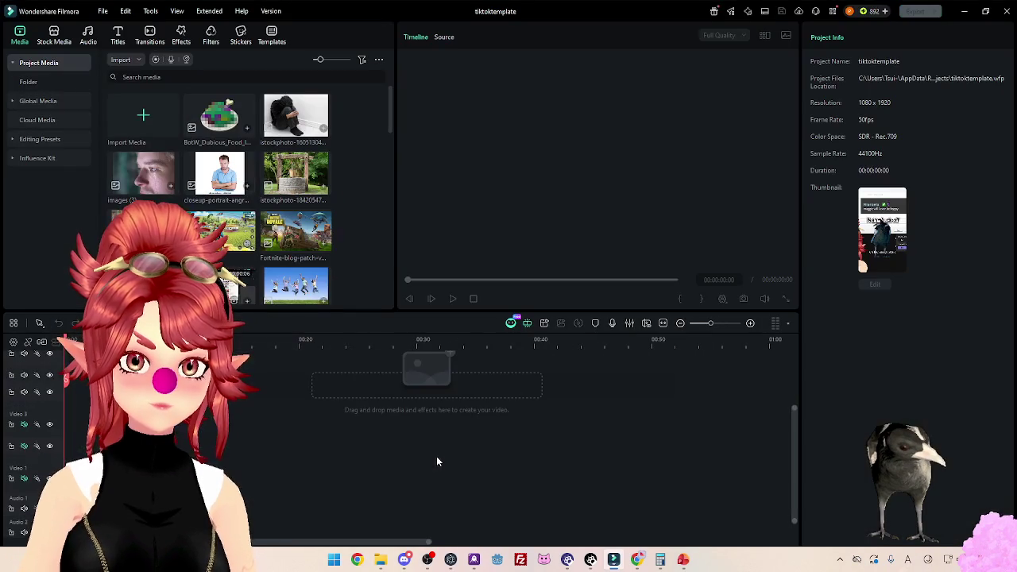
{"action": "left_click", "coordinate": [381, 560]}
{"action": "left_click_drag", "start_coordinate": [738, 200], "coordinate": [427, 381]}
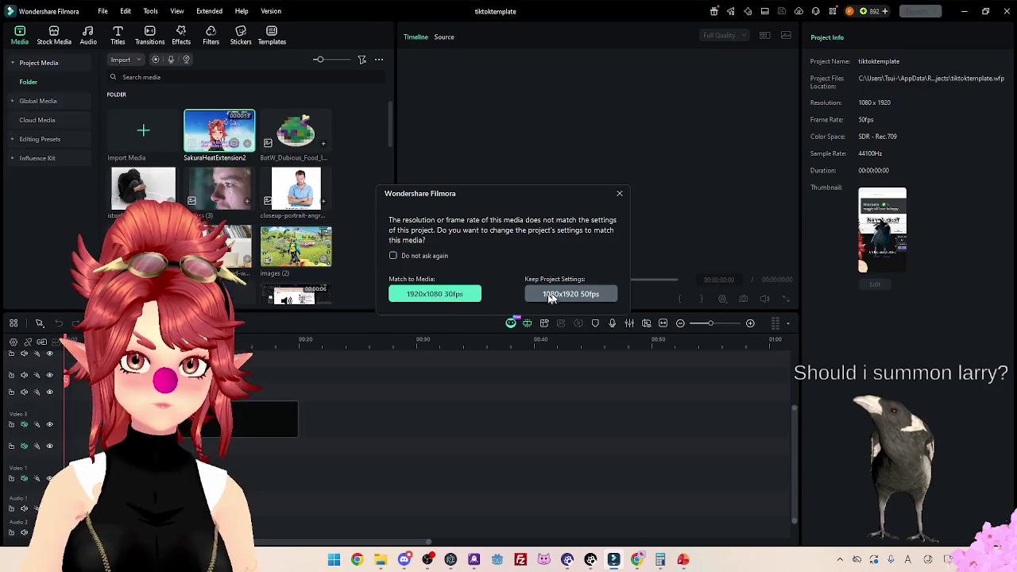
{"action": "left_click", "coordinate": [547, 298]}
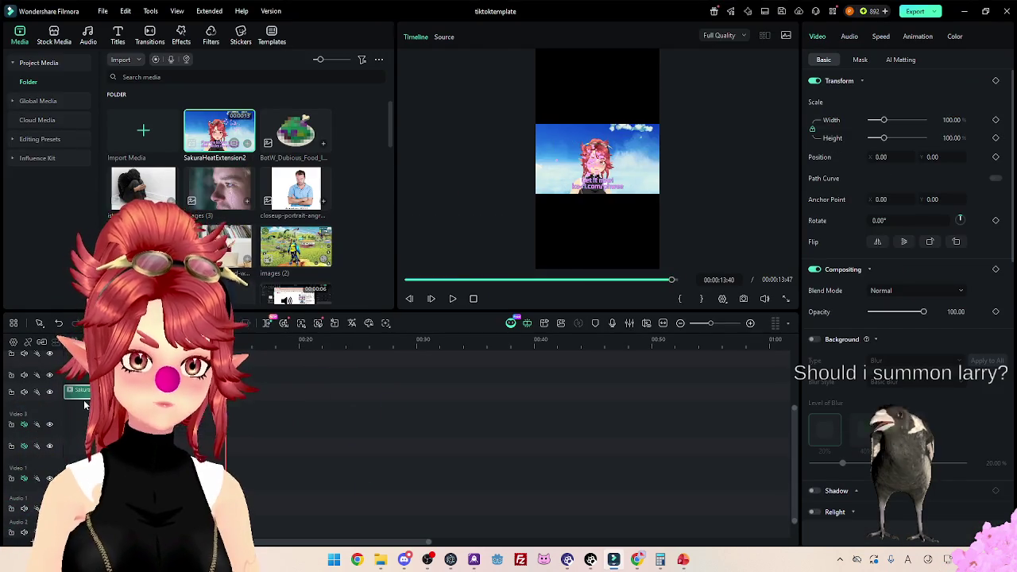
Put the clip on Video 1, scale it past 148%, and add a blur-60 background.
{"action": "left_click_drag", "start_coordinate": [80, 391], "coordinate": [79, 462]}
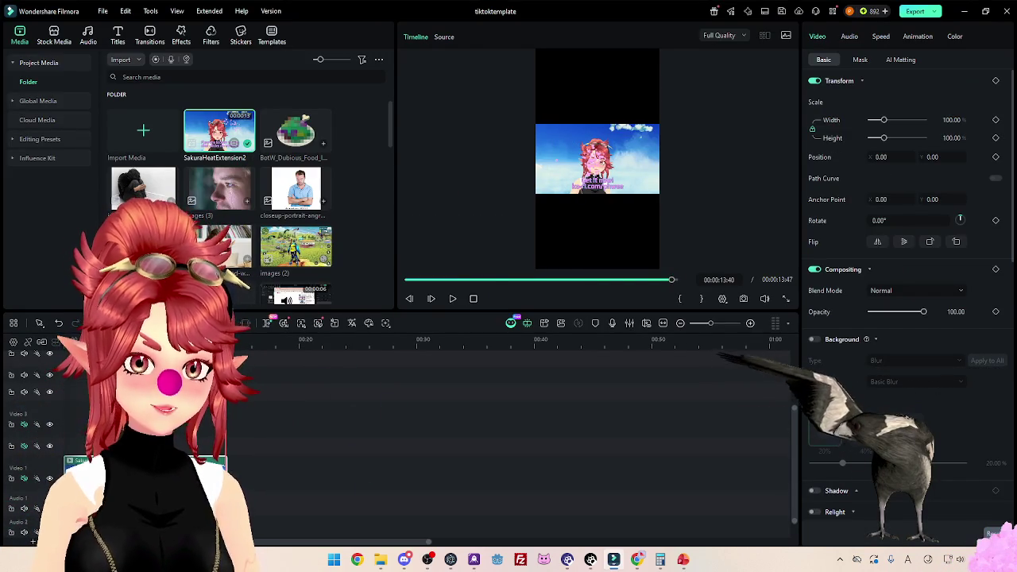
{"action": "key", "text": "Home"}
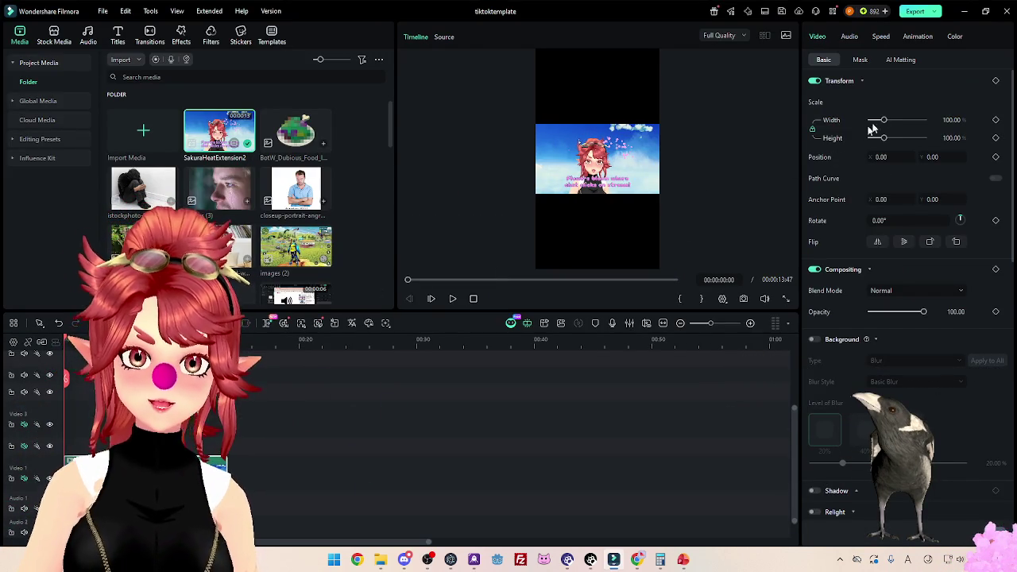
{"action": "left_click_drag", "start_coordinate": [883, 120], "coordinate": [890, 121]}
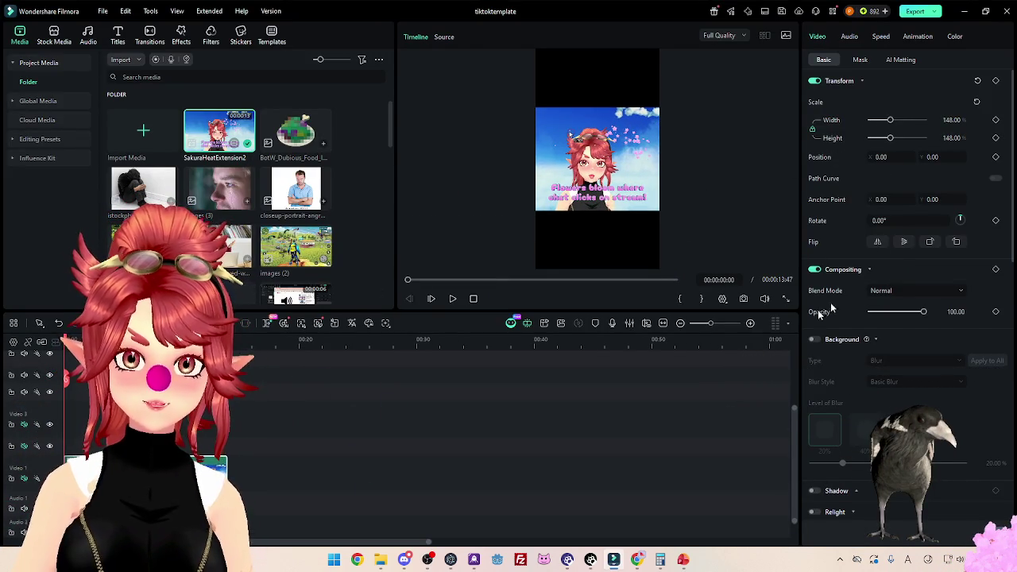
{"action": "left_click", "coordinate": [814, 338]}
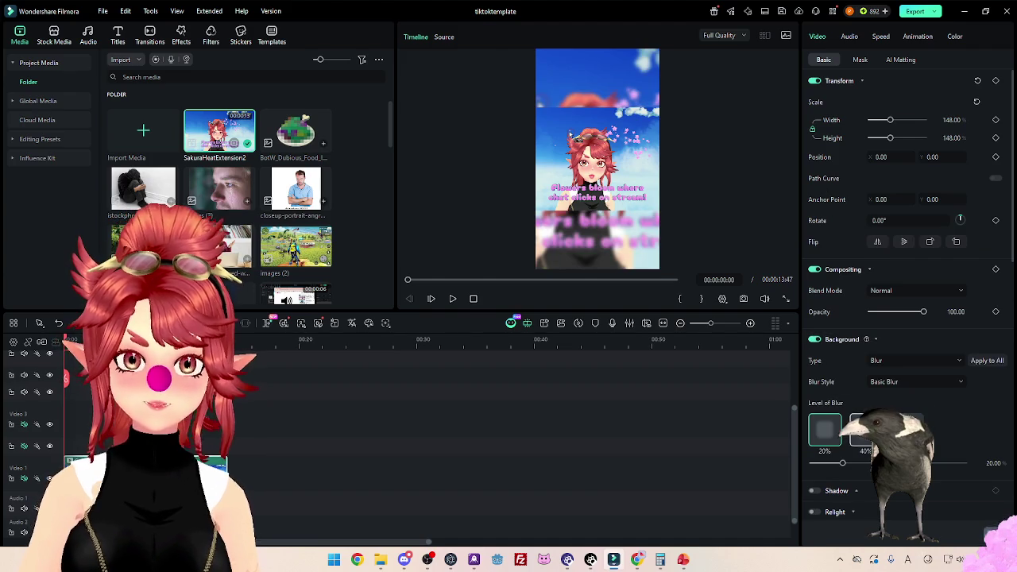
{"action": "left_click", "coordinate": [905, 430]}
{"action": "left_click_drag", "start_coordinate": [889, 121], "coordinate": [895, 128]}
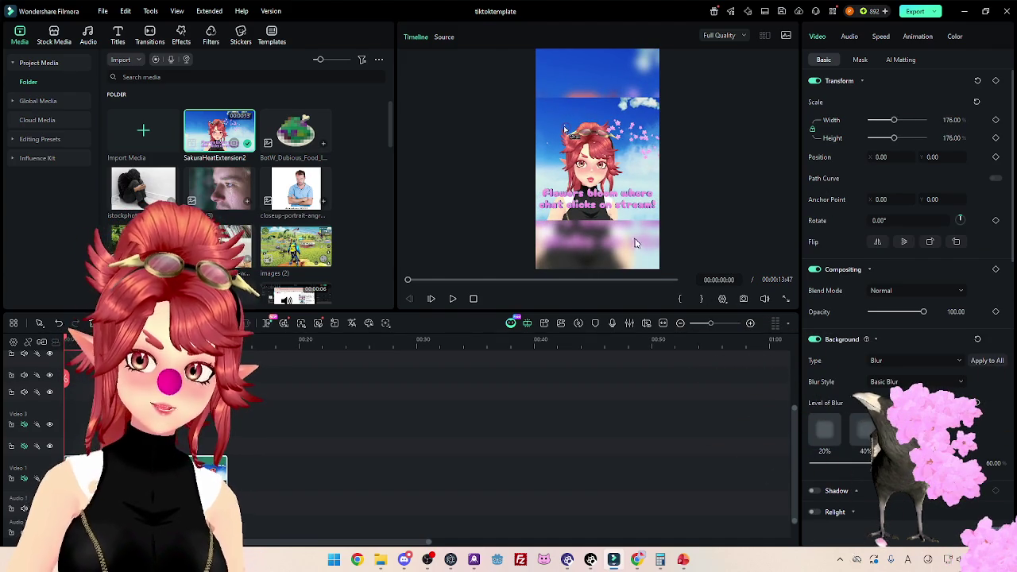
Switch the background type from blur to a solid black colour.
{"action": "scroll", "coordinate": [834, 336], "scroll_direction": "down", "scroll_amount": 2}
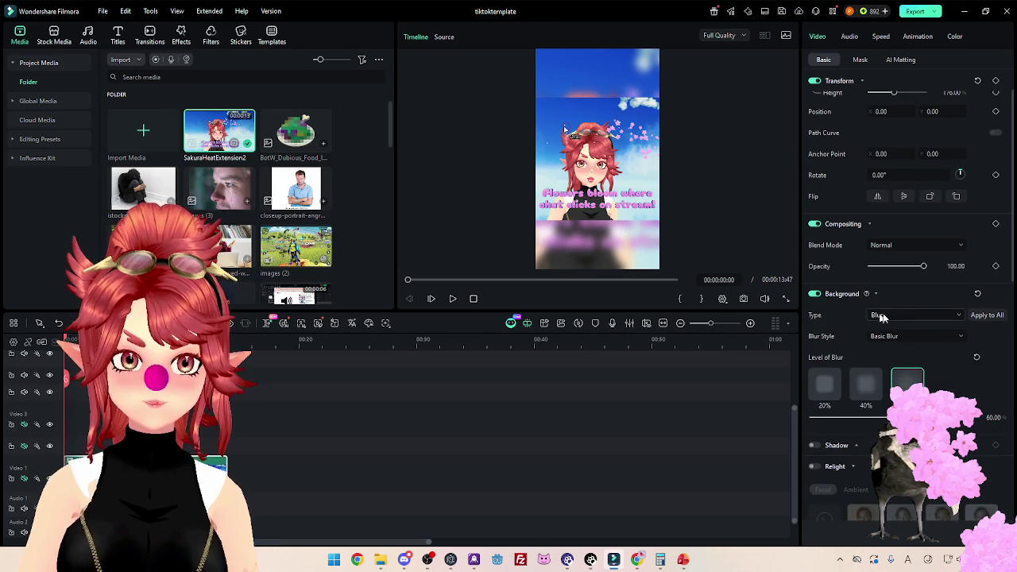
{"action": "left_click", "coordinate": [882, 316]}
{"action": "left_click", "coordinate": [889, 358]}
{"action": "type", "text": "SakuraHeatExtension_1"}
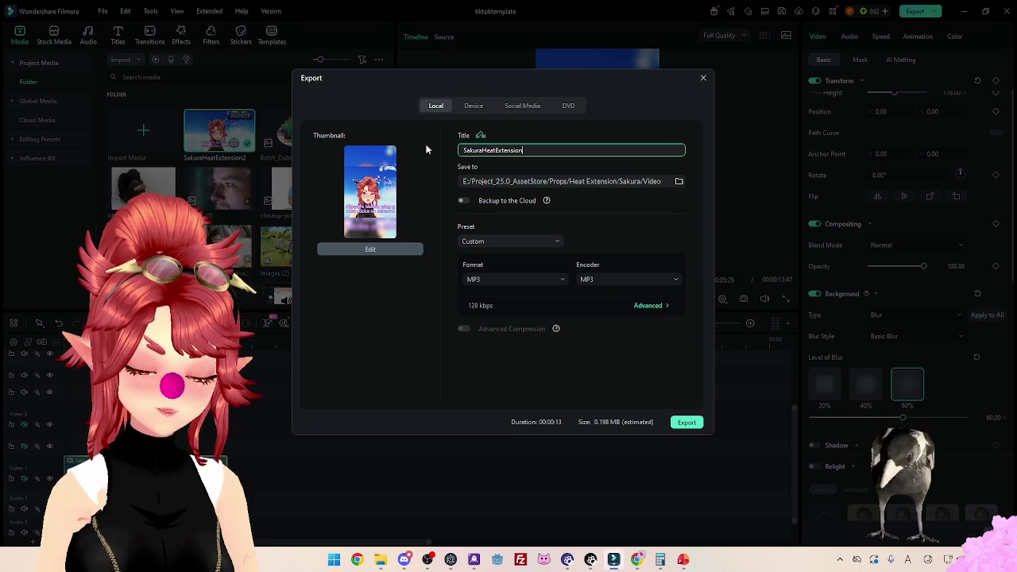
Export the project as MP3 titled SakuraHeatExtension_TT, then switch to the browser.
{"action": "type", "text": "i"}
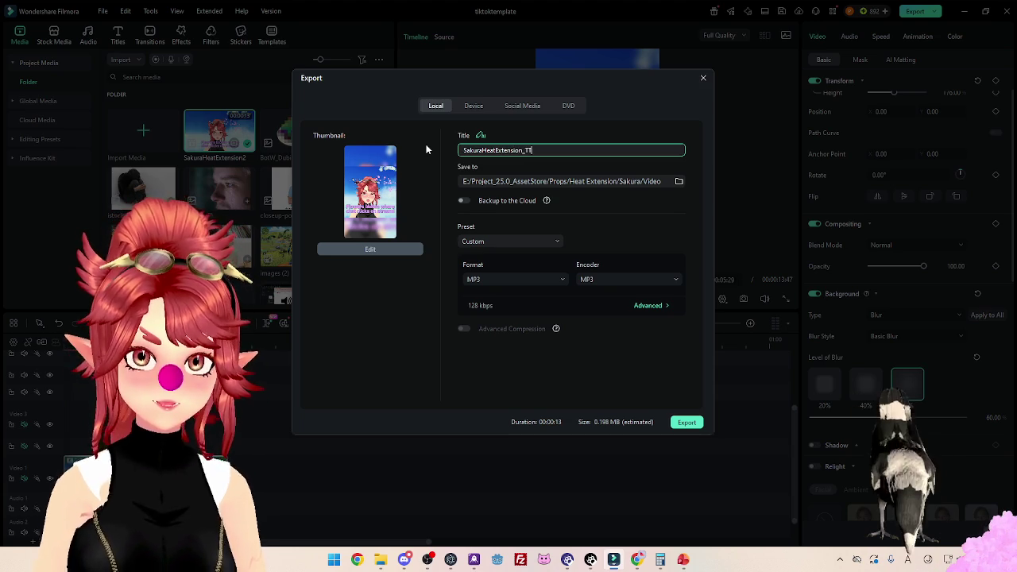
{"action": "left_click", "coordinate": [687, 422]}
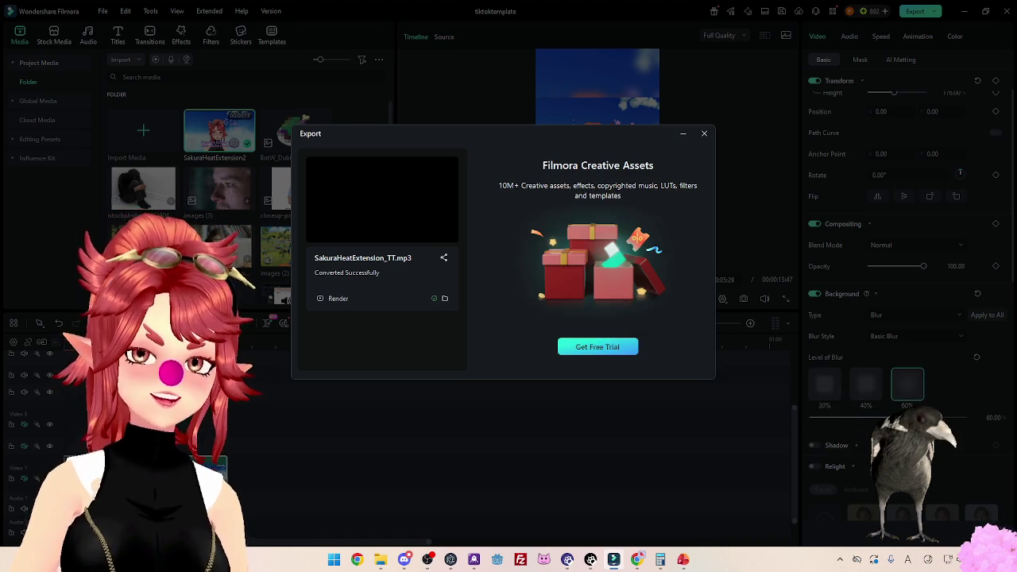
{"action": "left_click", "coordinate": [704, 137]}
{"action": "key", "text": "alt+Tab"}
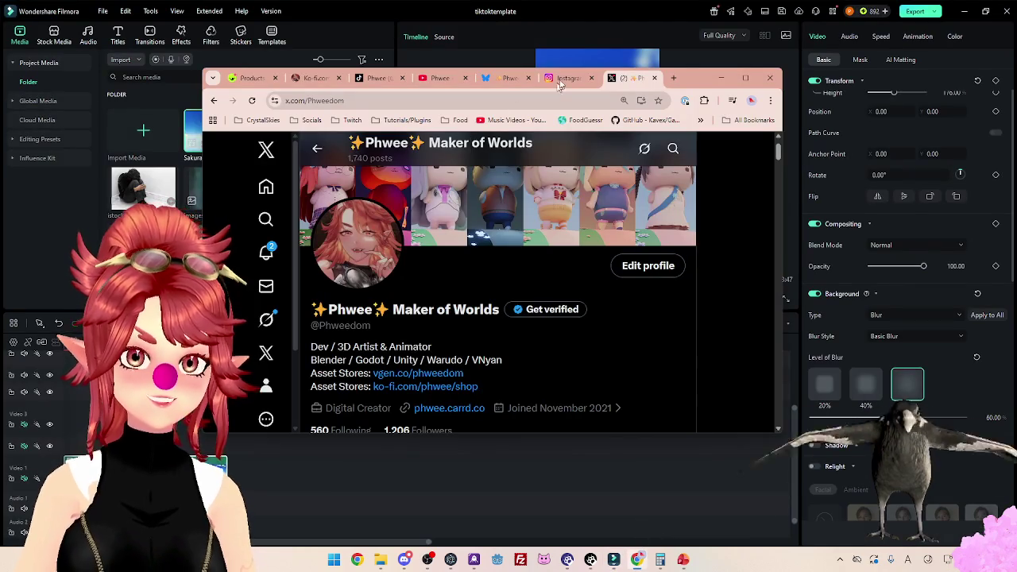
Try uploading SakuraHeatExtension_TT.mp3 as a new Instagram post.
{"action": "left_click", "coordinate": [561, 79]}
{"action": "scroll", "coordinate": [355, 268], "scroll_direction": "down", "scroll_amount": 3}
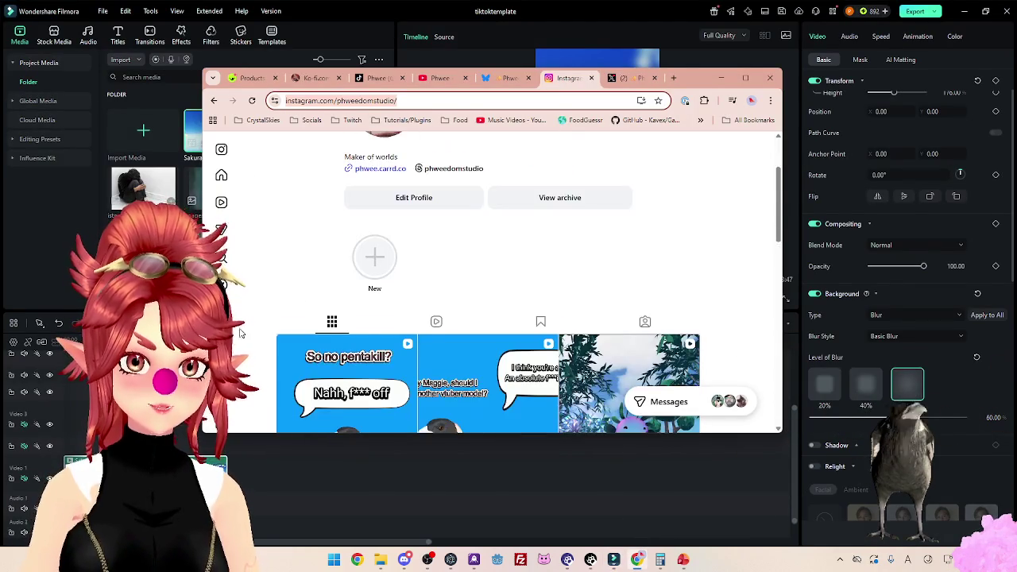
{"action": "scroll", "coordinate": [241, 334], "scroll_direction": "down", "scroll_amount": 2}
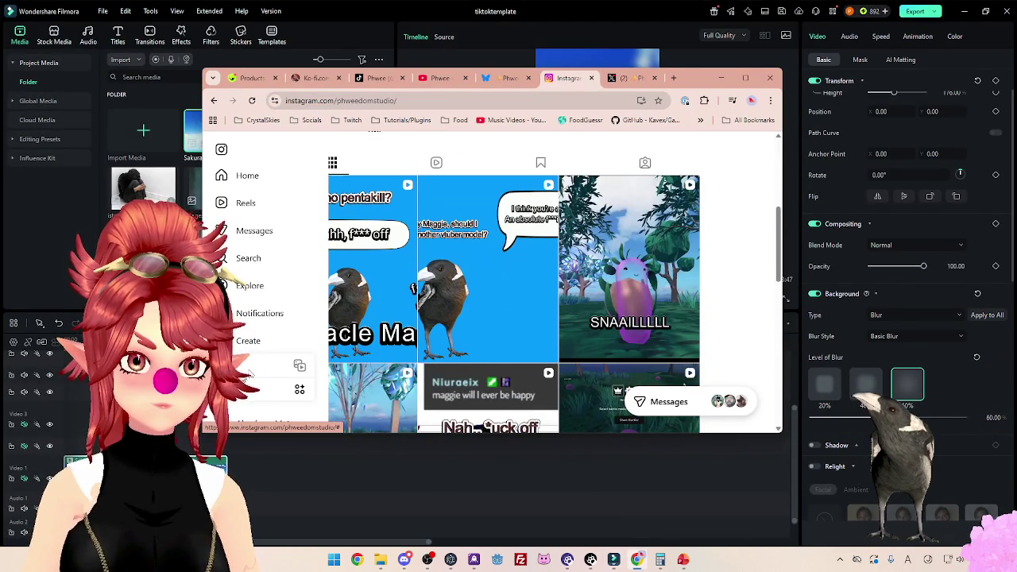
{"action": "left_click", "coordinate": [248, 340]}
{"action": "left_click", "coordinate": [382, 562]}
{"action": "left_click_drag", "start_coordinate": [729, 113], "coordinate": [818, 123]}
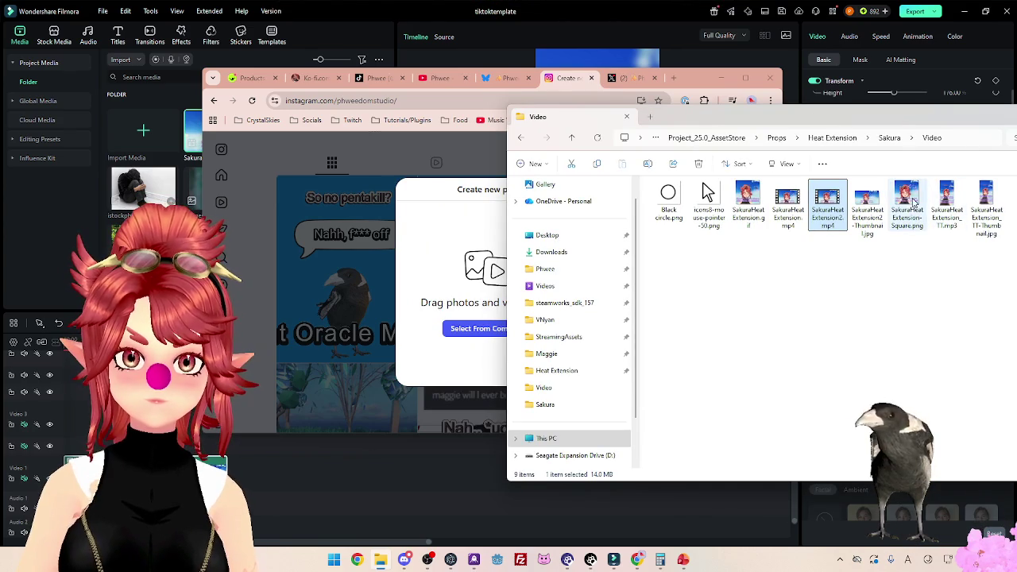
{"action": "left_click_drag", "start_coordinate": [946, 204], "coordinate": [472, 287]}
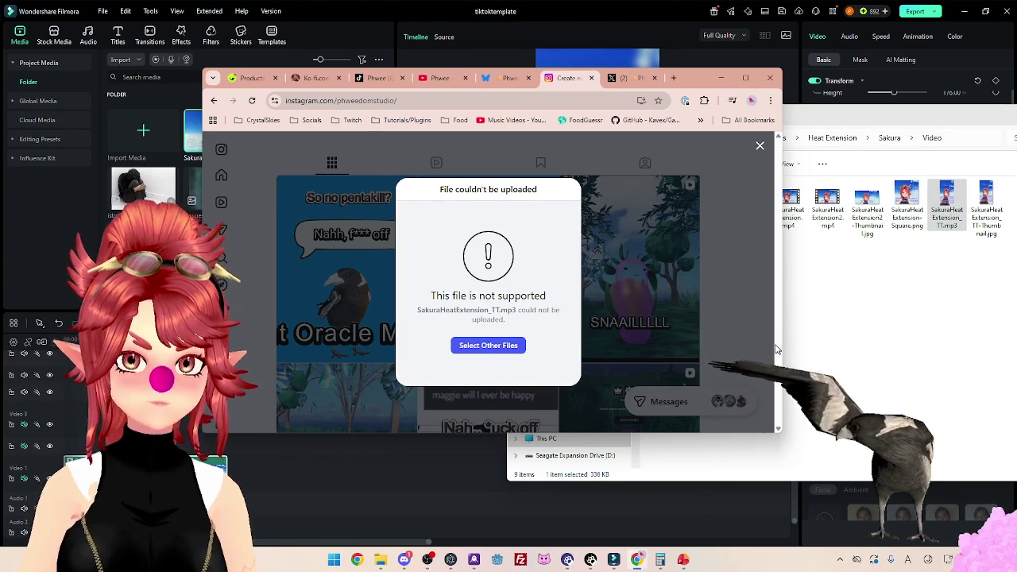
Return to the Filmora project and open the export settings.
{"action": "left_click", "coordinate": [818, 299]}
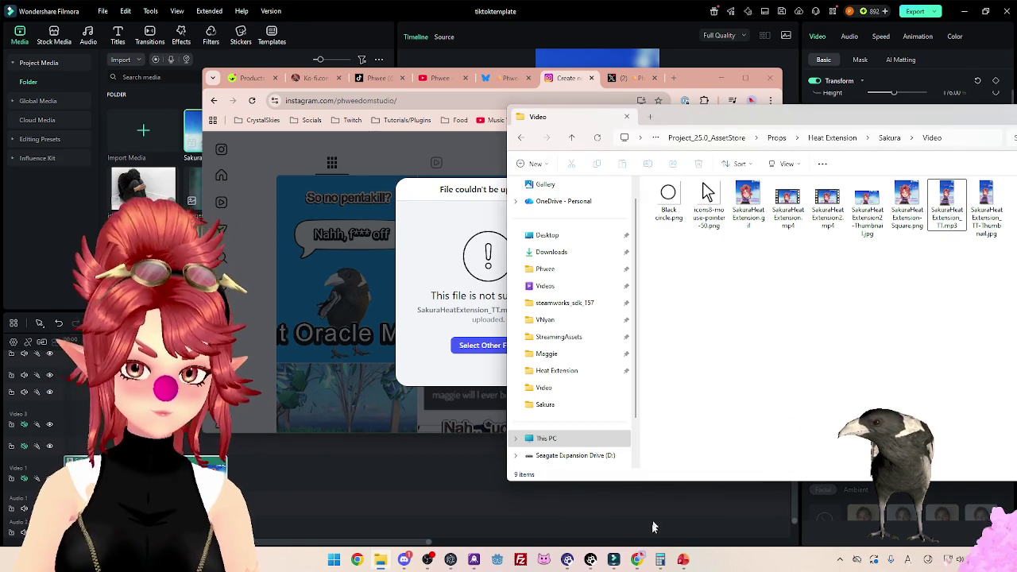
{"action": "left_click", "coordinate": [615, 560]}
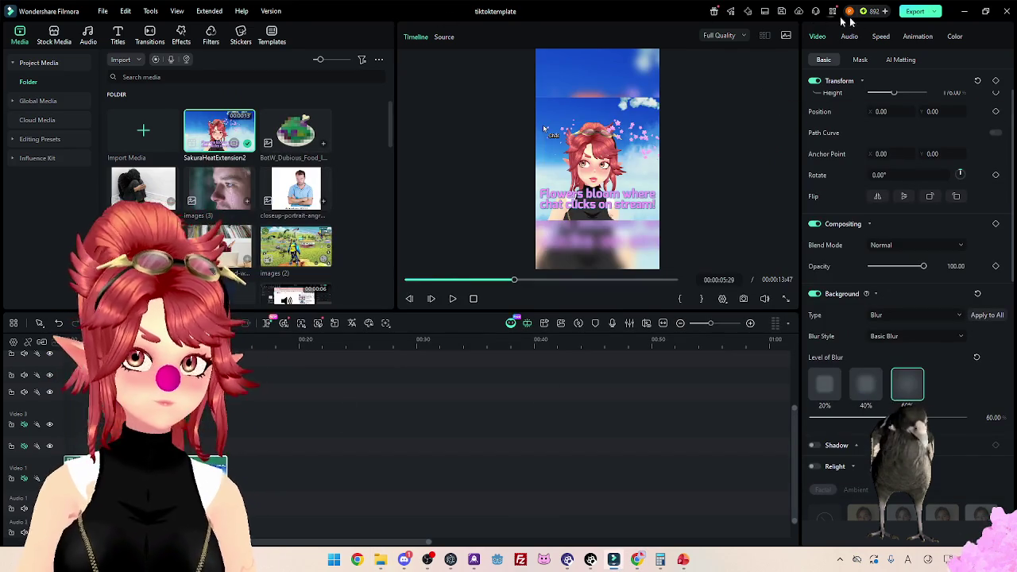
{"action": "left_click", "coordinate": [915, 11]}
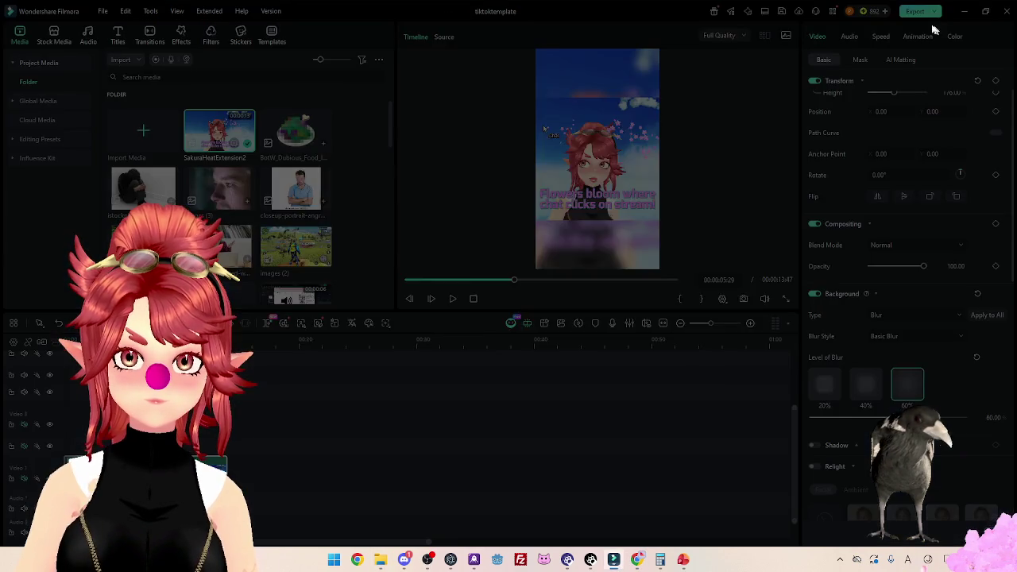
Export the project in MP4 format titled SakuraHeatExtension_TT.
{"action": "left_click", "coordinate": [509, 279]}
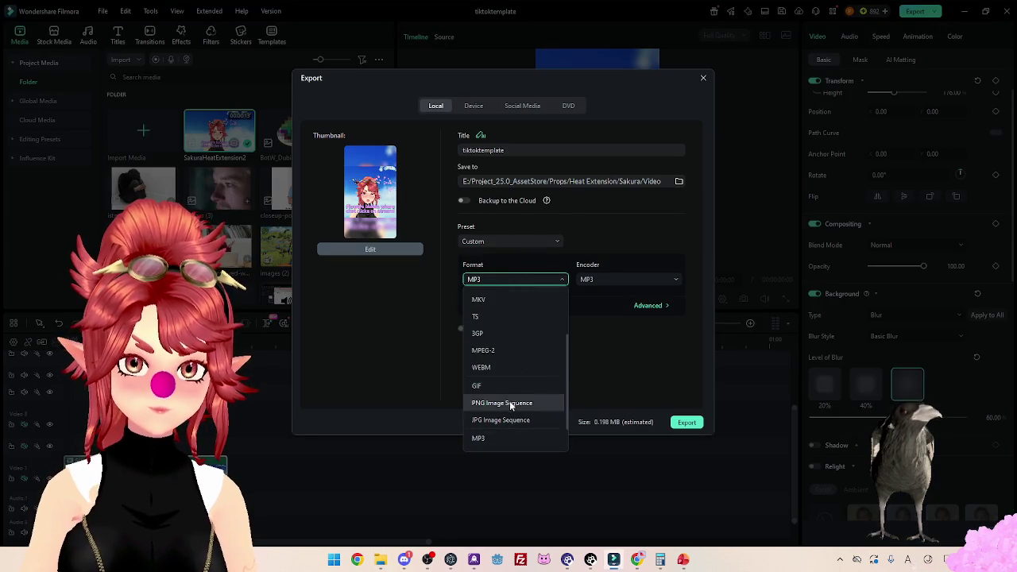
{"action": "scroll", "coordinate": [505, 401], "scroll_direction": "up", "scroll_amount": 3}
{"action": "scroll", "coordinate": [504, 402], "scroll_direction": "up", "scroll_amount": 2}
{"action": "left_click", "coordinate": [479, 293]}
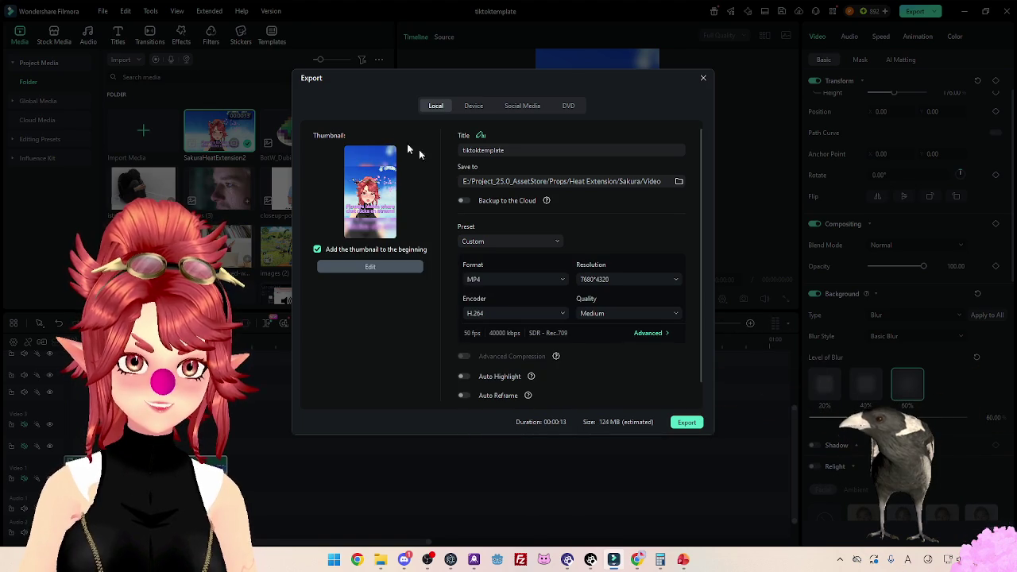
{"action": "left_click", "coordinate": [536, 151]}
{"action": "type", "text": "S"}
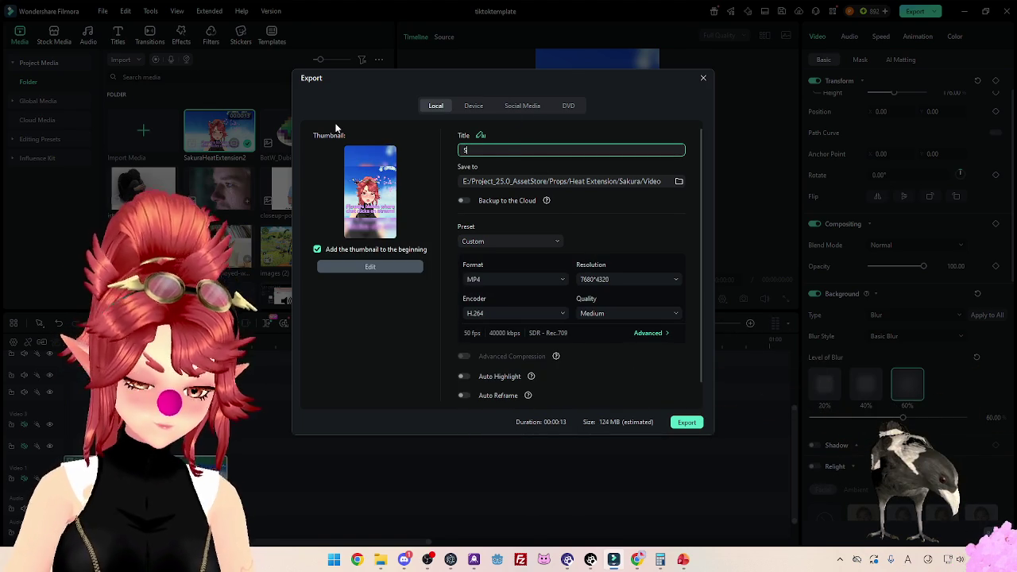
{"action": "type", "text": "akuraHeatExte"}
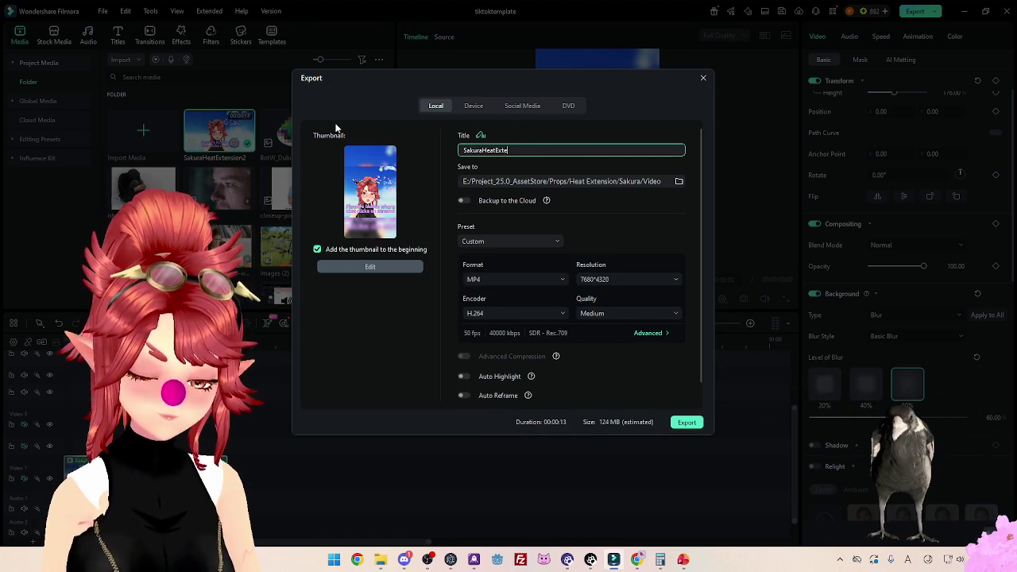
{"action": "type", "text": "nsion_TT"}
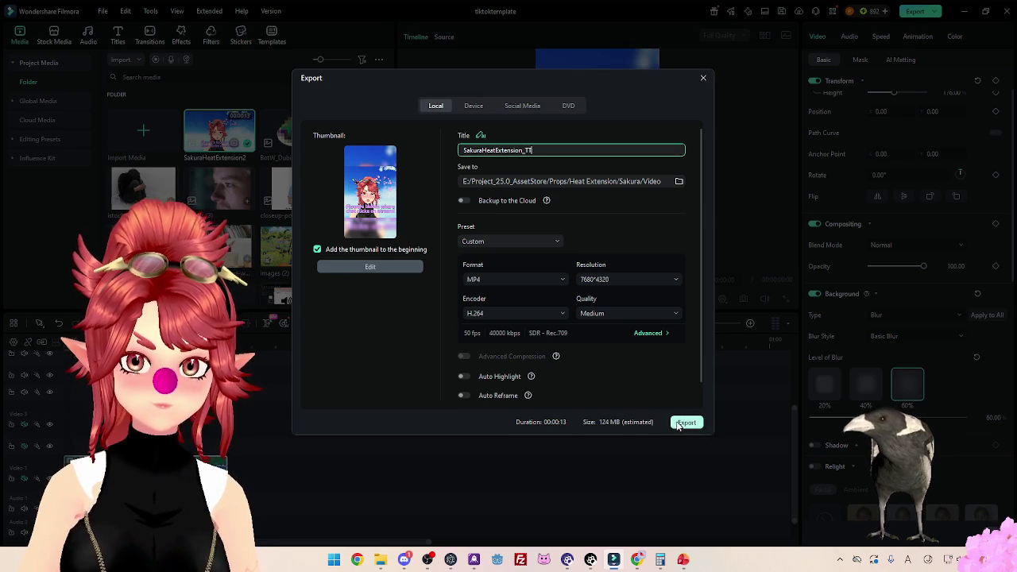
{"action": "left_click", "coordinate": [685, 422]}
{"action": "left_click_drag", "start_coordinate": [879, 119], "coordinate": [576, 110]}
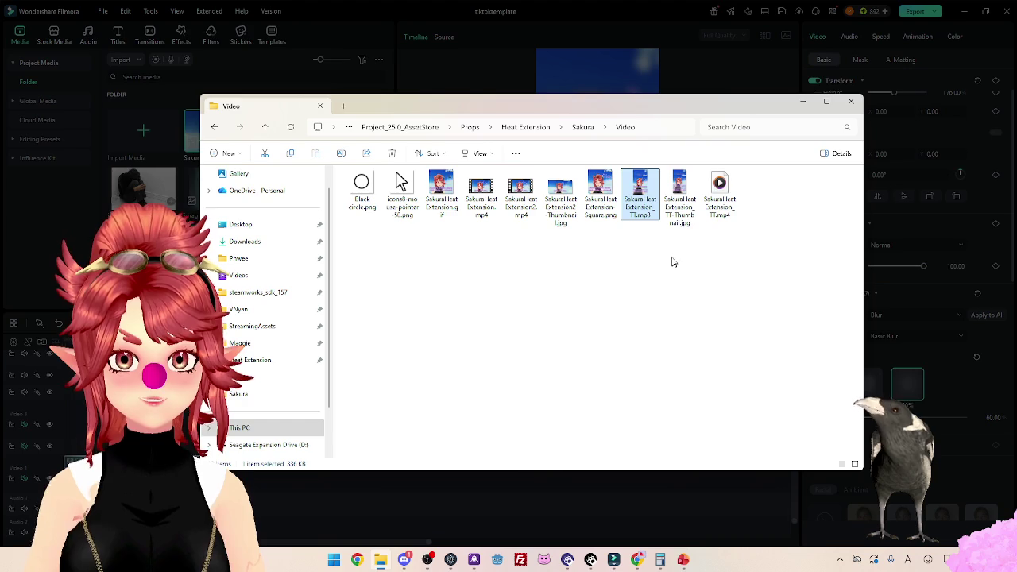
Delete the unsupported MP3, dismiss Instagram's error, and start a new post.
{"action": "key", "text": "Delete"}
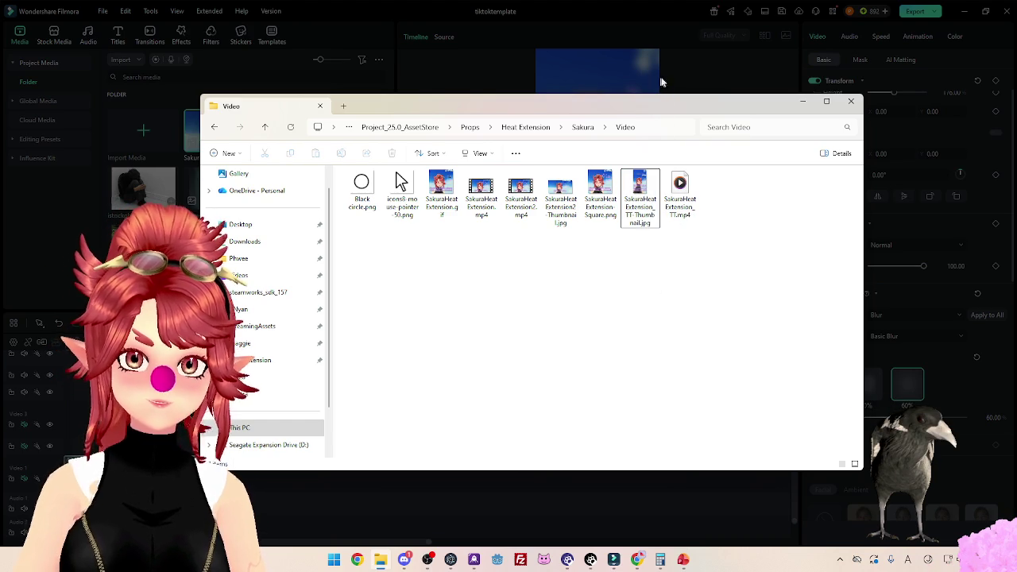
{"action": "left_click", "coordinate": [636, 560]}
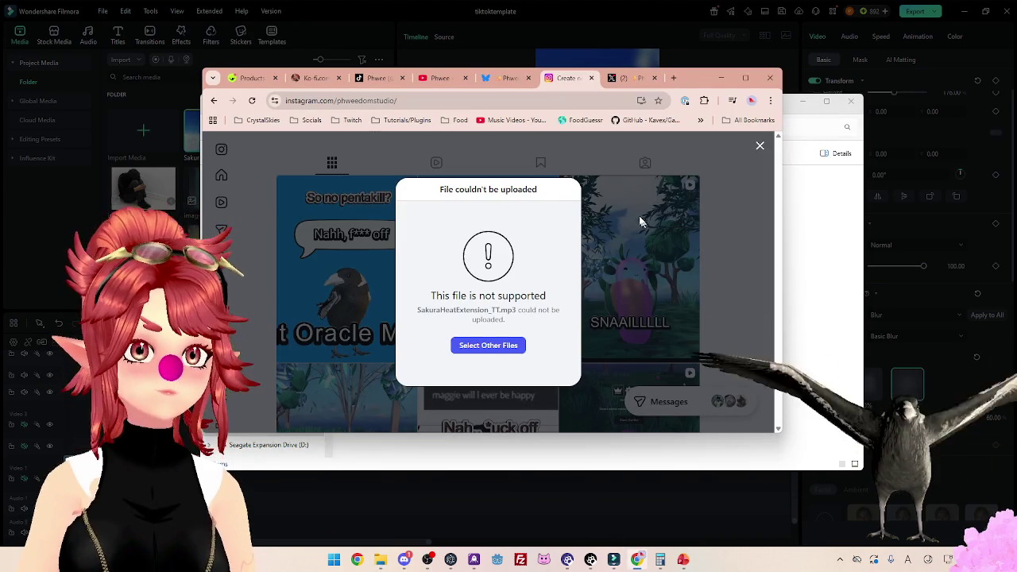
{"action": "left_click", "coordinate": [759, 147]}
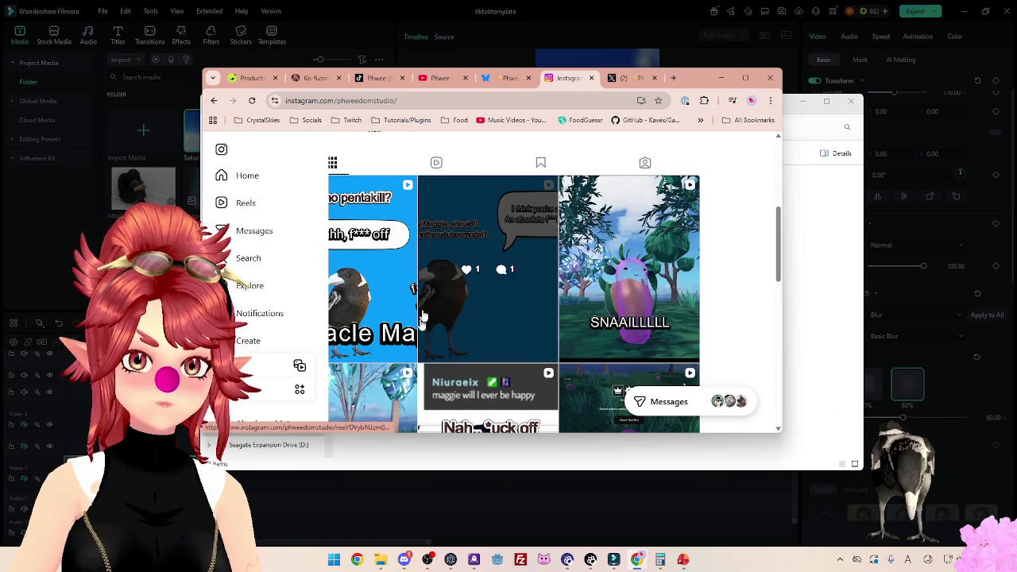
{"action": "left_click", "coordinate": [259, 374]}
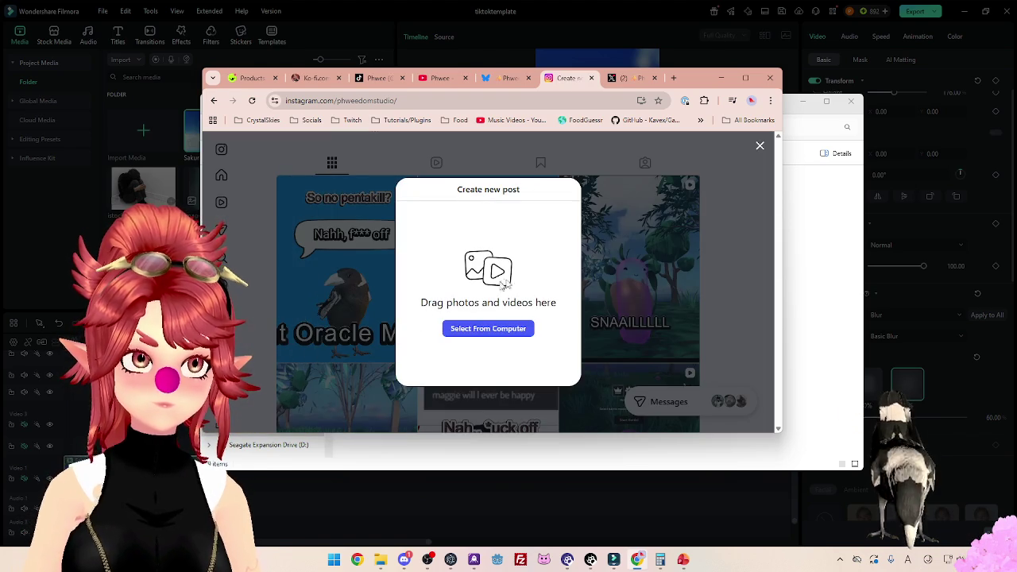
Choose SakuraHeatExtension_TT.mp4 from the Video folder for upload.
{"action": "left_click", "coordinate": [380, 560]}
{"action": "mouse_move", "coordinate": [639, 107]}
{"action": "left_mouse_down"}
{"action": "mouse_move", "coordinate": [556, 301]}
{"action": "mouse_move", "coordinate": [492, 316]}
{"action": "left_mouse_up"}
{"action": "left_click", "coordinate": [533, 401]}
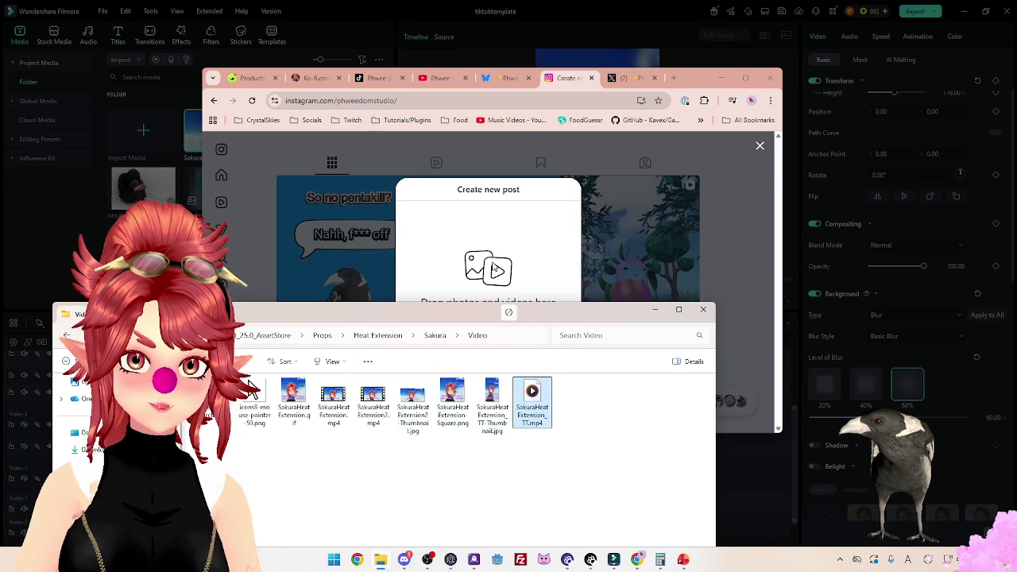
{"action": "left_click", "coordinate": [494, 268]}
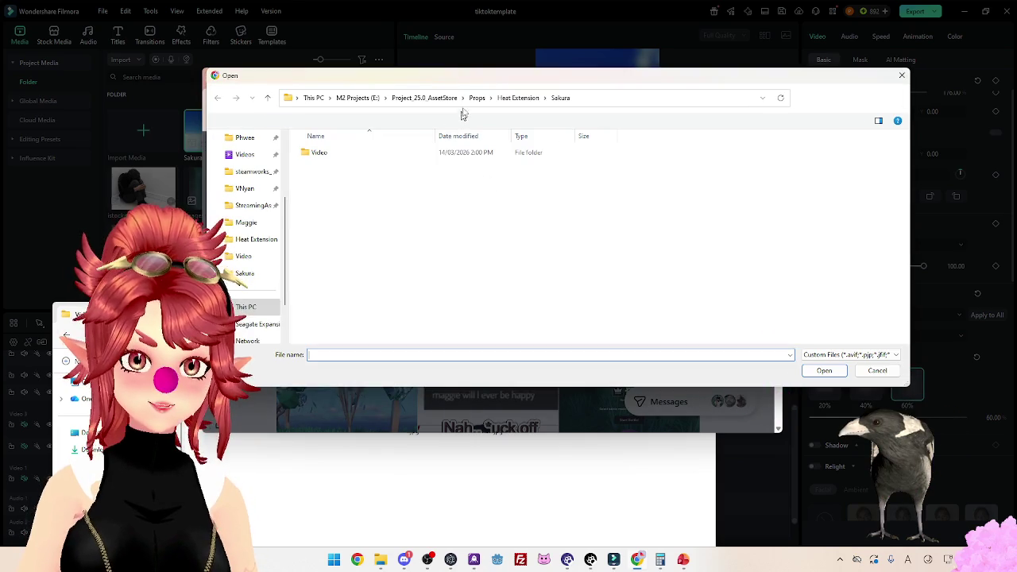
{"action": "double_click", "coordinate": [337, 155]}
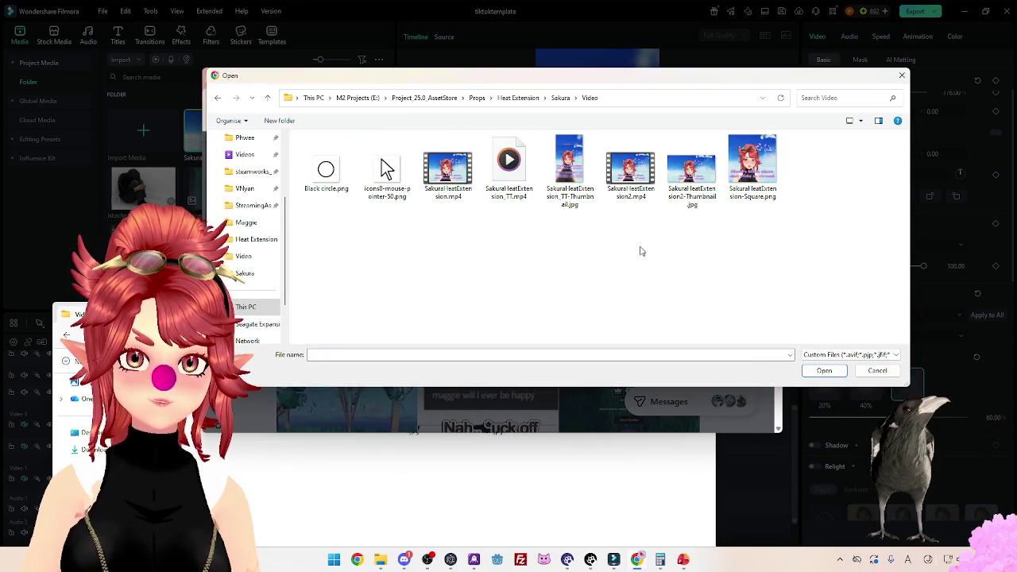
{"action": "left_click", "coordinate": [571, 171]}
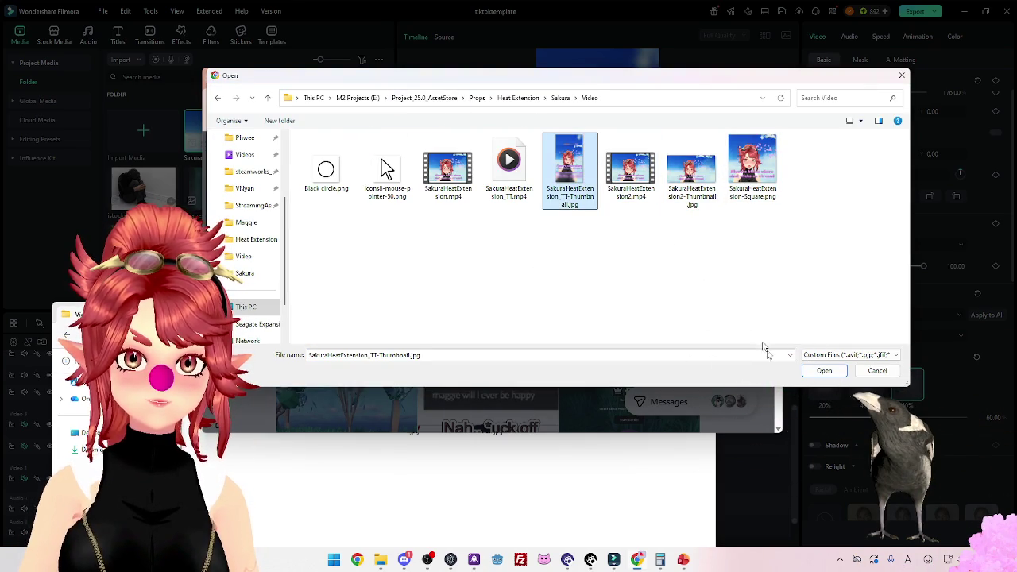
{"action": "left_click", "coordinate": [508, 171]}
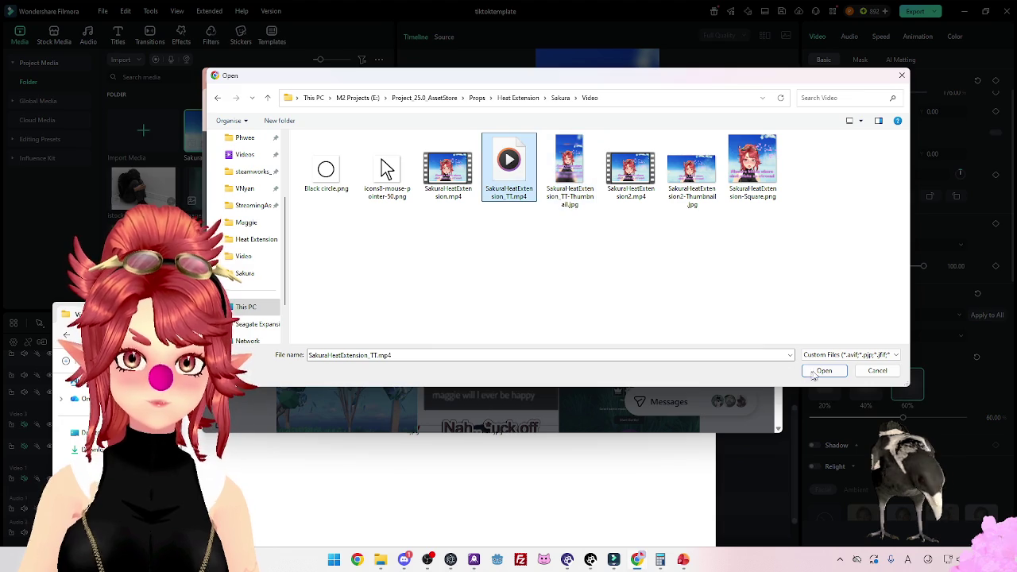
{"action": "left_click", "coordinate": [823, 370]}
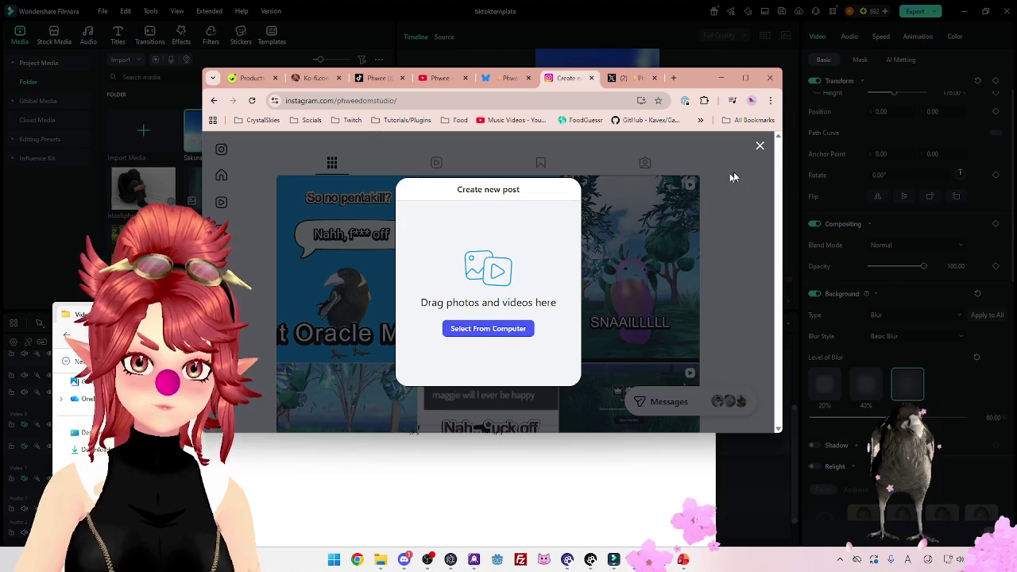
Close the new post window and the accidentally opened calculator.
{"action": "left_click", "coordinate": [760, 149]}
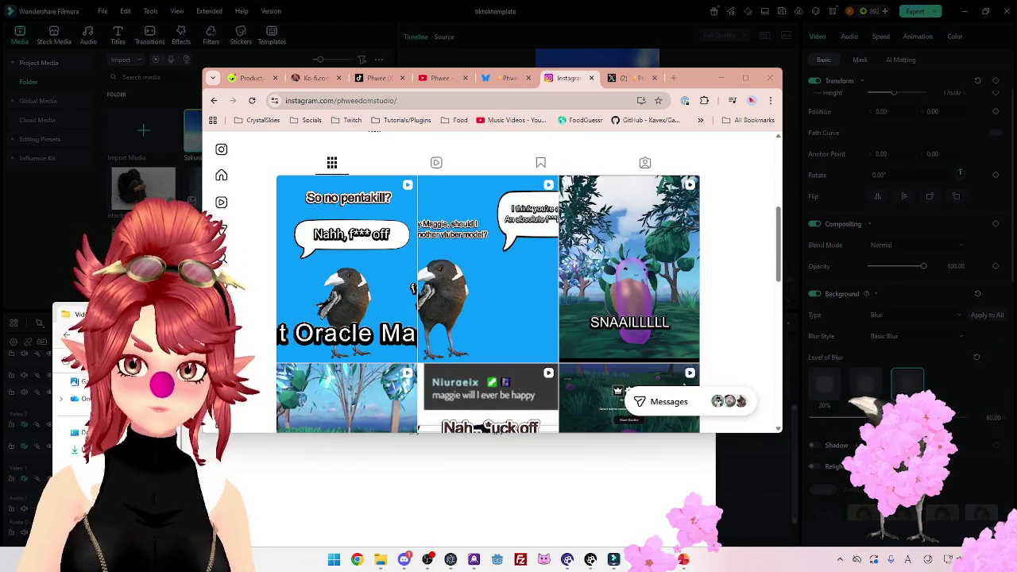
{"action": "key", "text": "XF86Calculator"}
{"action": "left_click", "coordinate": [545, 130]}
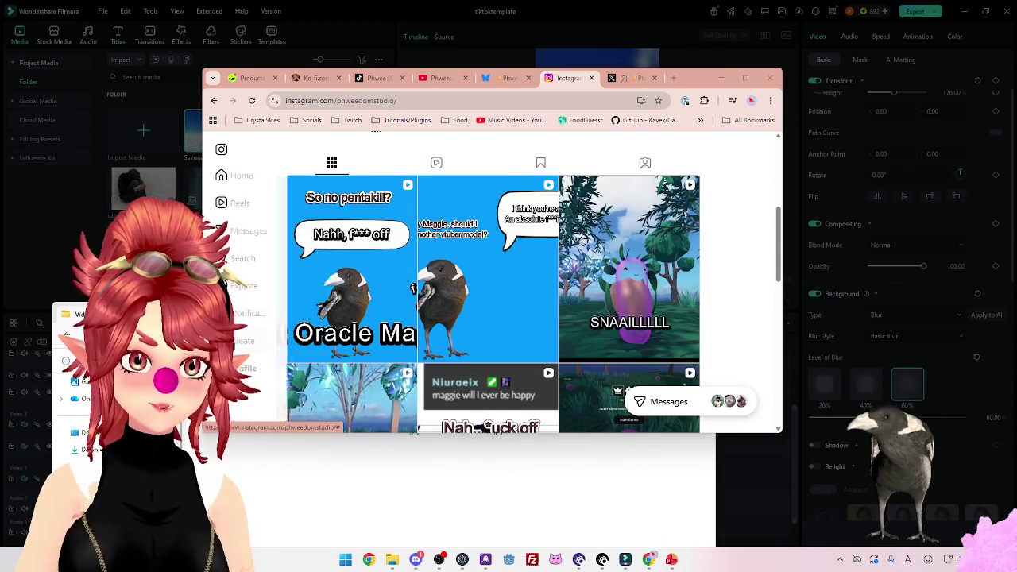
Start a new post and drop SakuraHeatExtension_TT.mp4 into it.
{"action": "mouse_move", "coordinate": [248, 340]}
{"action": "left_click", "coordinate": [263, 366]}
{"action": "left_click", "coordinate": [487, 328]}
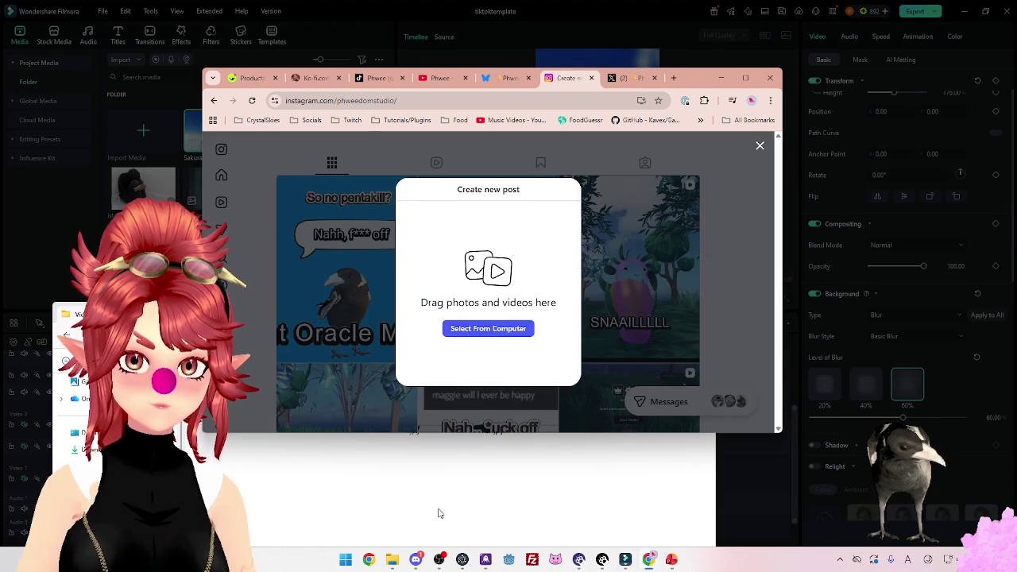
{"action": "left_click", "coordinate": [534, 406]}
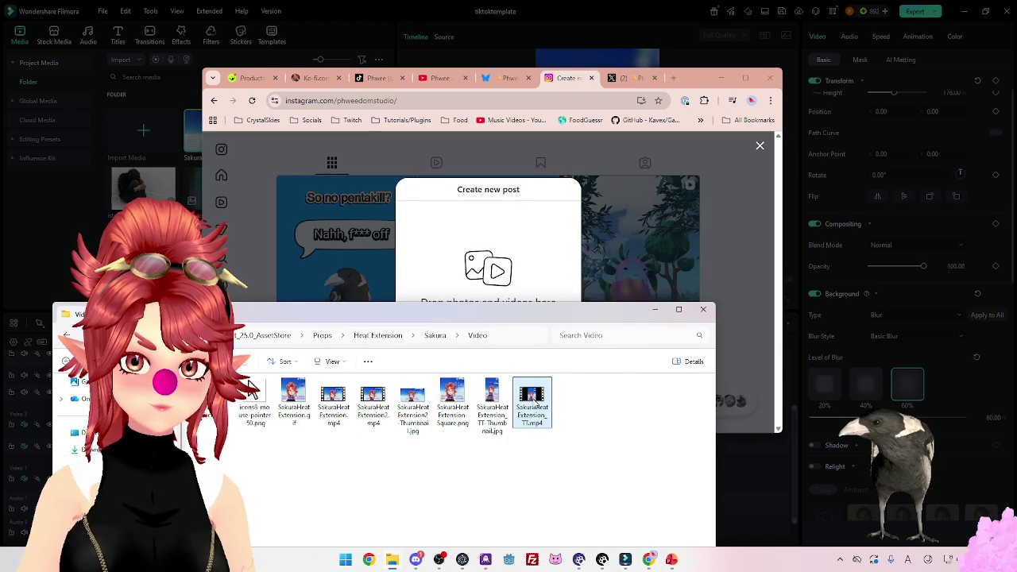
{"action": "left_click_drag", "start_coordinate": [492, 278], "coordinate": [490, 262]}
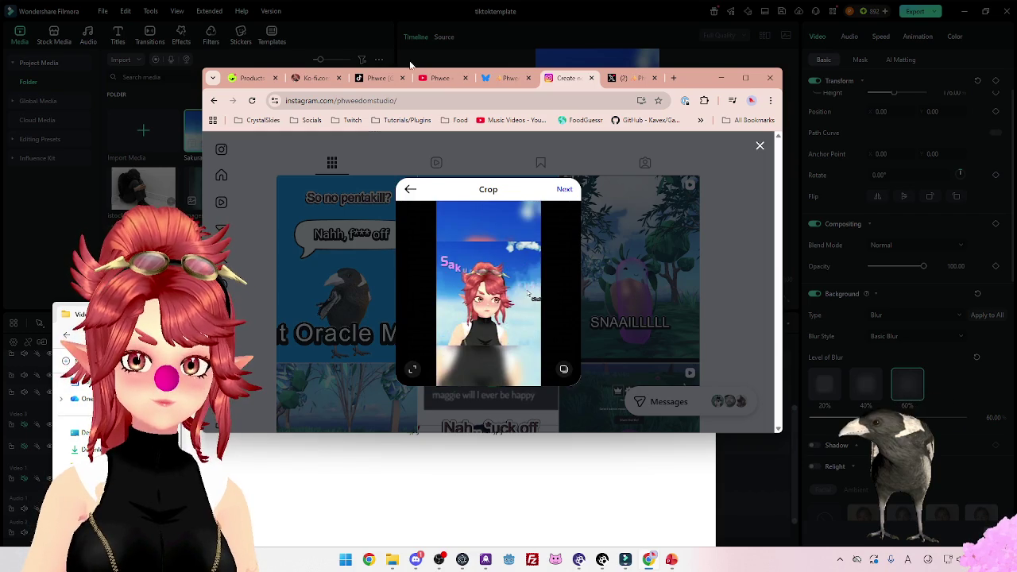
Back out of cropping, keep the post, and maximize the browser window.
{"action": "left_click", "coordinate": [413, 372]}
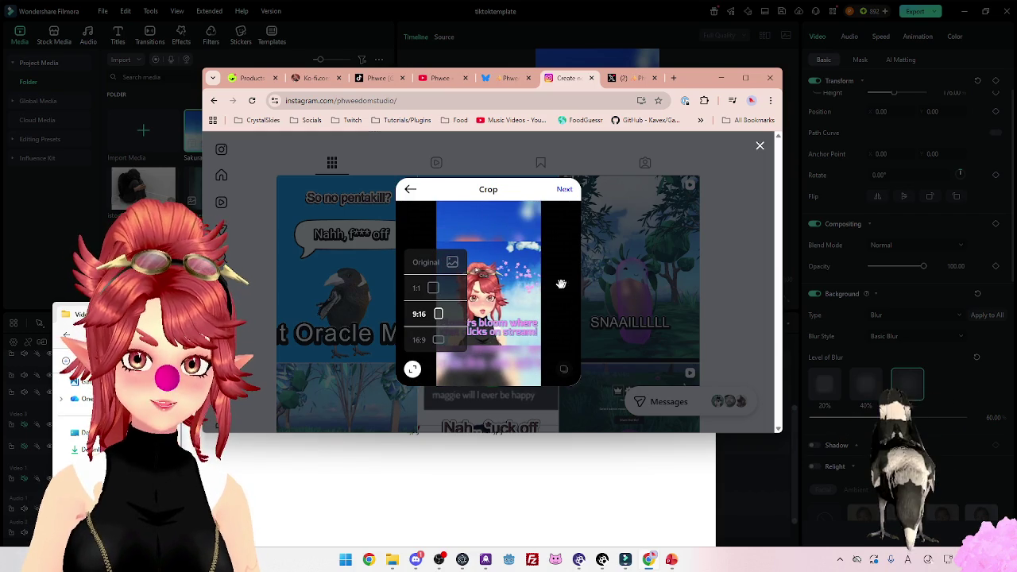
{"action": "left_click", "coordinate": [636, 275]}
{"action": "left_click", "coordinate": [480, 251]}
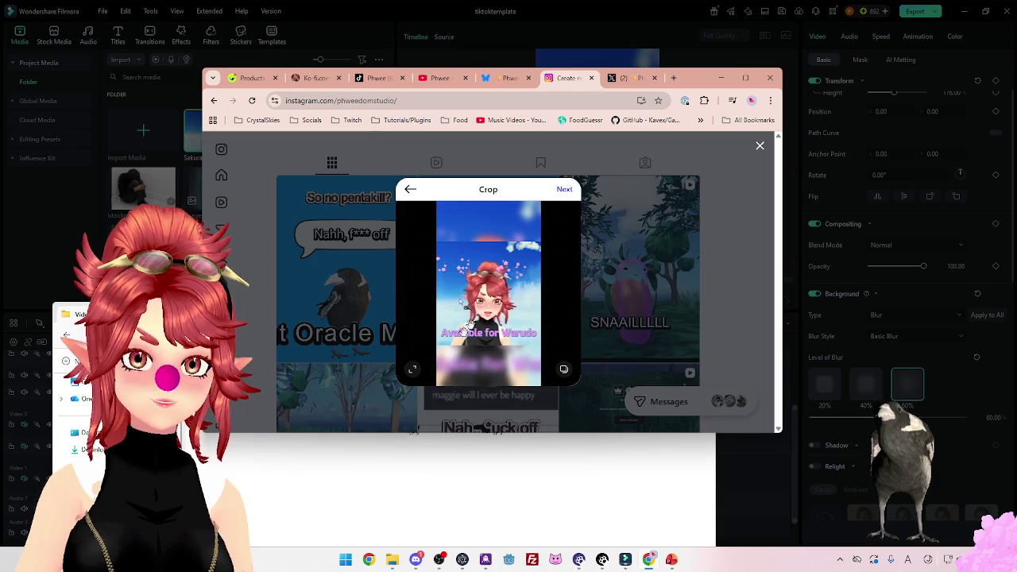
{"action": "left_click", "coordinate": [746, 77]}
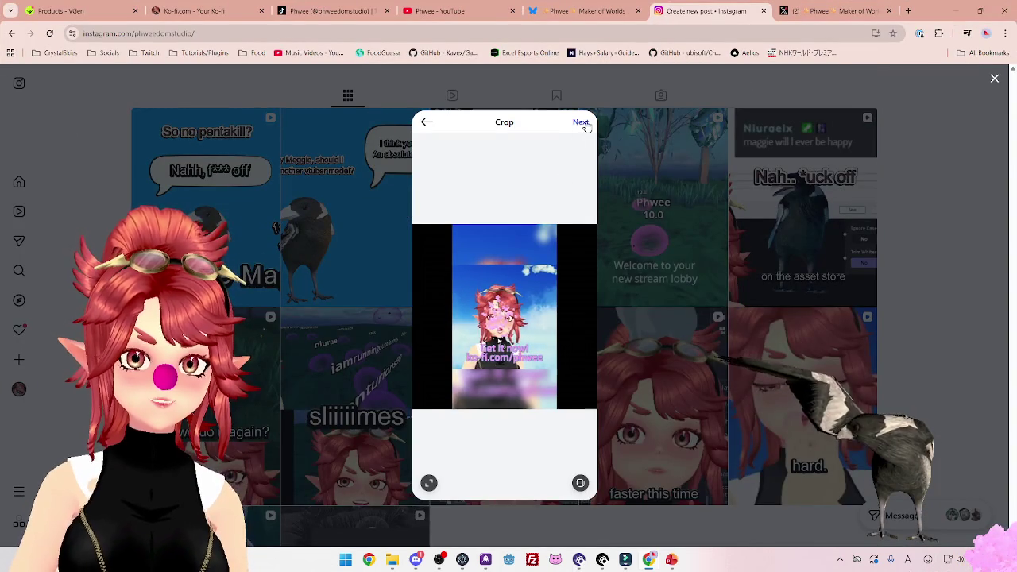
Crop the video to 9:16 and advance to the New reel caption page.
{"action": "left_click", "coordinate": [583, 124]}
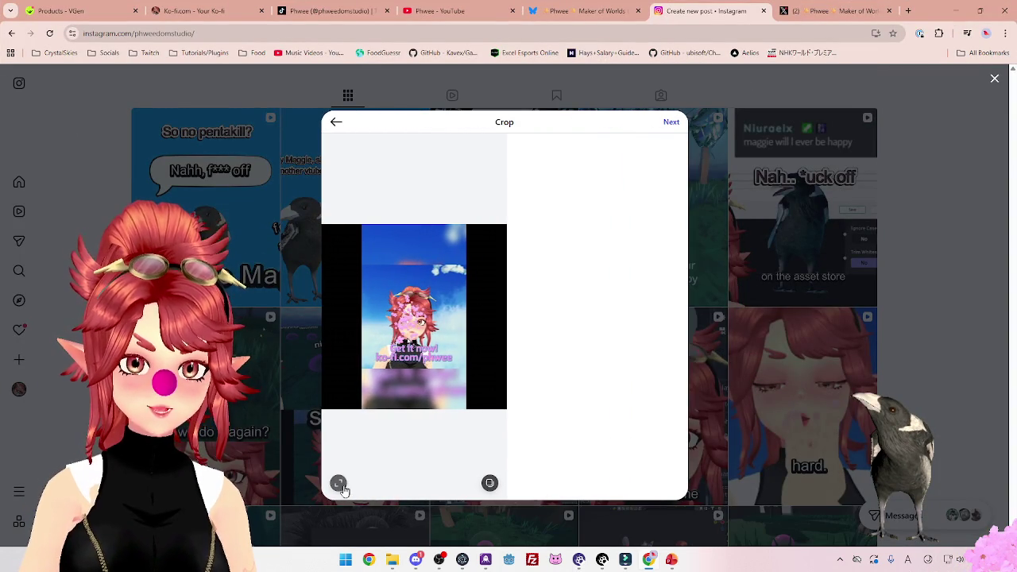
{"action": "left_click", "coordinate": [339, 483]}
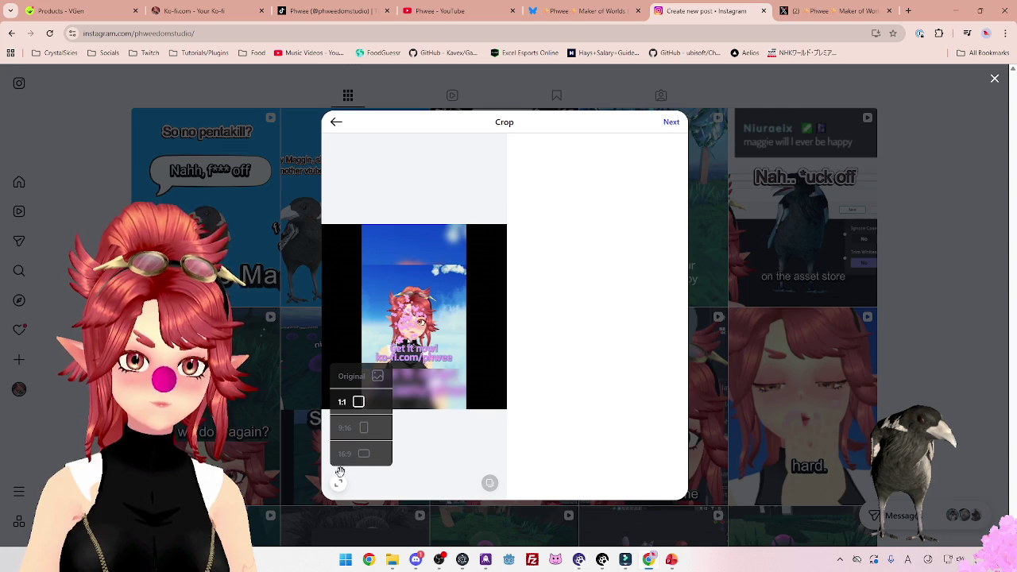
{"action": "left_click", "coordinate": [360, 430]}
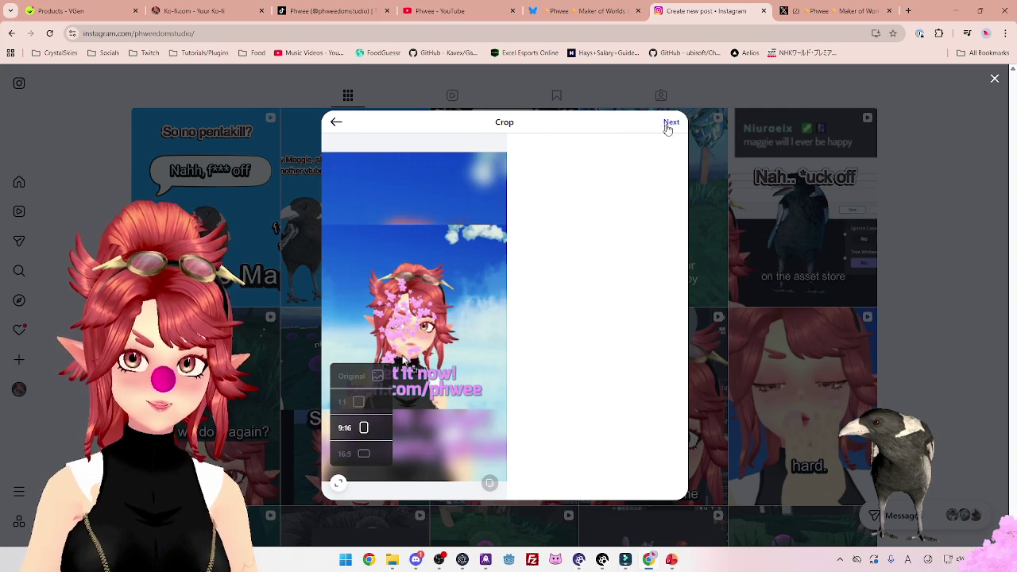
{"action": "left_click", "coordinate": [669, 124]}
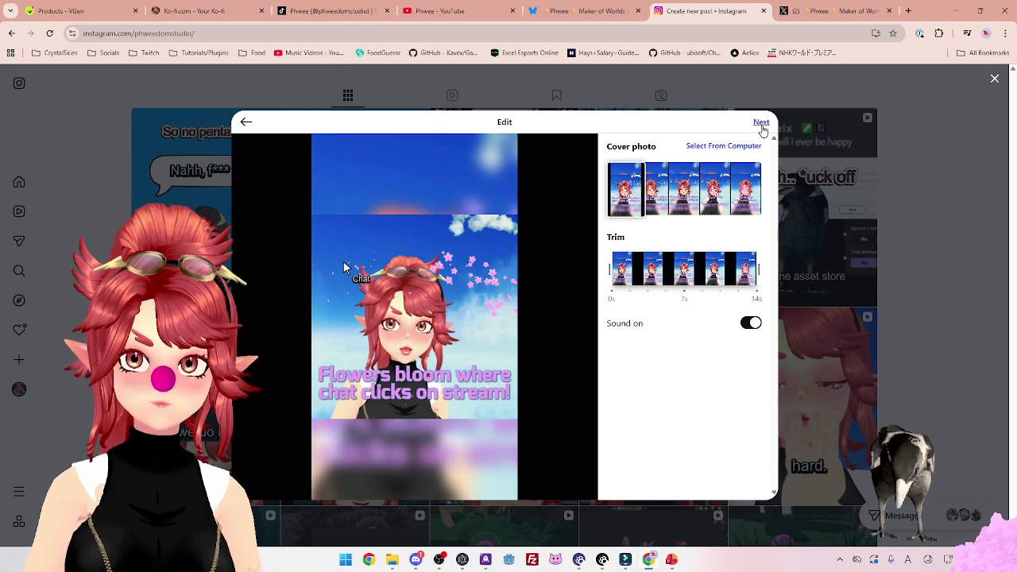
{"action": "left_click", "coordinate": [761, 122]}
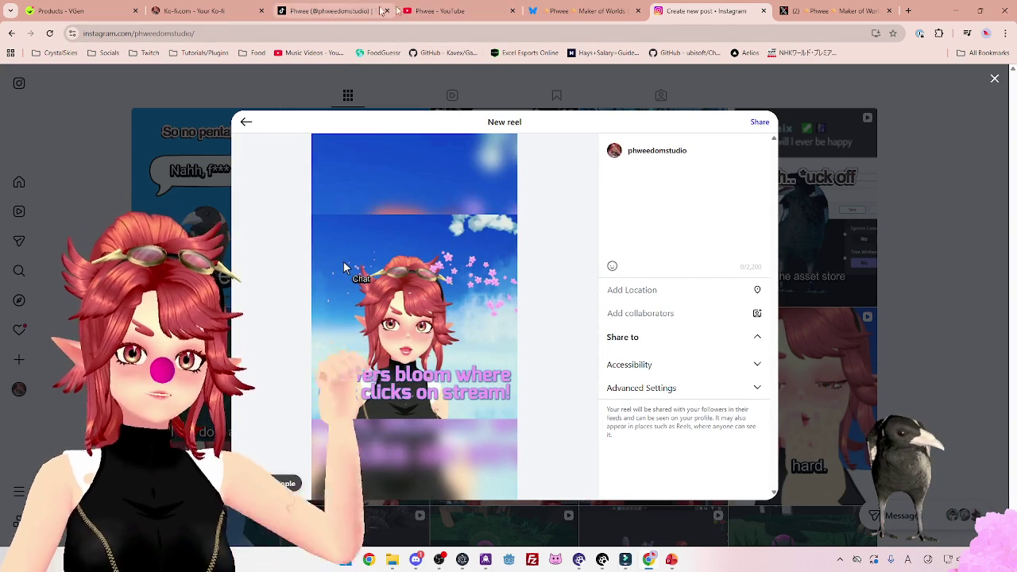
{"action": "left_click", "coordinate": [423, 11]}
{"action": "key", "text": "ctrl+Tab"}
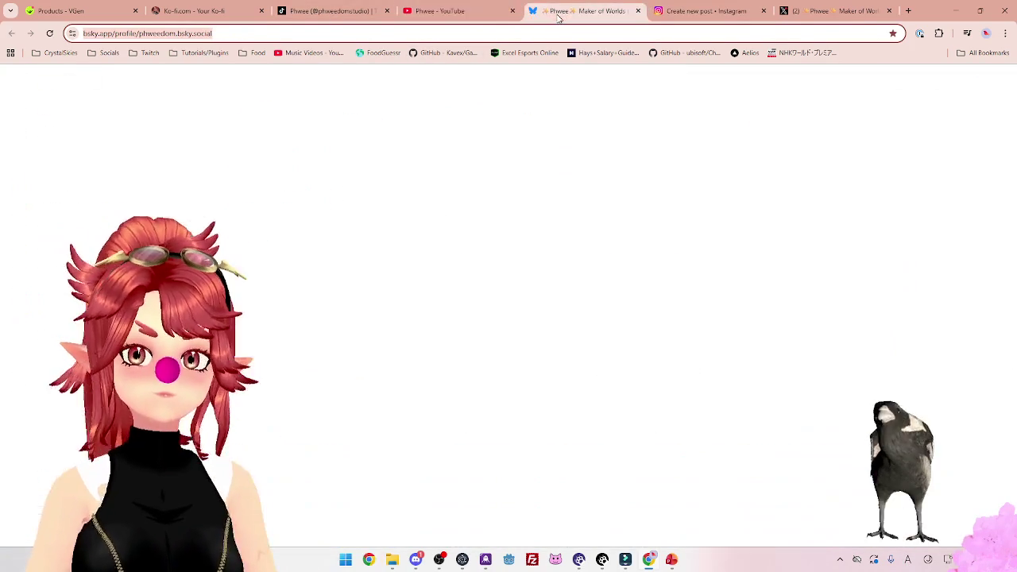
Open the Sakura Heat Extension video from the YouTube channel's Videos list.
{"action": "left_click", "coordinate": [322, 14]}
{"action": "left_click", "coordinate": [445, 11]}
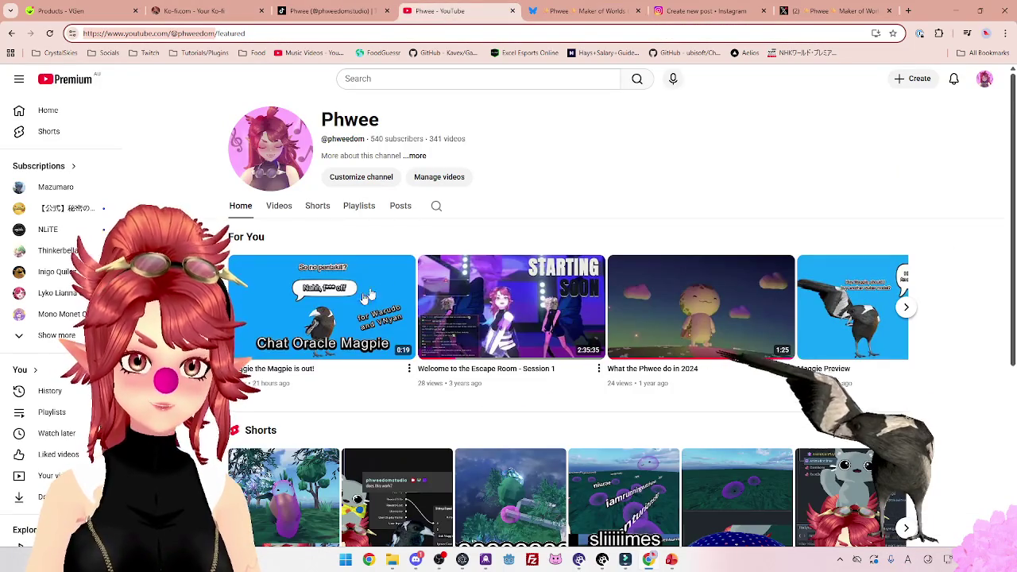
{"action": "scroll", "coordinate": [557, 318], "scroll_direction": "down", "scroll_amount": 1}
{"action": "scroll", "coordinate": [329, 177], "scroll_direction": "up", "scroll_amount": 1}
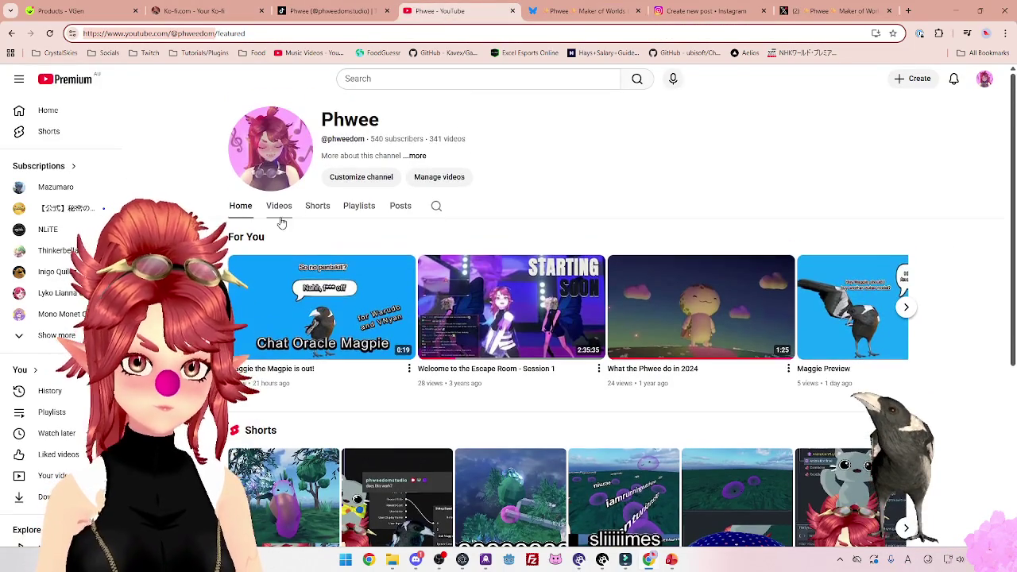
{"action": "left_click", "coordinate": [279, 206]}
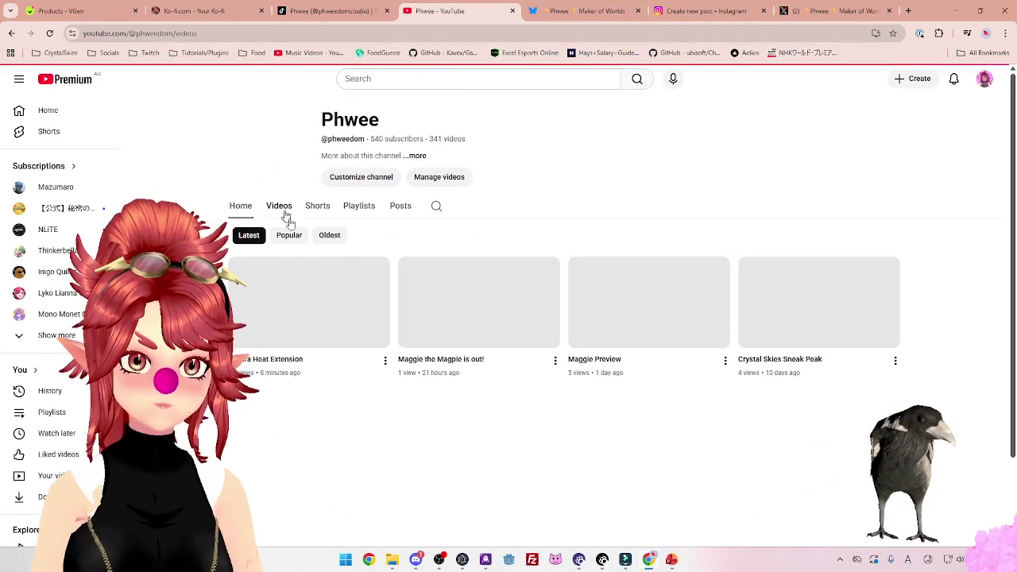
{"action": "left_click", "coordinate": [310, 302]}
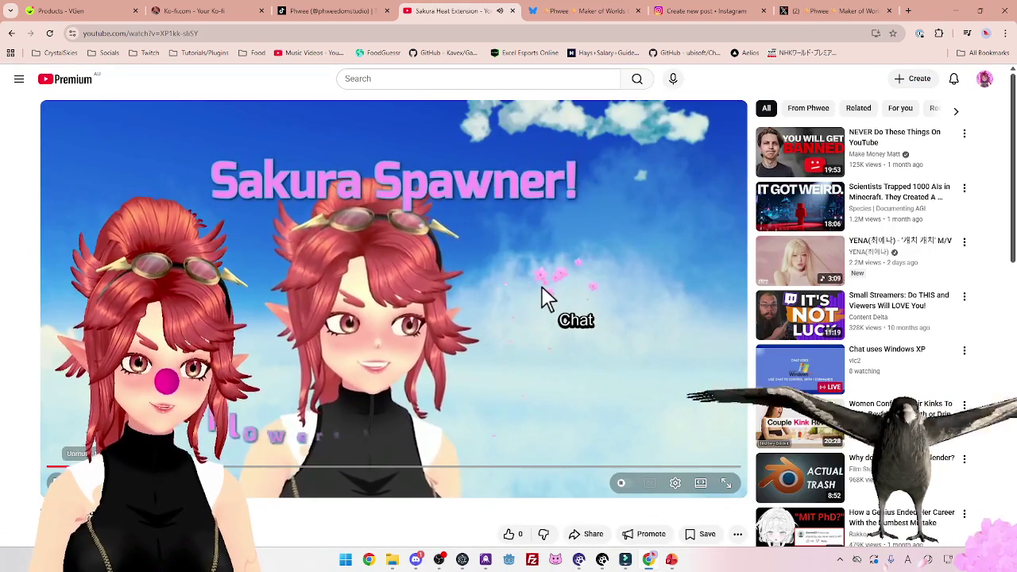
Expand and select the video's full description, then place the caret in Instagram's empty reel caption.
{"action": "scroll", "coordinate": [394, 318], "scroll_direction": "down", "scroll_amount": 5}
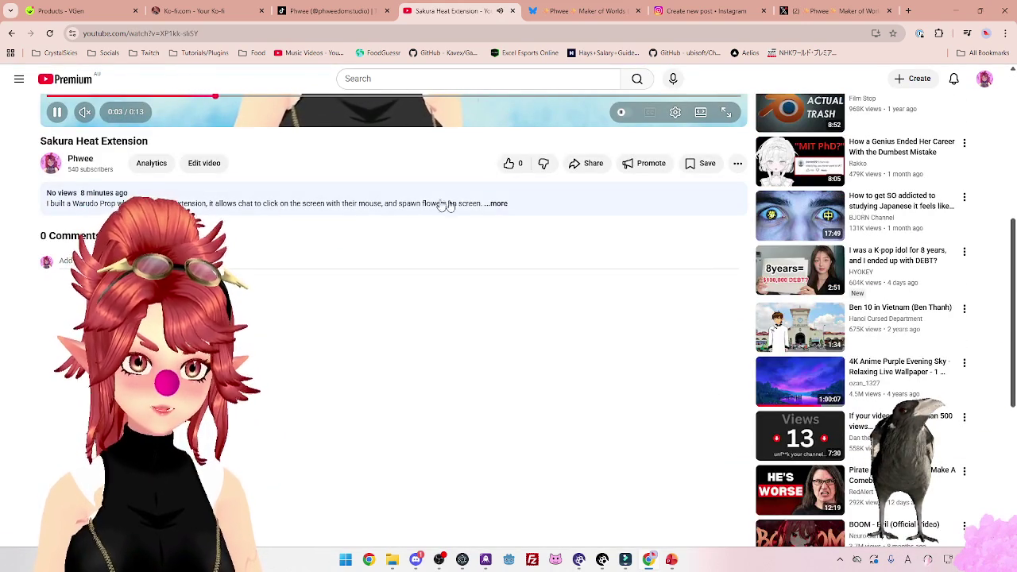
{"action": "left_click", "coordinate": [496, 203]}
{"action": "left_click_drag", "start_coordinate": [483, 204], "coordinate": [38, 210]}
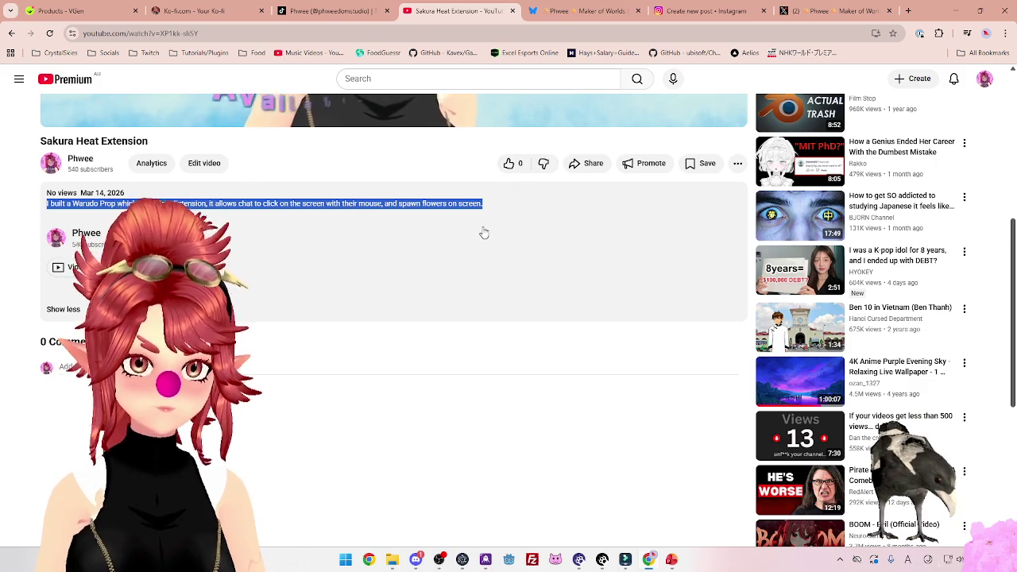
{"action": "left_click", "coordinate": [690, 11]}
{"action": "left_click", "coordinate": [682, 171]}
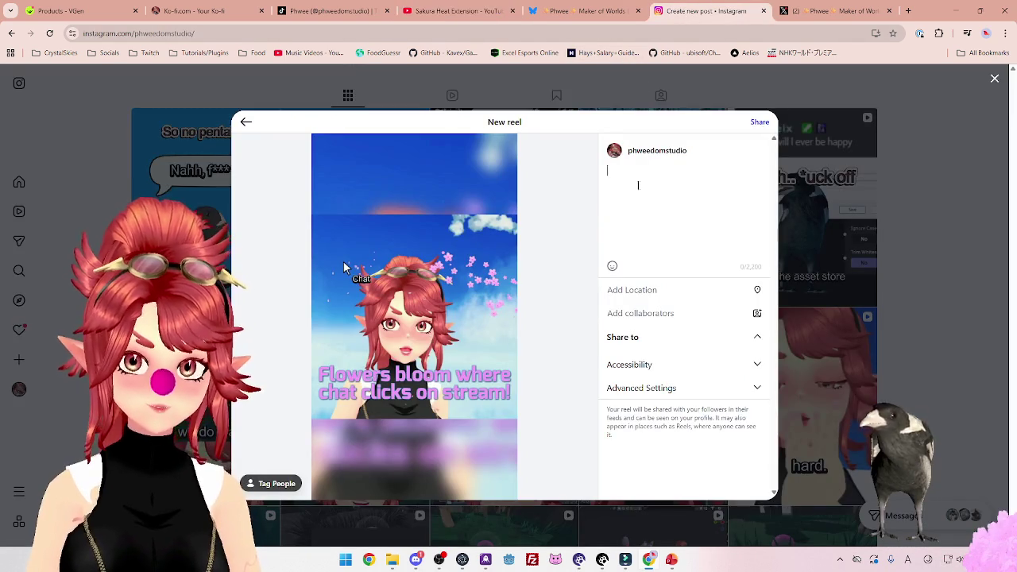
Replace the pasted caption with 'Chat can now click on your stream screen and spawn Sakura blossoms wherever they want!'.
{"action": "type", "text": "I built a Warudo Prop which uses Heat Extension, it allows chat to click on the screen with their mouse, and spawn flowers on screen."}
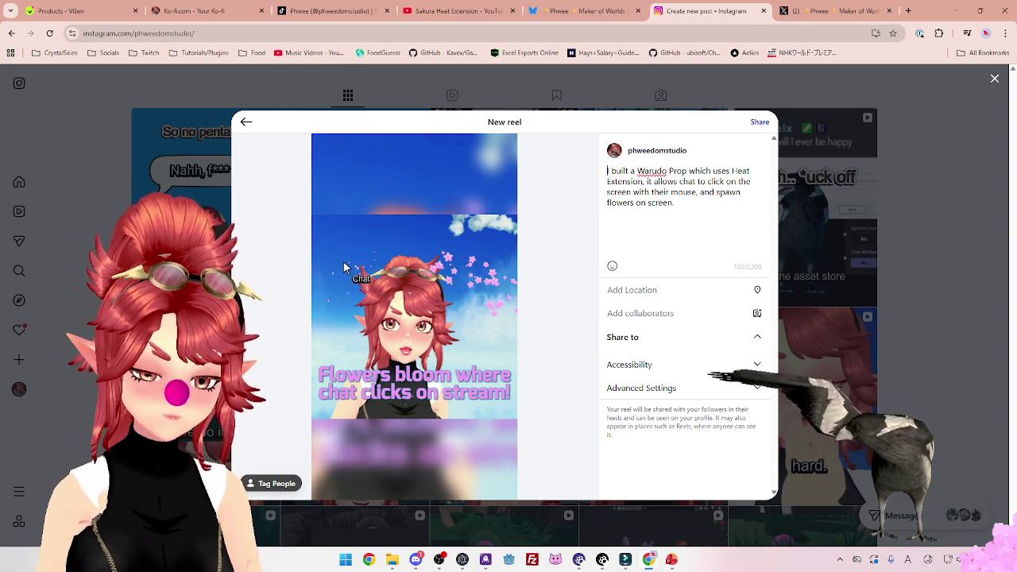
{"action": "type", "text": "Warudo Prop "}
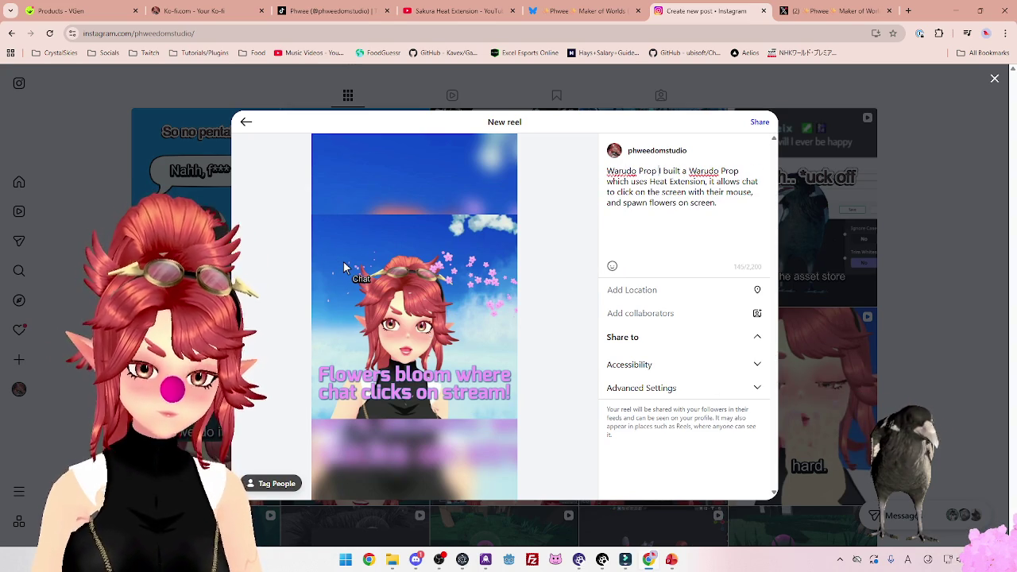
{"action": "type", "text": "which"}
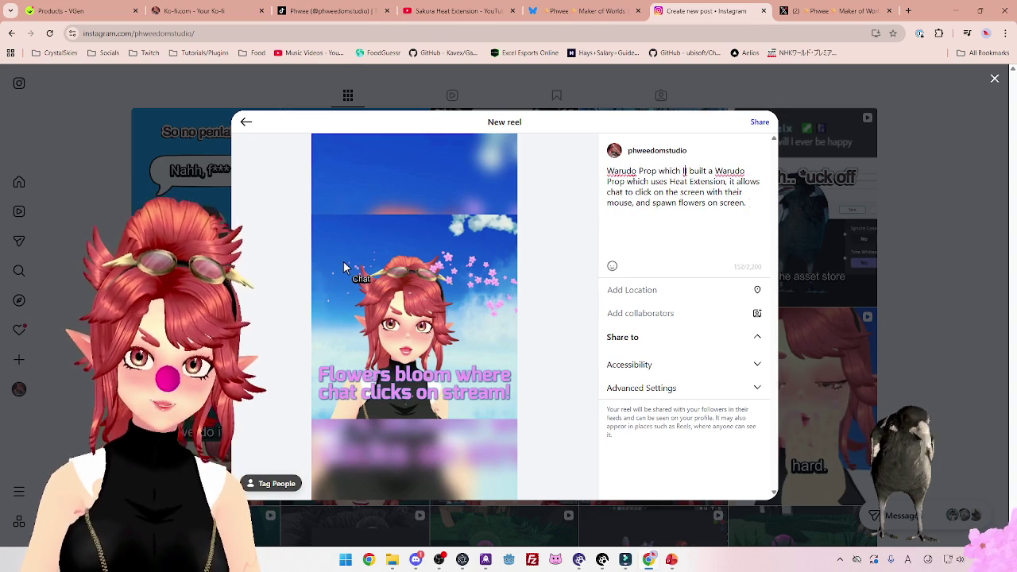
{"action": "key", "text": "ctrl+a"}
{"action": "type", "text": "Chat can now click on"}
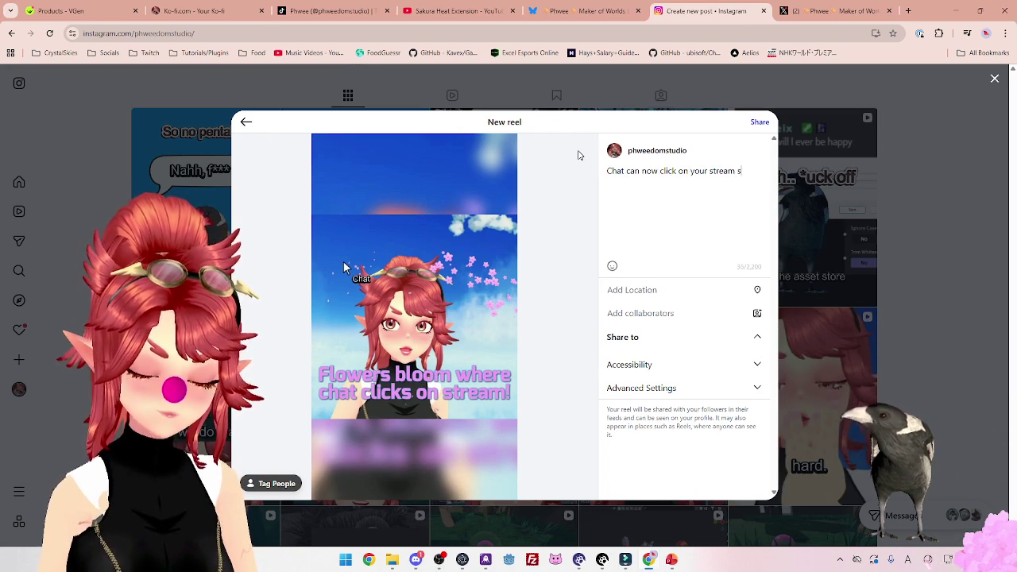
{"action": "type", "text": "wn Sakura blossoms"}
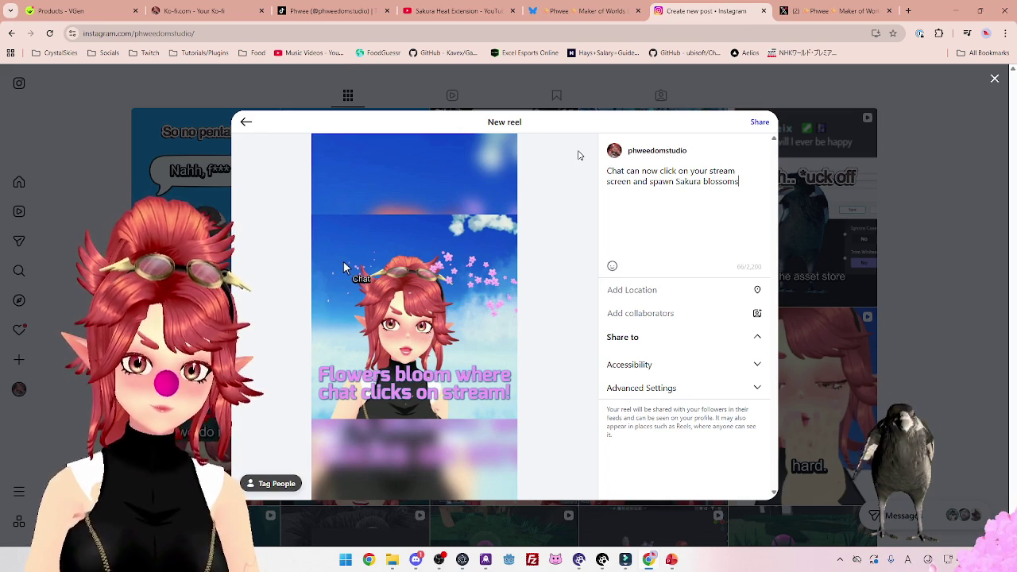
{"action": "type", "text": " wherever they want! Powered by Twitch HEa"}
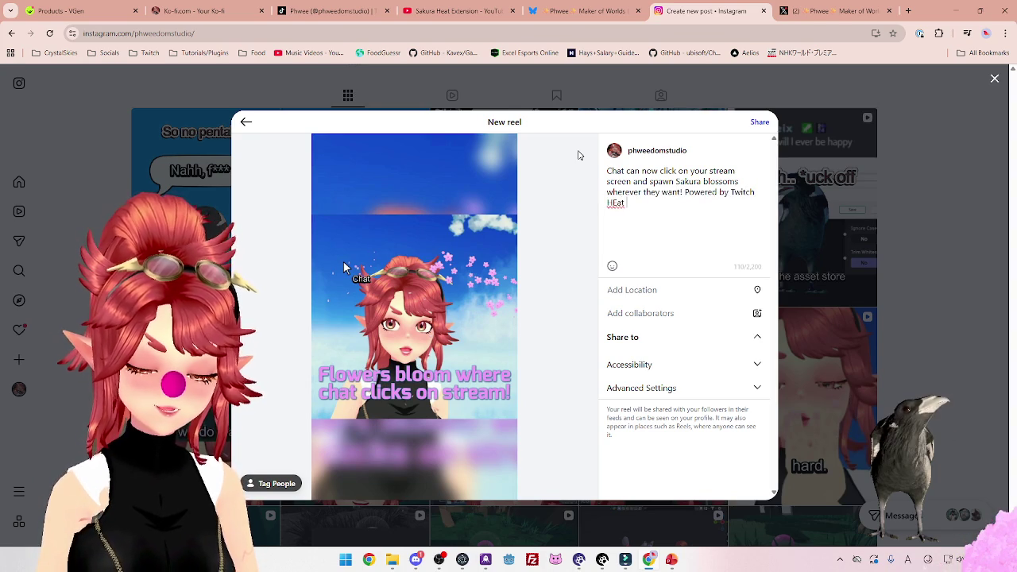
{"action": "type", "text": "tension"}
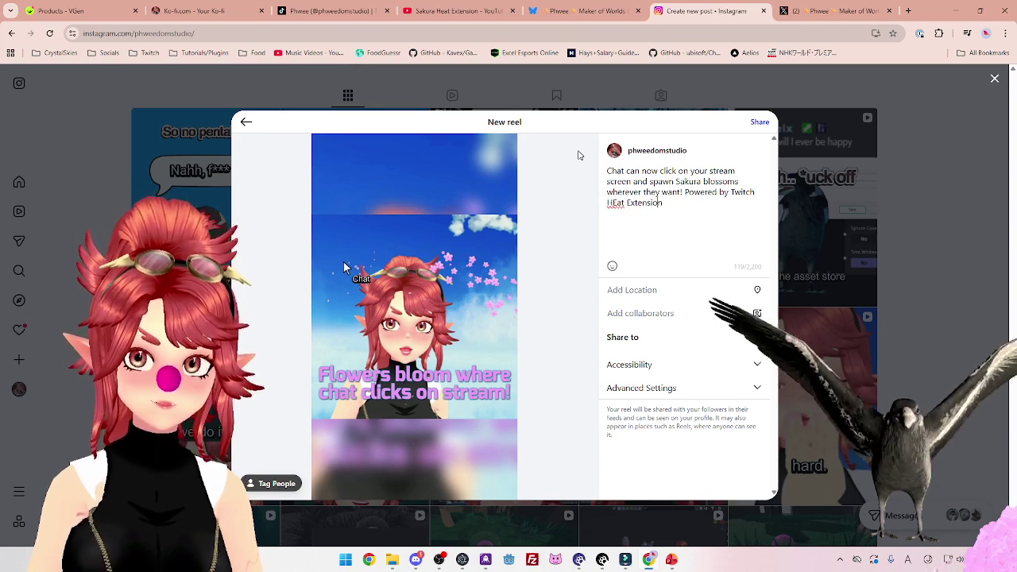
{"action": "left_click_drag", "start_coordinate": [679, 209], "coordinate": [683, 192]}
{"action": "key", "text": "BackSpace"}
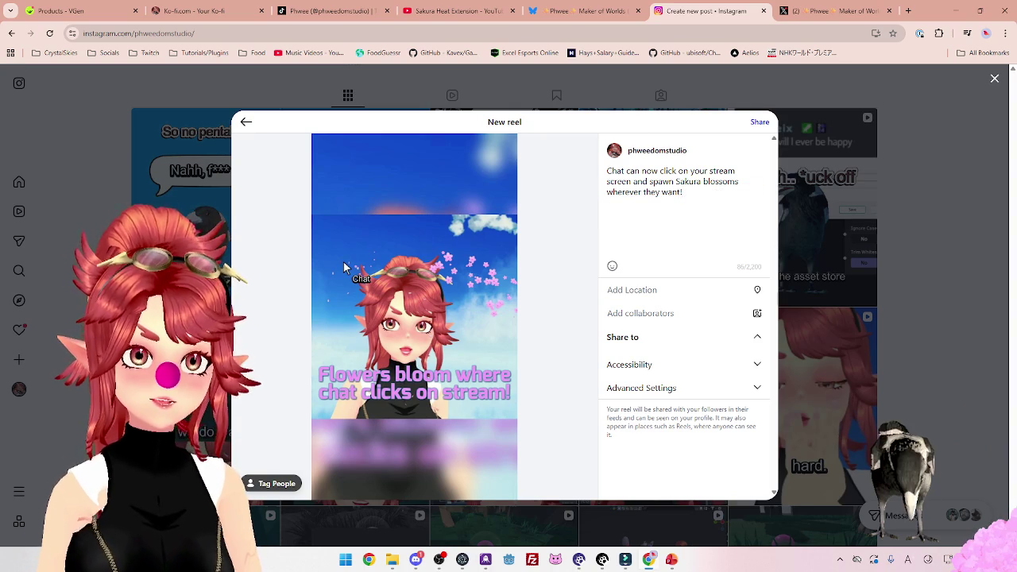
Add the line 'Available for Warudo only - on my asset store now!' below the caption and share the reel.
{"action": "key", "text": "Return"}
{"action": "key", "text": "Return"}
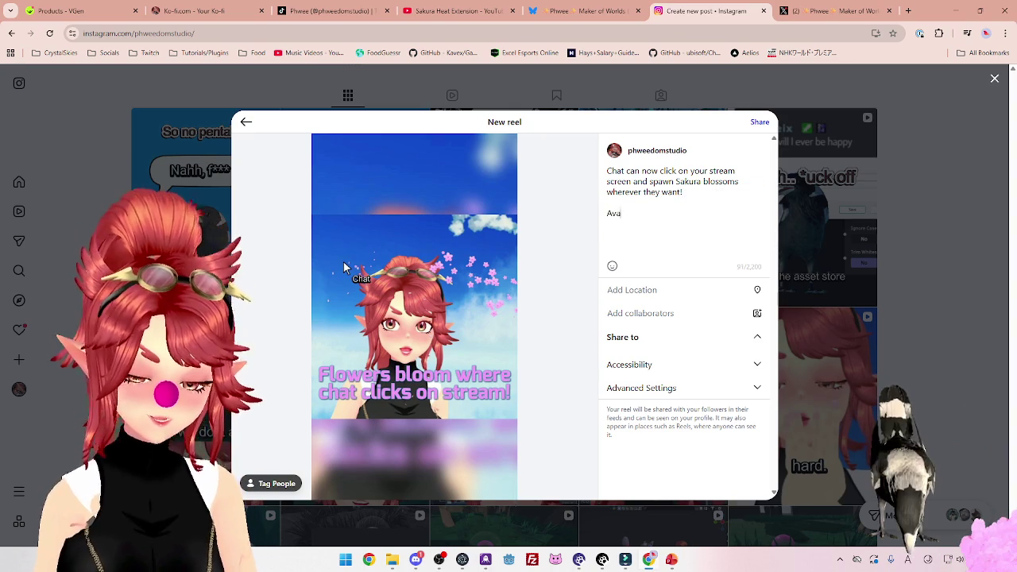
{"action": "type", "text": "ilable on my asset sto"}
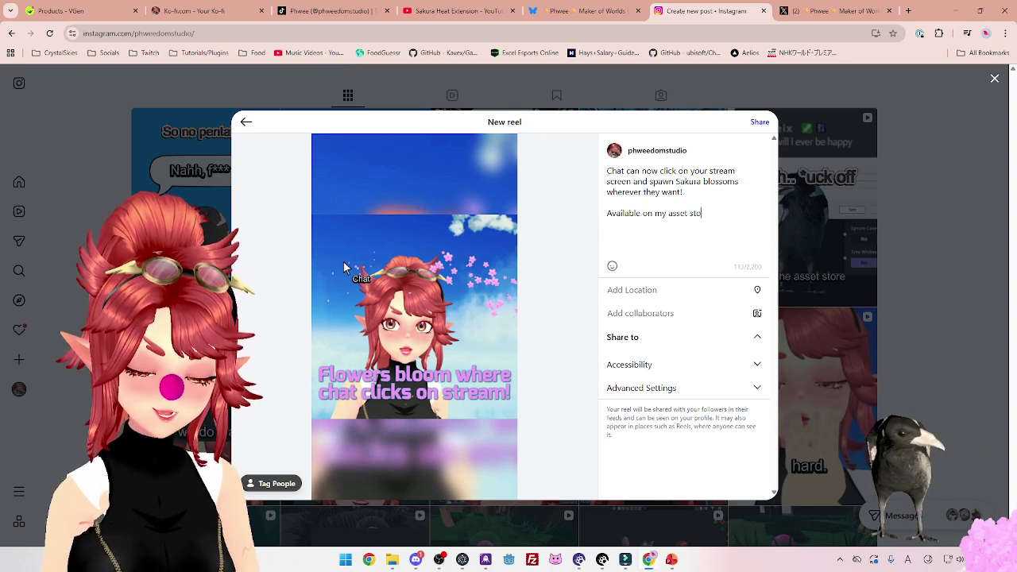
{"action": "key", "text": "Return"}
{"action": "key", "text": "Return"}
{"action": "type", "text": "Available for"}
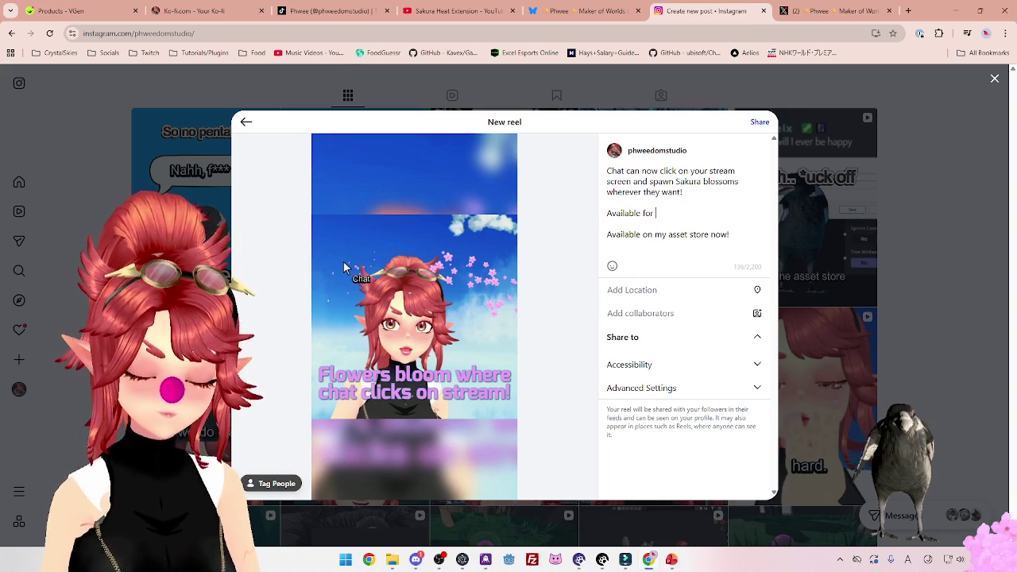
{"action": "type", "text": "Warudo"}
{"action": "key", "text": "Delete"}
{"action": "key", "text": "Delete"}
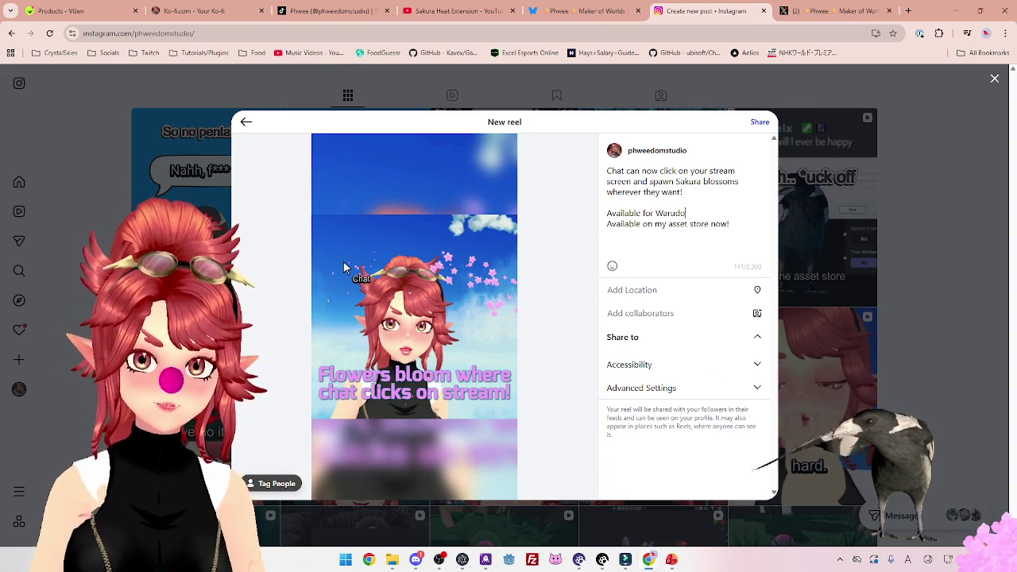
{"action": "type", "text": " only Available on my asset store now!"}
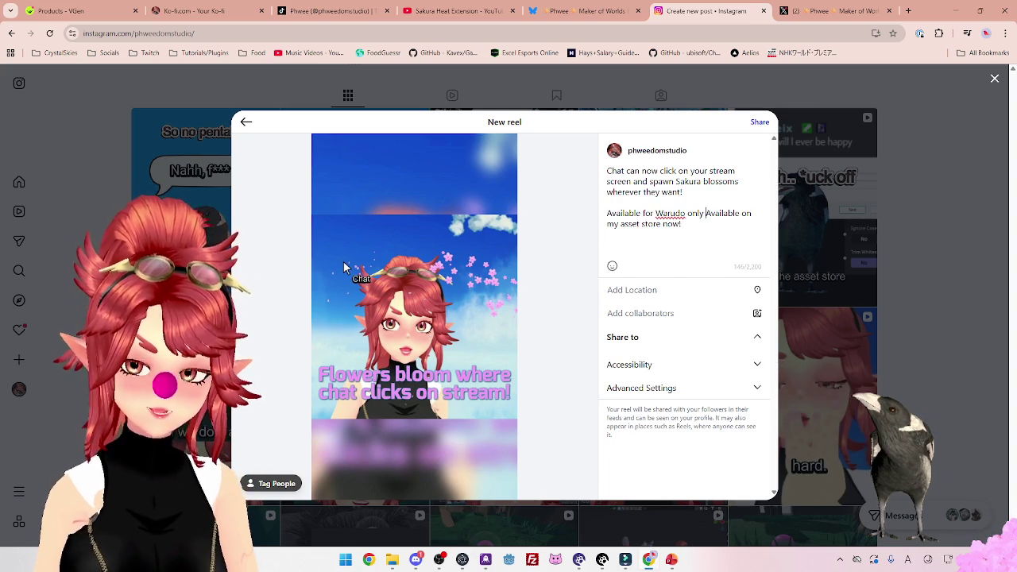
{"action": "key", "text": "Delete"}
{"action": "key", "text": "Delete"}
{"action": "key", "text": "Delete"}
{"action": "type", "text": "-"}
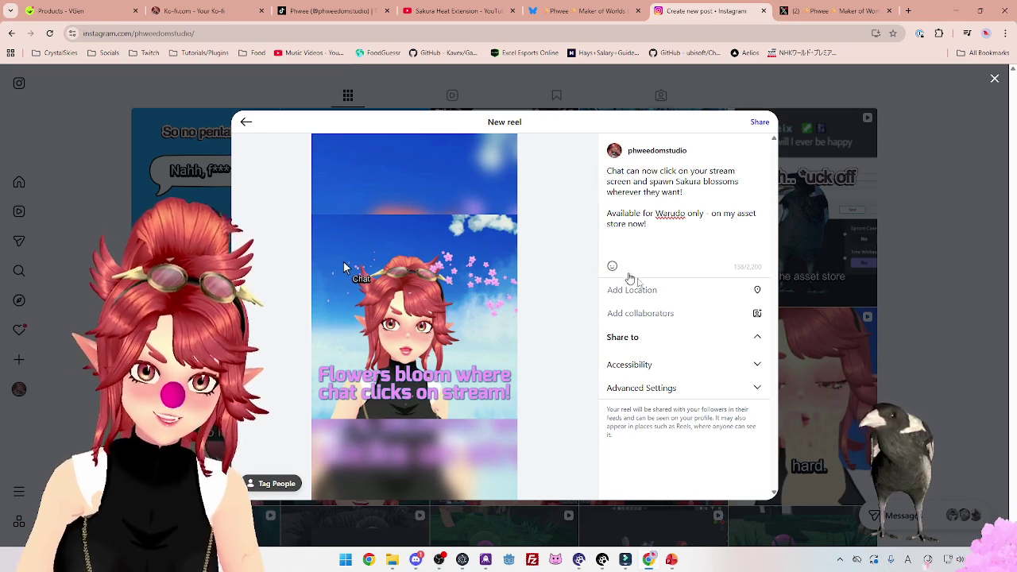
{"action": "left_click", "coordinate": [760, 123]}
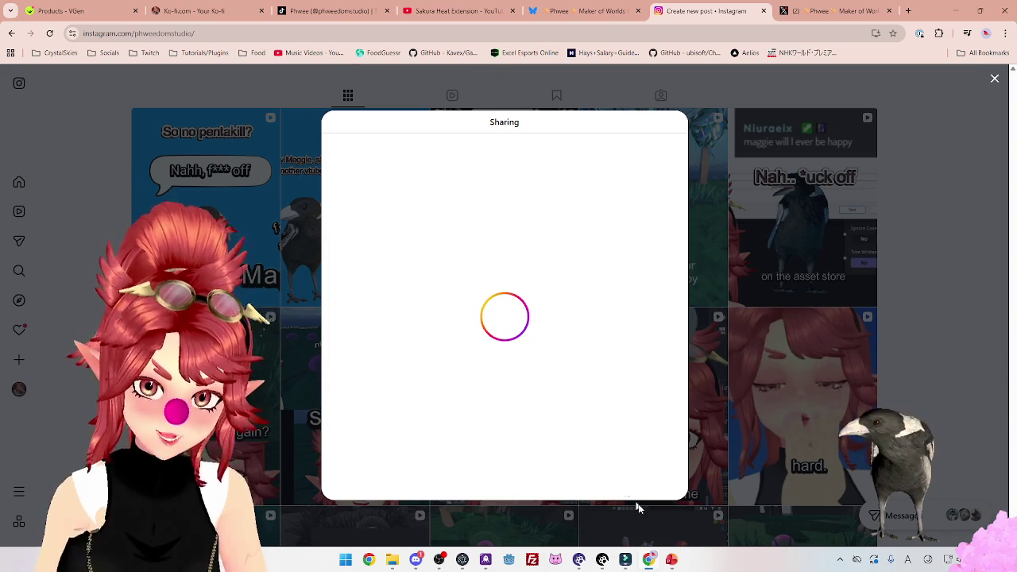
While the reel shares, switch to PowerPoint's Social Media Post (Video) checklist slide.
{"action": "key", "text": "alt+Tab"}
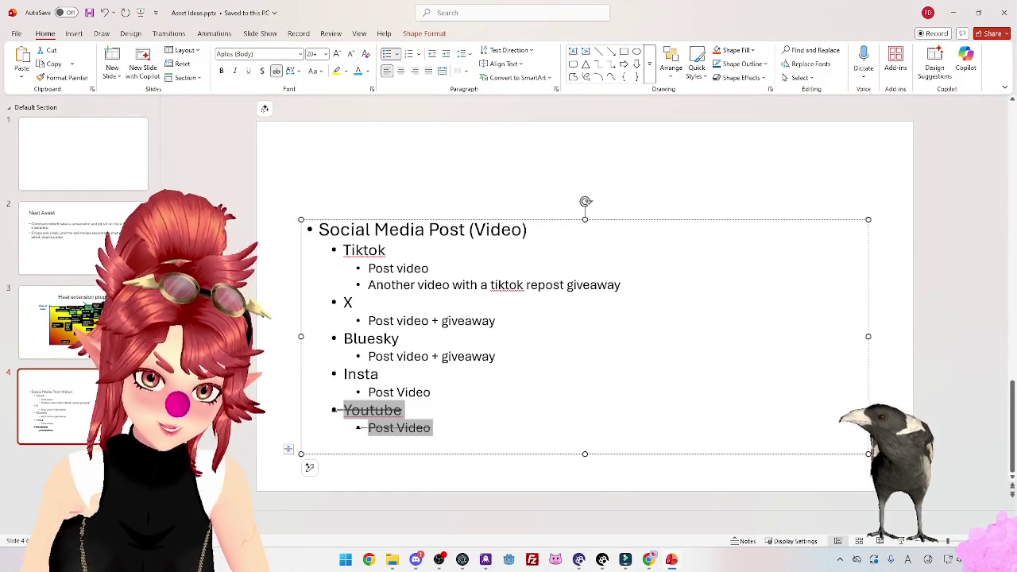
Strike through the Insta bullet and its Post Video sub-bullet.
{"action": "left_click", "coordinate": [332, 374]}
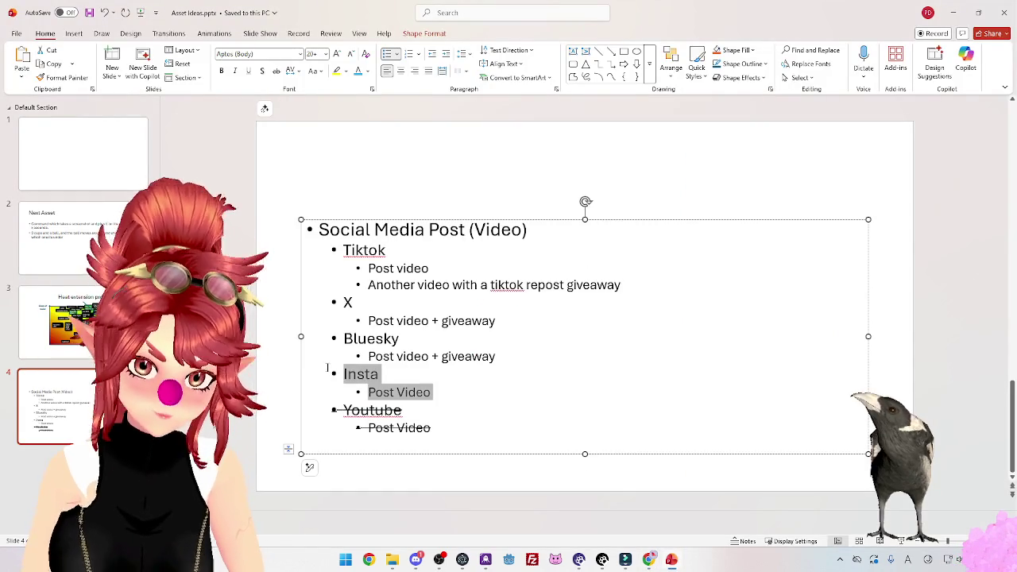
{"action": "left_click", "coordinate": [276, 71]}
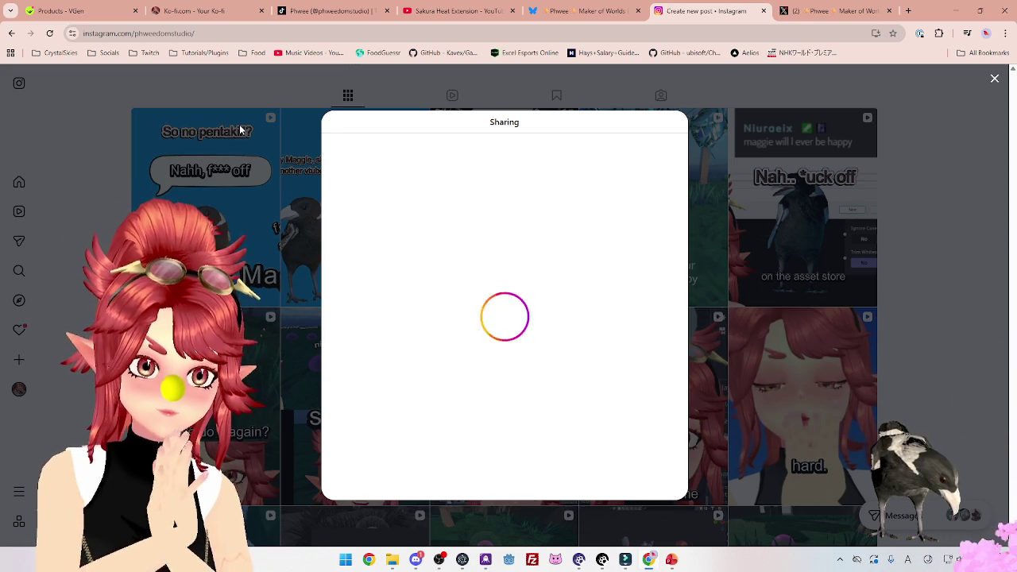
Discard the stalled reel share, reload the Instagram profile, and bring Filmora's finished export window forward.
{"action": "left_click", "coordinate": [995, 81]}
{"action": "left_click", "coordinate": [458, 258]}
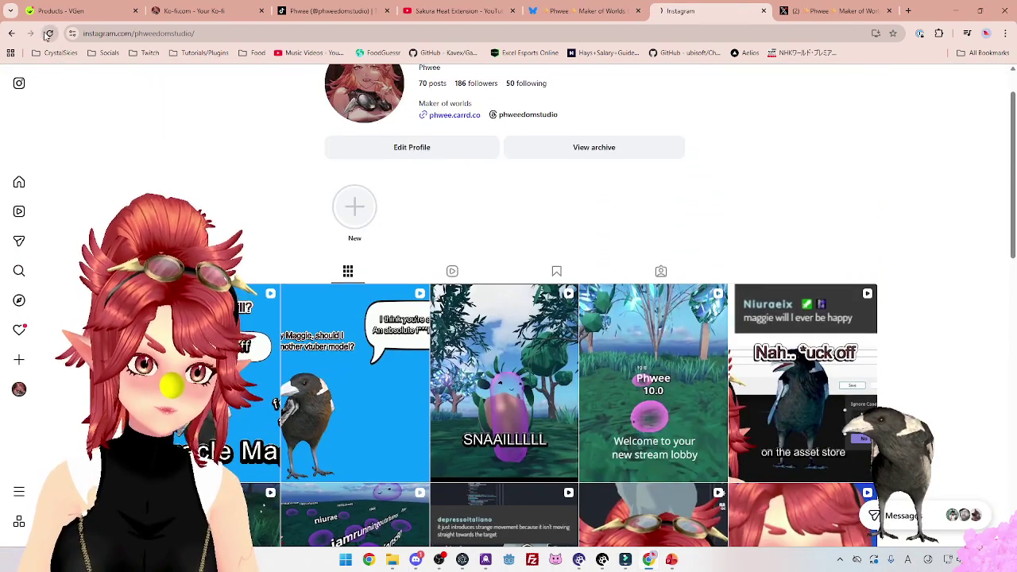
{"action": "left_click", "coordinate": [49, 33]}
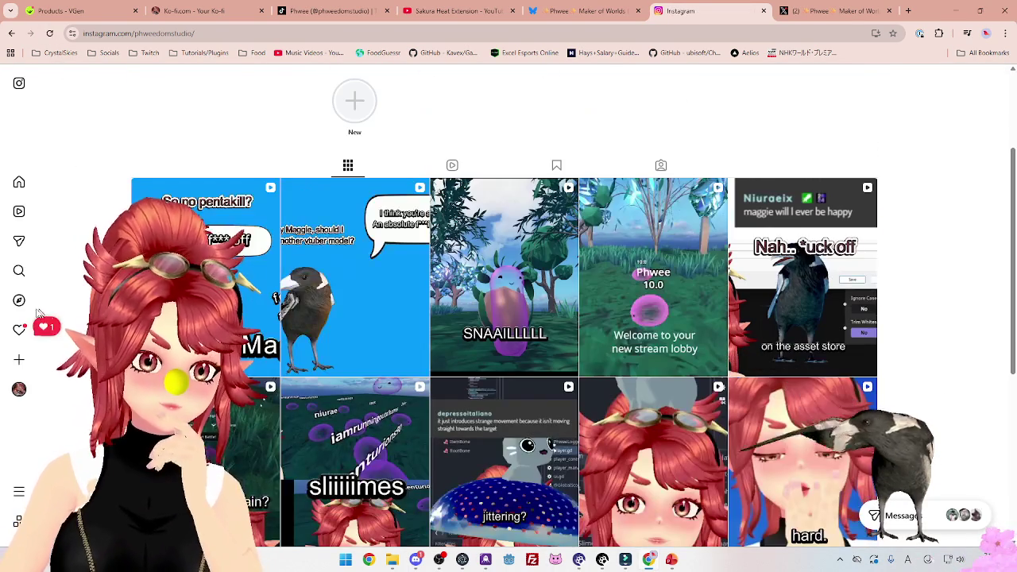
{"action": "left_click", "coordinate": [22, 330]}
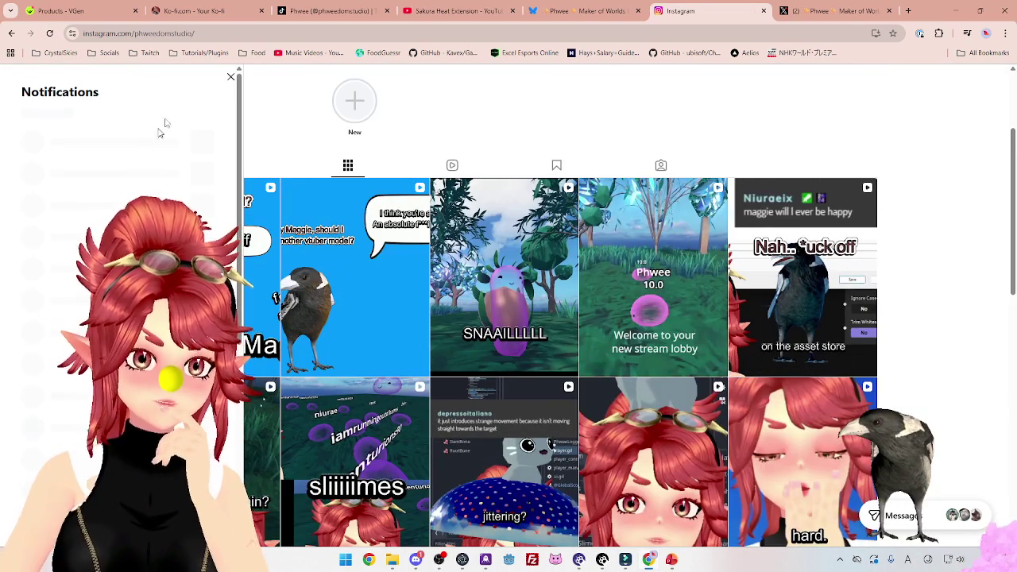
{"action": "left_click", "coordinate": [231, 80]}
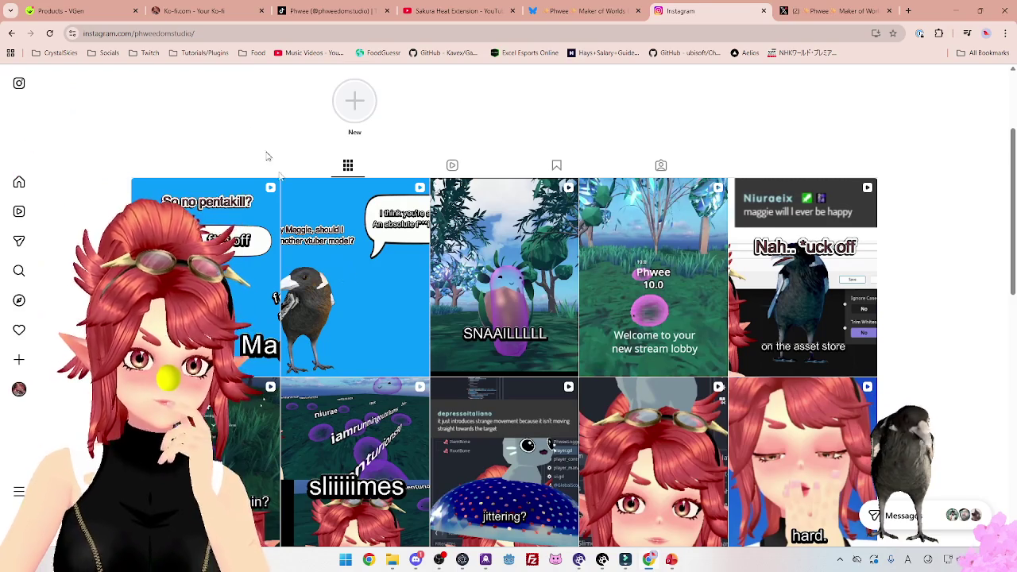
{"action": "left_click", "coordinate": [626, 561]}
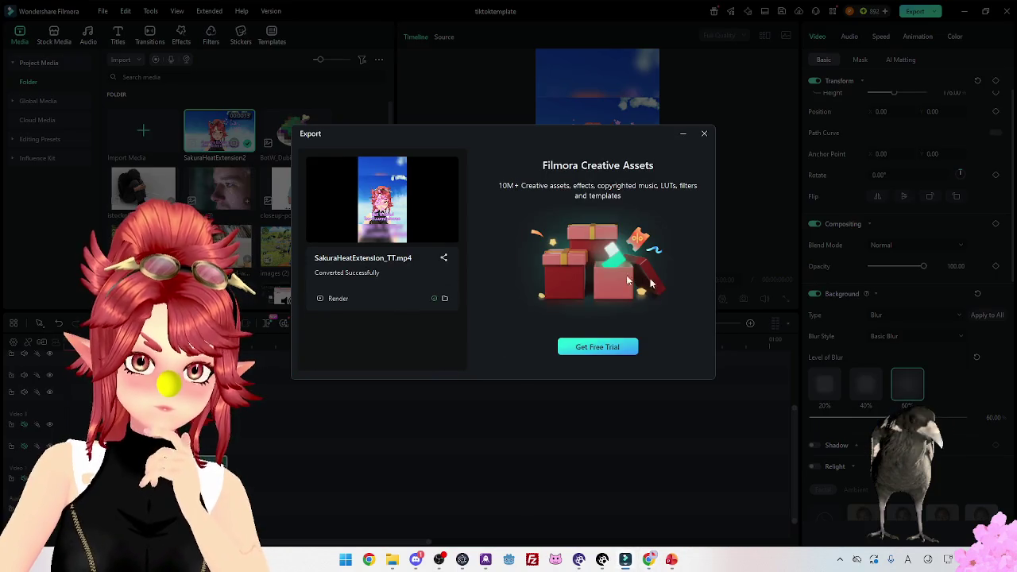
Resize the tiktoktemplate project from 1080x1920 to a square 1080x1080 canvas.
{"action": "key", "text": "Escape"}
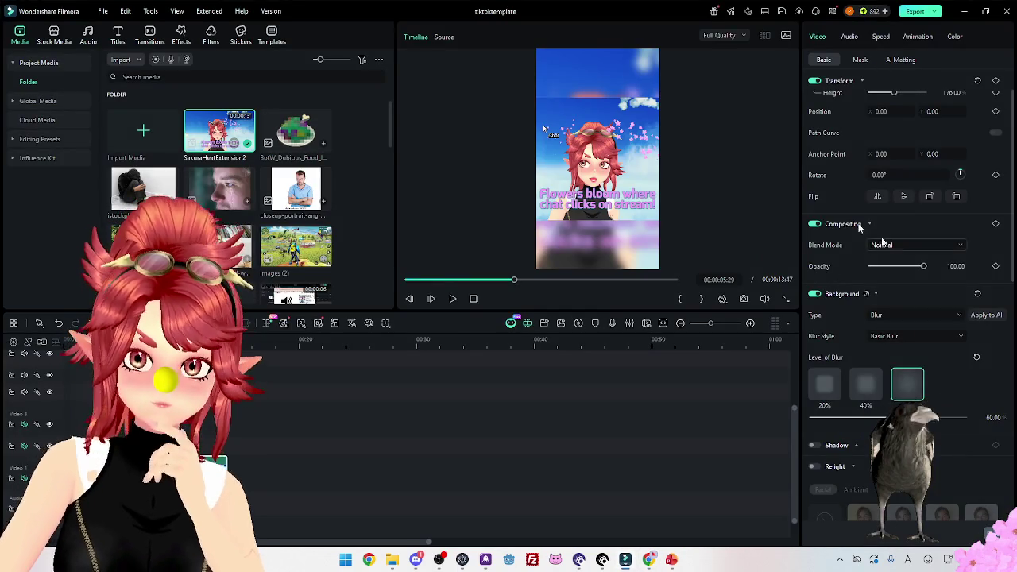
{"action": "left_click", "coordinate": [102, 11]}
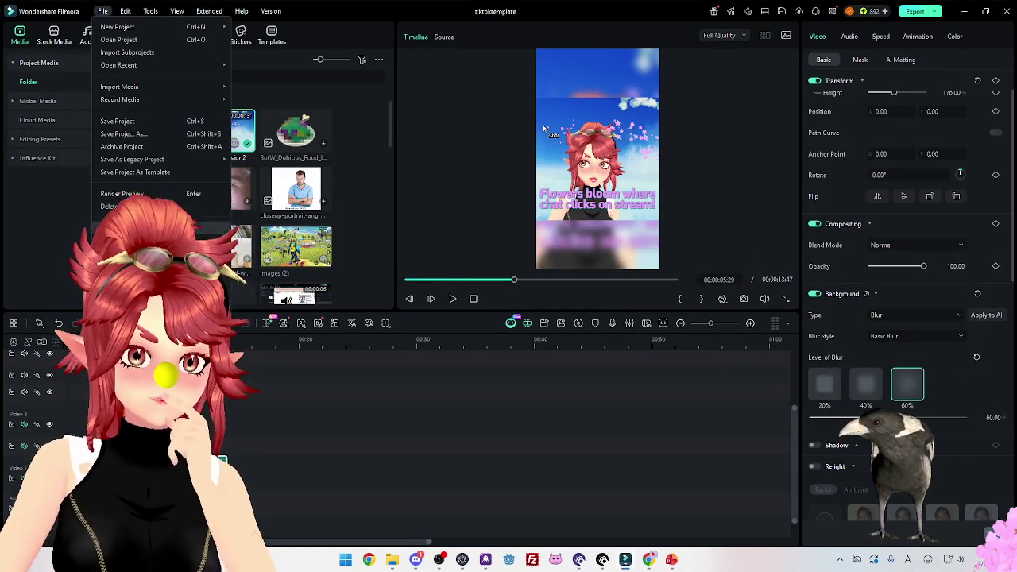
{"action": "key", "text": "ctrl+alt+e"}
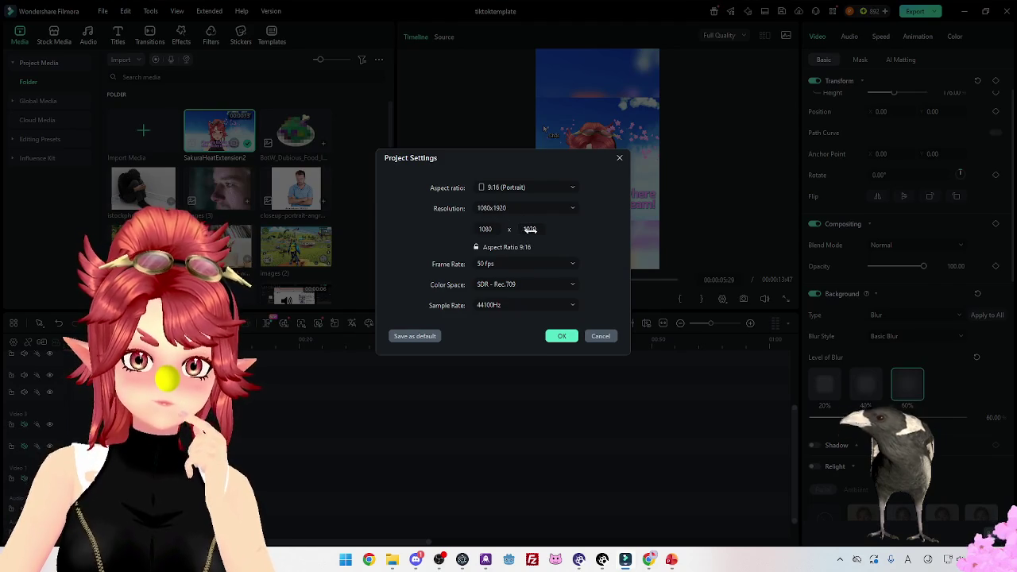
{"action": "left_click_drag", "start_coordinate": [529, 230], "coordinate": [540, 229]}
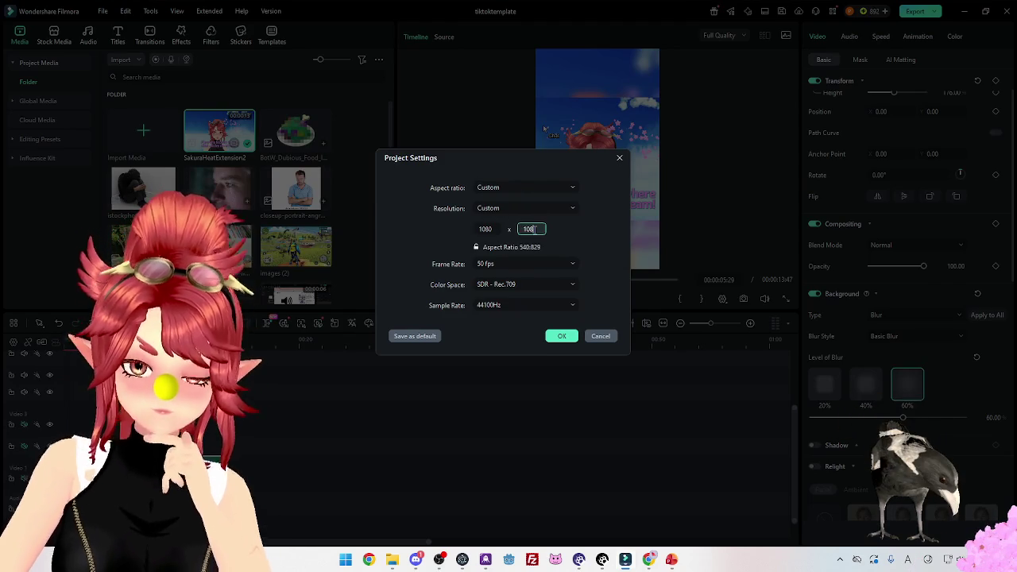
{"action": "left_click", "coordinate": [562, 336]}
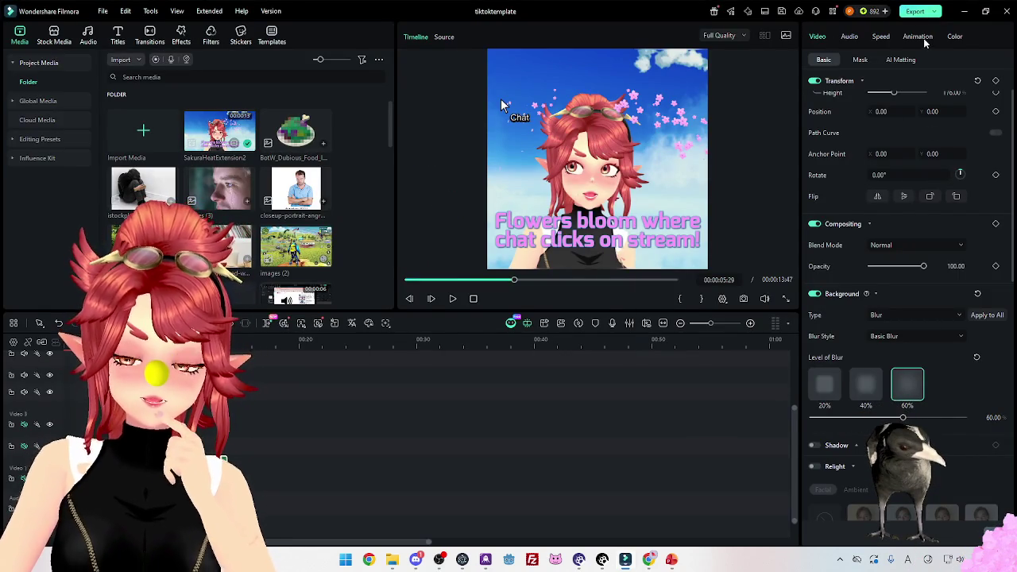
{"action": "left_click", "coordinate": [928, 13]}
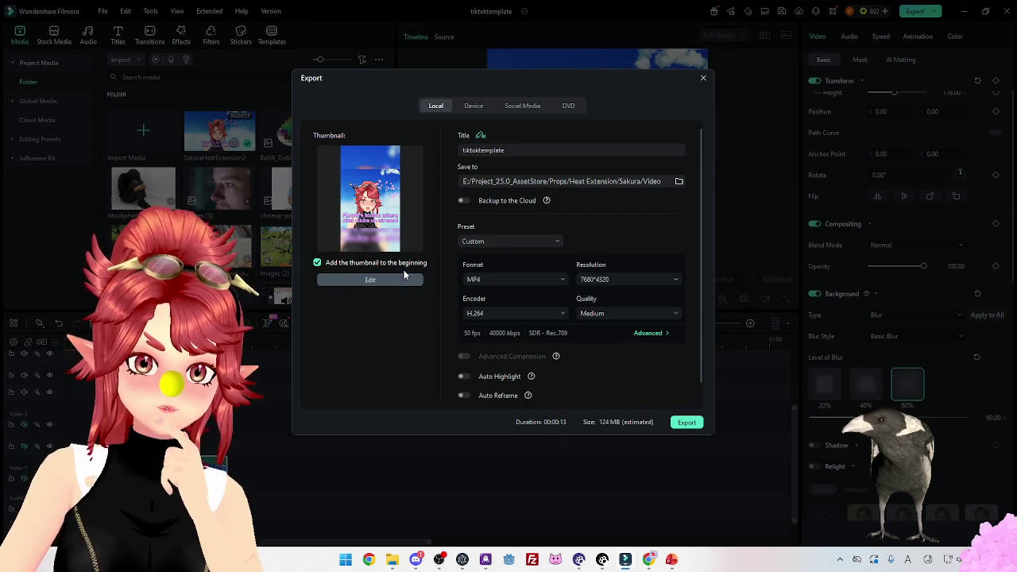
Title the export SakuraHeatExtension_Insta and save a newly picked thumbnail frame.
{"action": "double_click", "coordinate": [513, 150]}
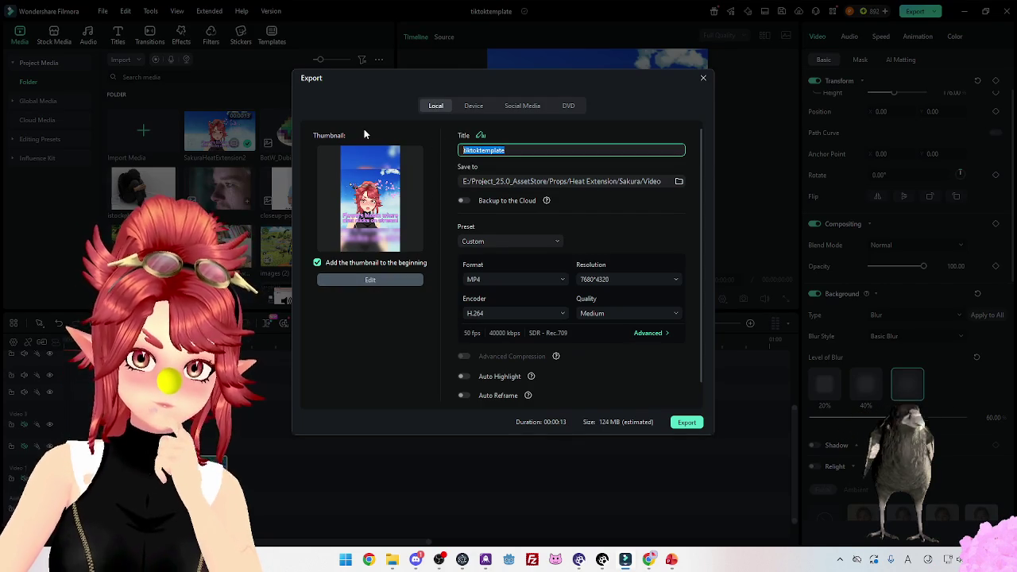
{"action": "type", "text": "Sakura"}
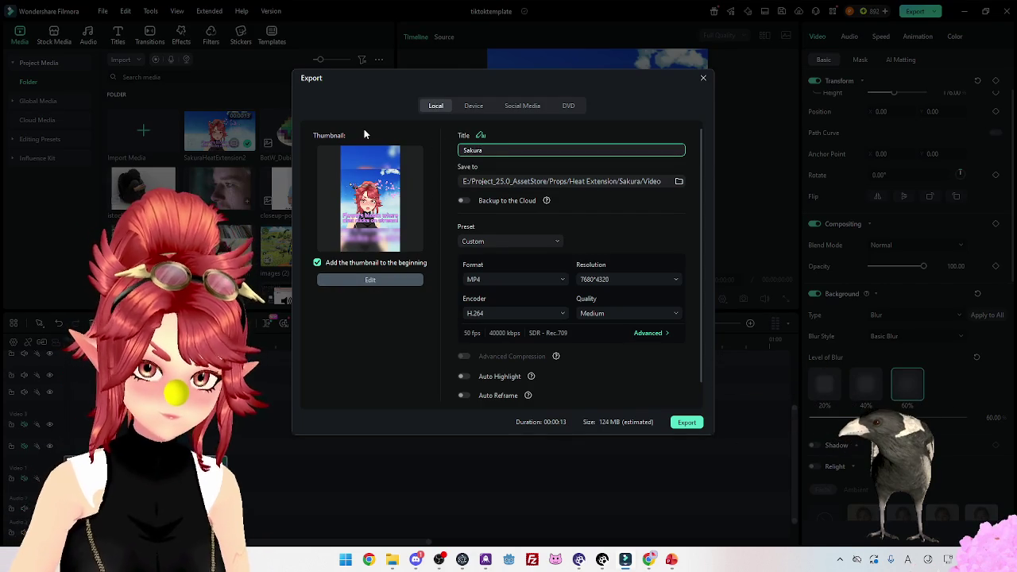
{"action": "type", "text": "HeatExtensio"}
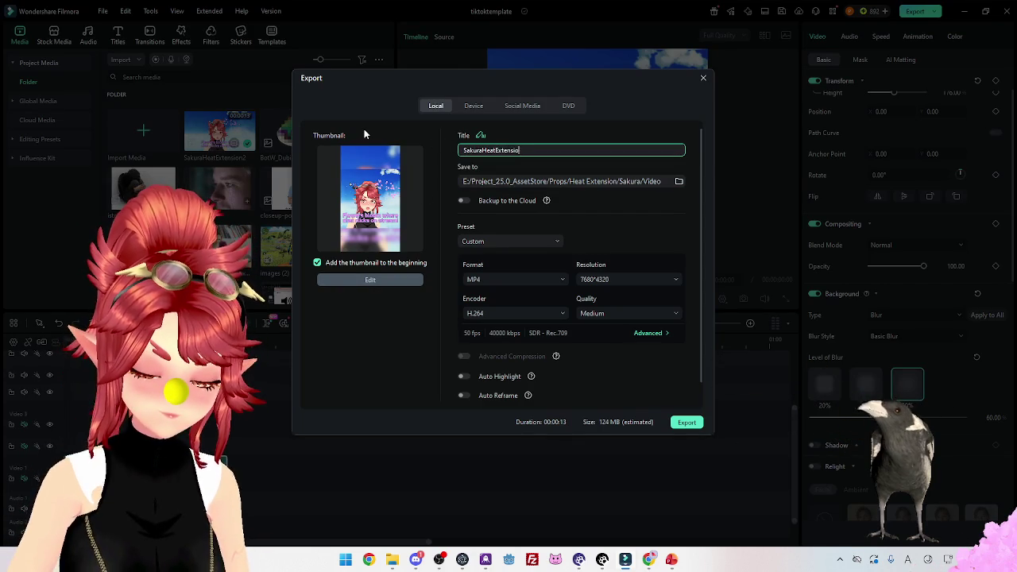
{"action": "type", "text": "n_Insta"}
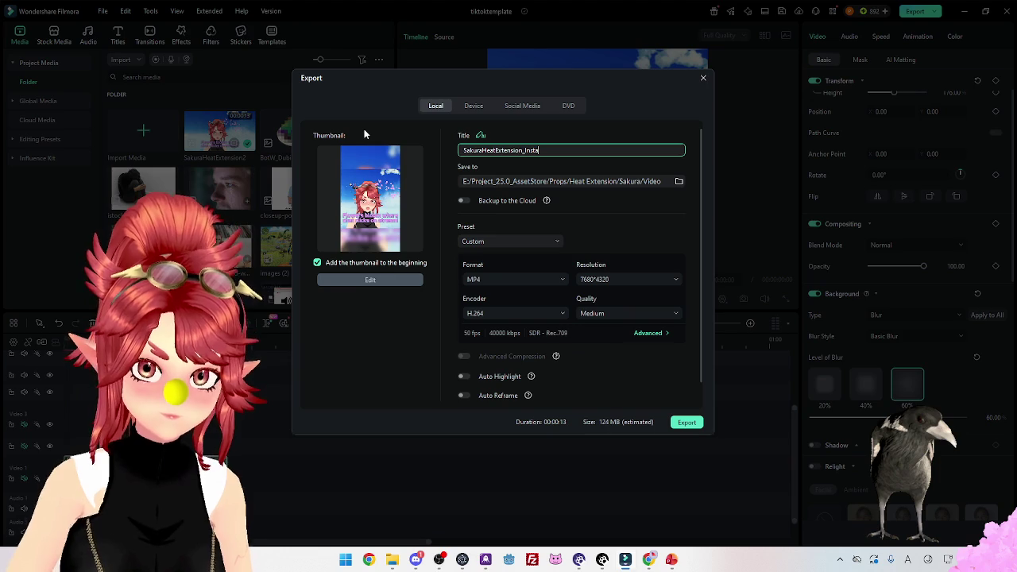
{"action": "left_click", "coordinate": [381, 279]}
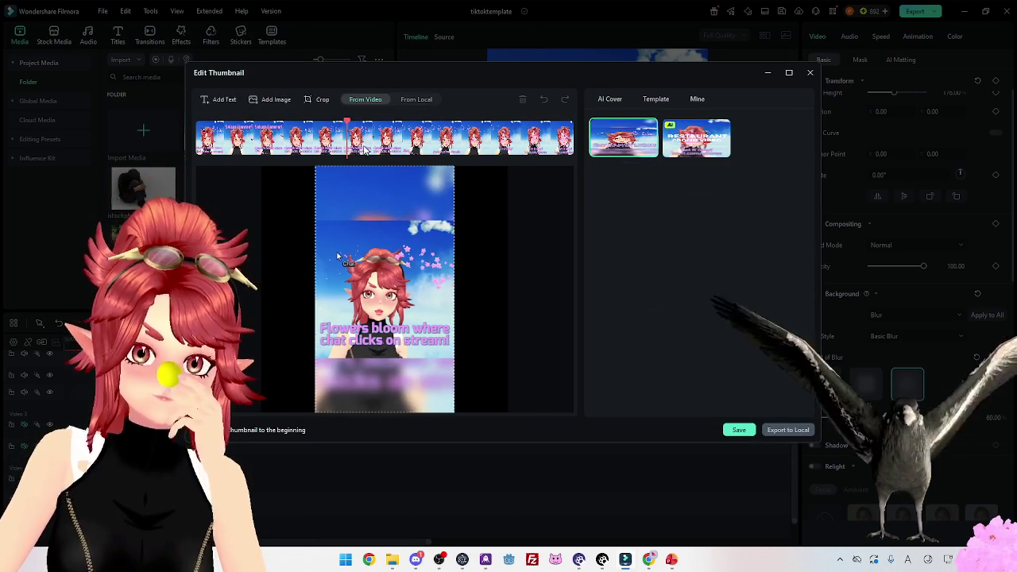
{"action": "left_click", "coordinate": [355, 138]}
{"action": "left_click", "coordinate": [343, 139]}
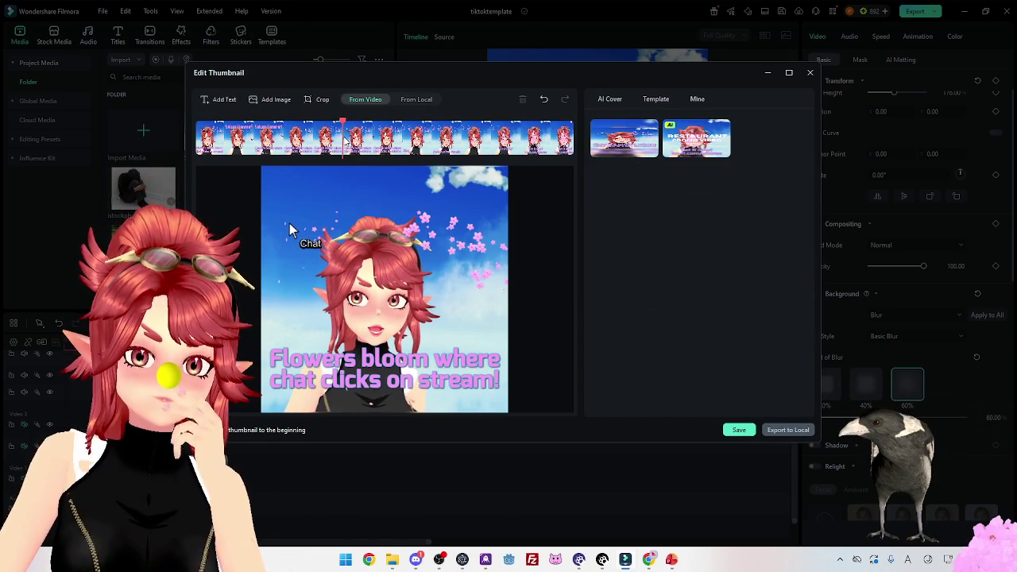
{"action": "left_click", "coordinate": [350, 140]}
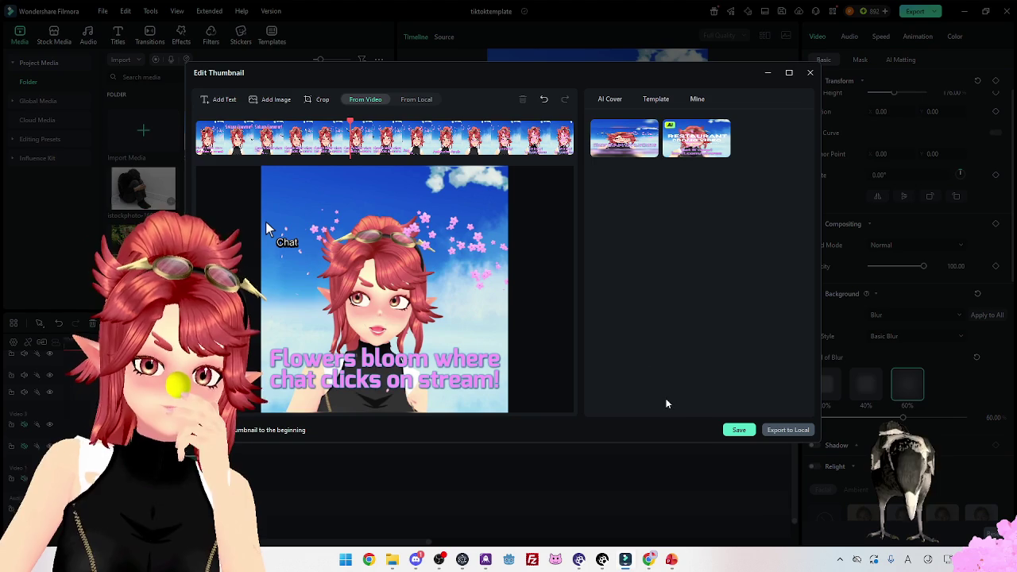
{"action": "left_click", "coordinate": [739, 430]}
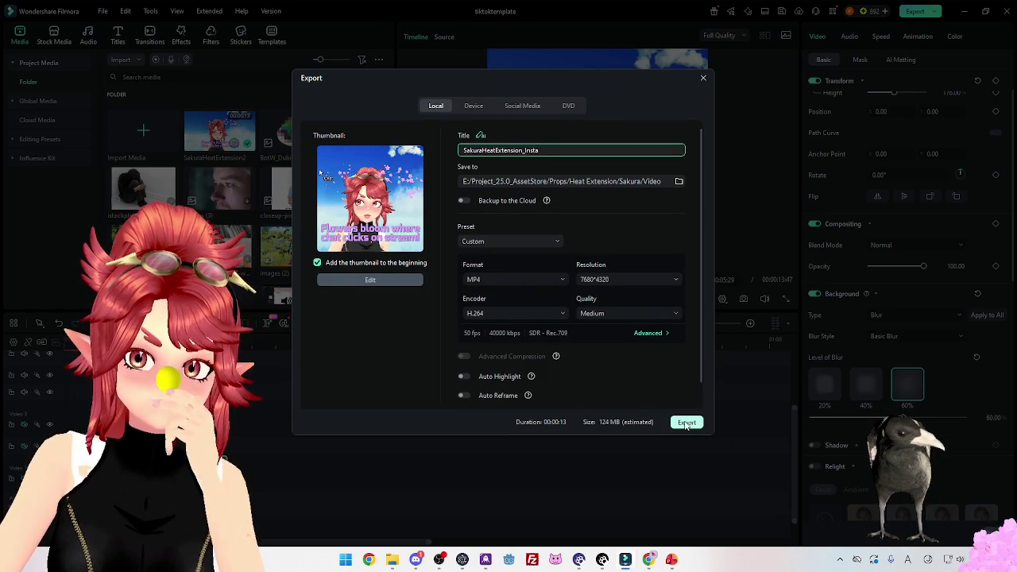
Export the video, then return to Instagram and reload the profile page.
{"action": "left_click", "coordinate": [686, 422]}
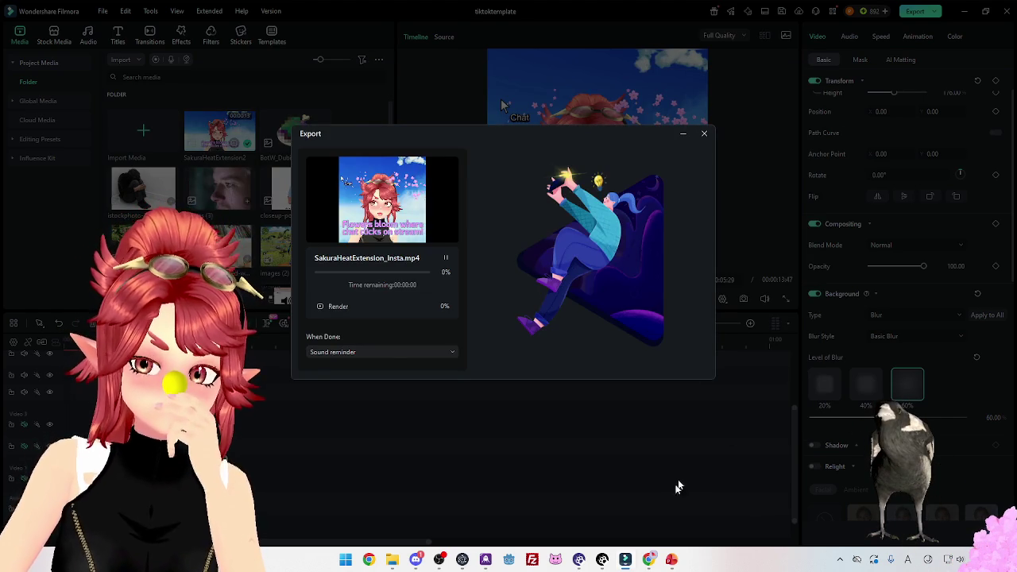
{"action": "mouse_move", "coordinate": [650, 563]}
{"action": "left_click", "coordinate": [656, 516]}
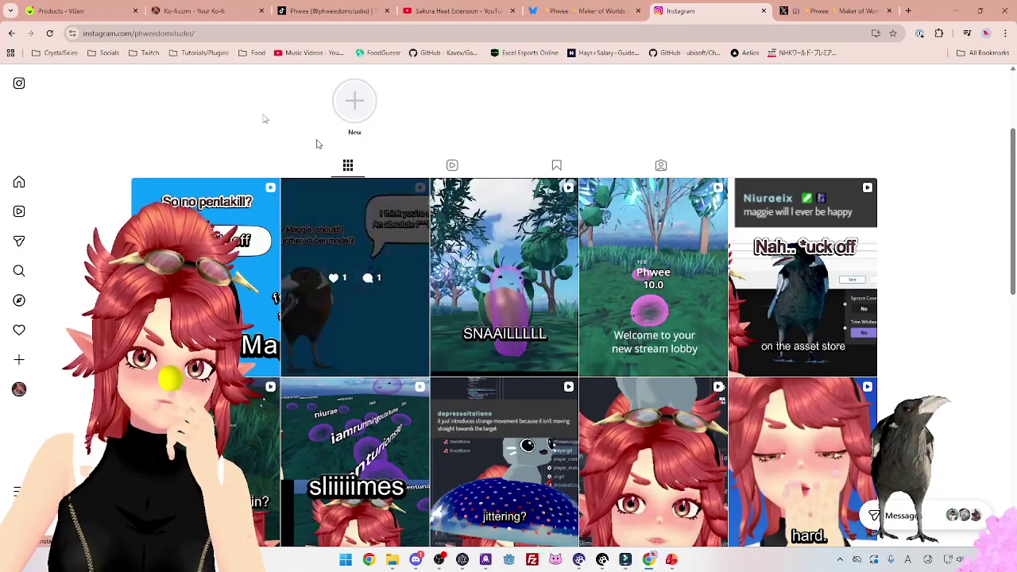
{"action": "left_click", "coordinate": [49, 33]}
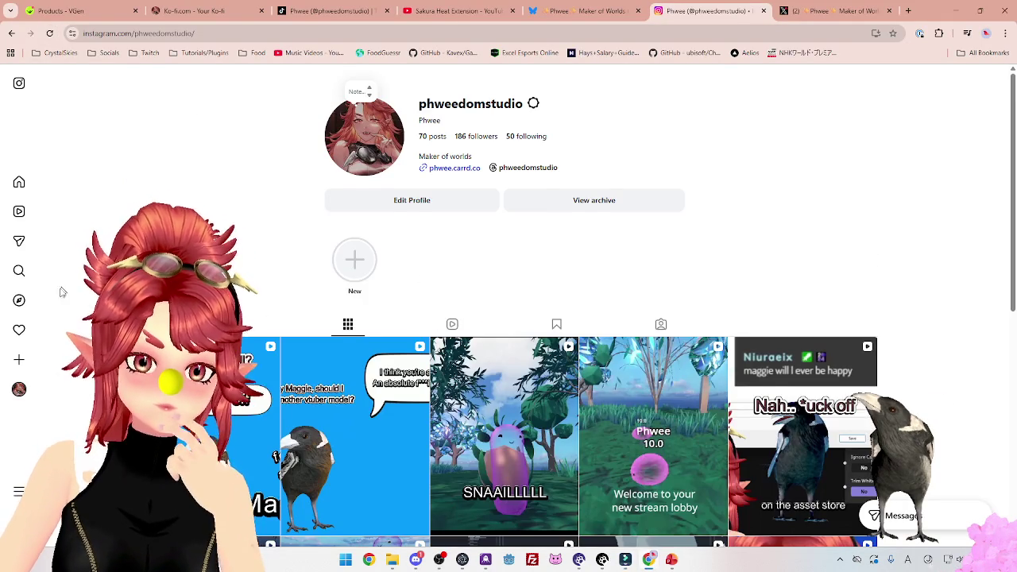
Start a new Instagram post and open the folder of exported videos in File Explorer.
{"action": "scroll", "coordinate": [14, 364], "scroll_direction": "down", "scroll_amount": 1}
{"action": "left_click", "coordinate": [14, 364]}
{"action": "left_click", "coordinate": [52, 386]}
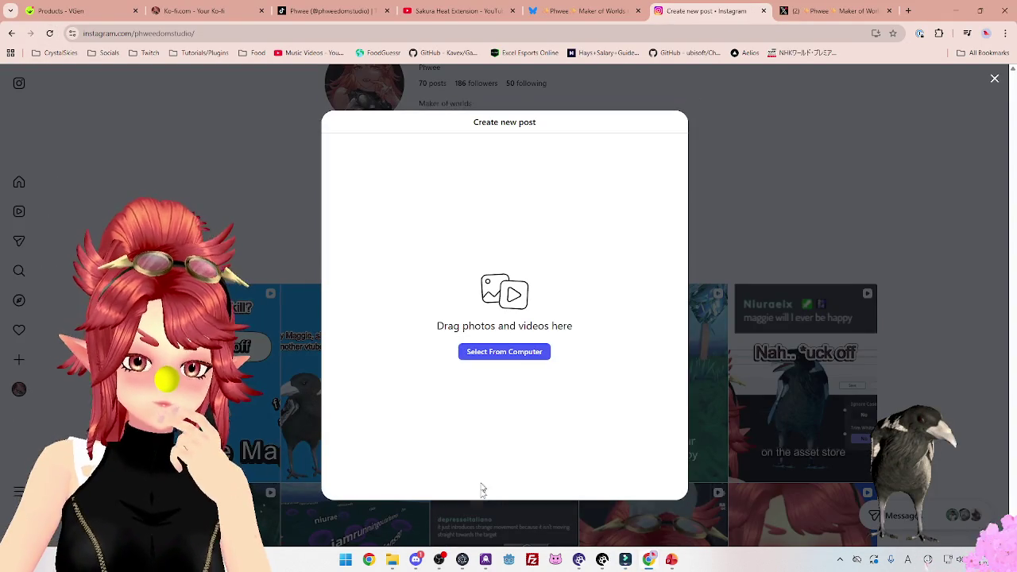
{"action": "left_click", "coordinate": [391, 561]}
{"action": "mouse_move", "coordinate": [536, 326]}
{"action": "left_mouse_down"}
{"action": "mouse_move", "coordinate": [604, 9]}
{"action": "mouse_move", "coordinate": [721, 70]}
{"action": "mouse_move", "coordinate": [758, 123]}
{"action": "left_mouse_up"}
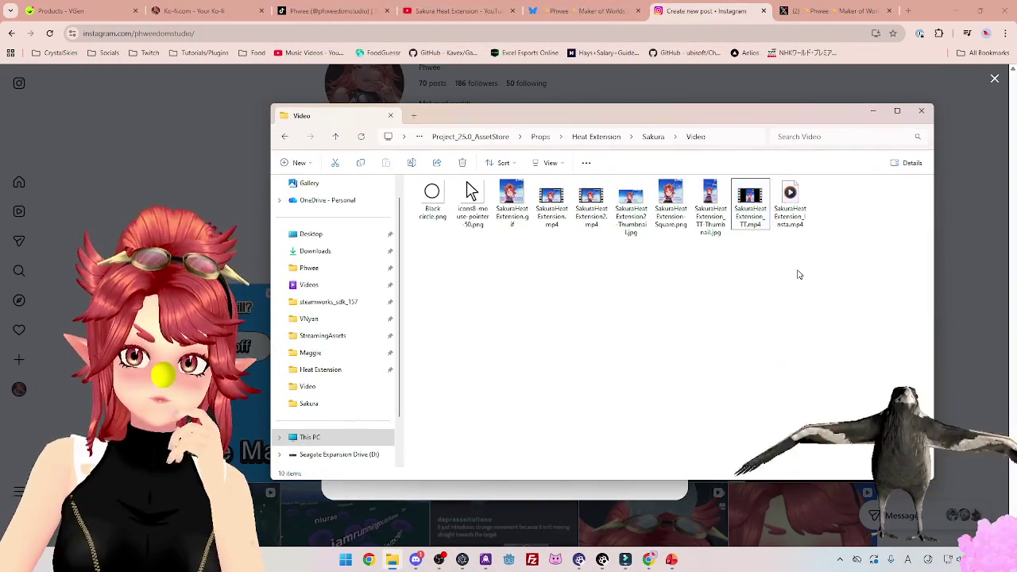
Drag SakuraHeatExtension_Insta.mp4 into the new Instagram post.
{"action": "left_click", "coordinate": [761, 213]}
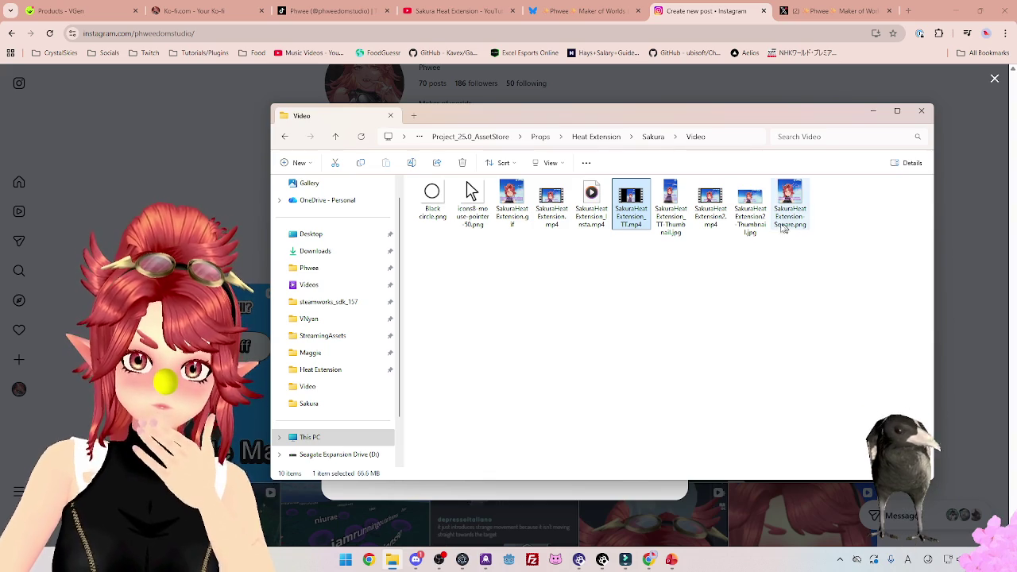
{"action": "mouse_move", "coordinate": [627, 118]}
{"action": "left_mouse_down"}
{"action": "mouse_move", "coordinate": [594, 282]}
{"action": "mouse_move", "coordinate": [559, 355]}
{"action": "left_mouse_up"}
{"action": "left_click", "coordinate": [525, 440]}
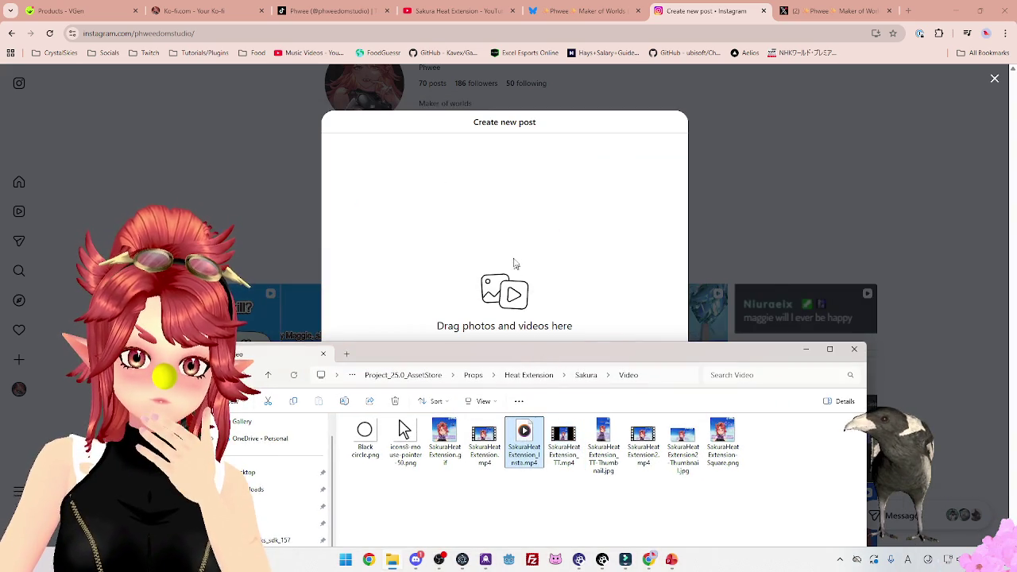
{"action": "mouse_move", "coordinate": [513, 248]}
{"action": "left_mouse_down"}
{"action": "mouse_move", "coordinate": [511, 223]}
{"action": "mouse_move", "coordinate": [513, 248]}
{"action": "left_mouse_up"}
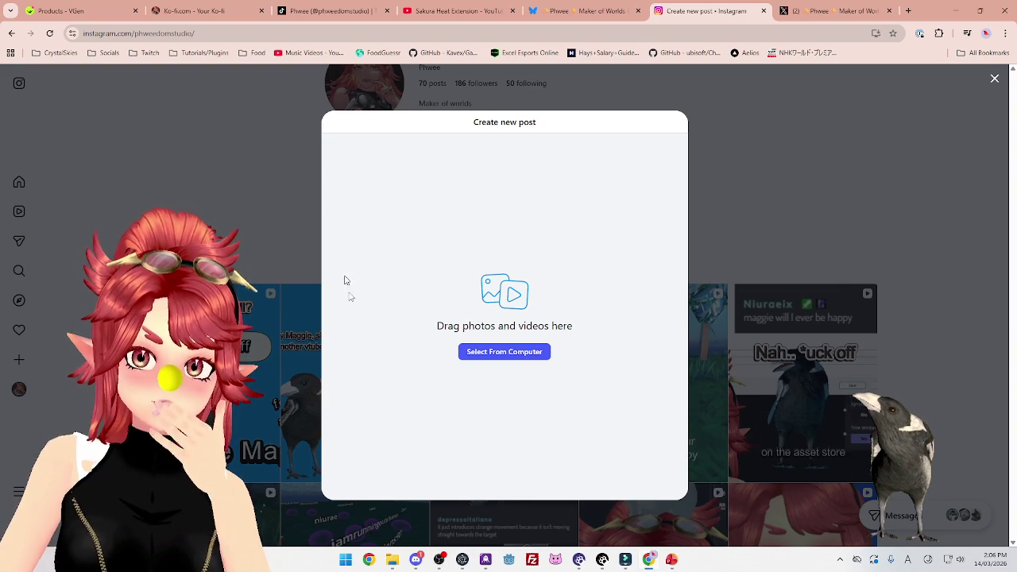
{"action": "left_click", "coordinate": [465, 13]}
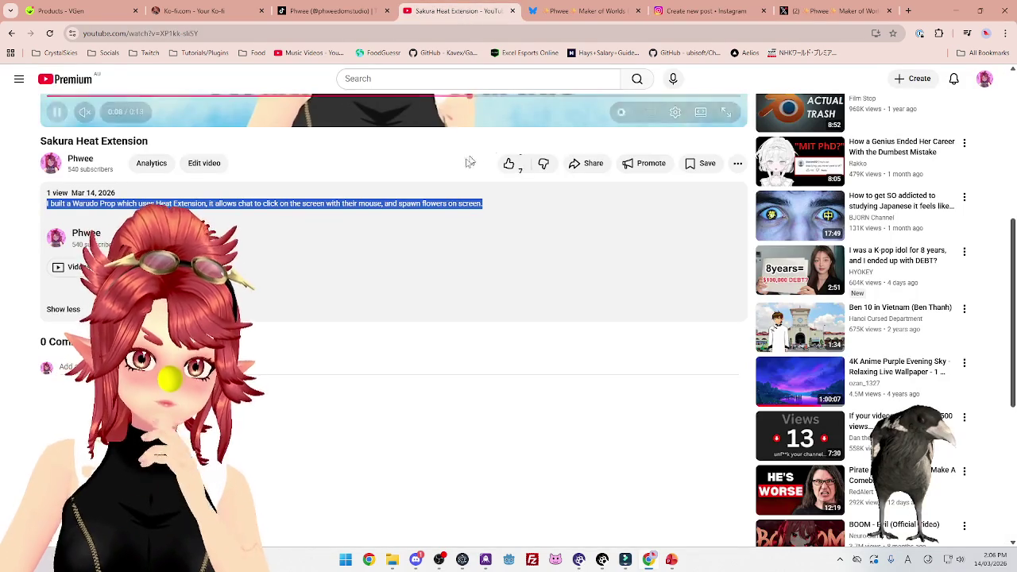
Go to the X profile tab and open a new post composer.
{"action": "scroll", "coordinate": [481, 249], "scroll_direction": "down", "scroll_amount": 3}
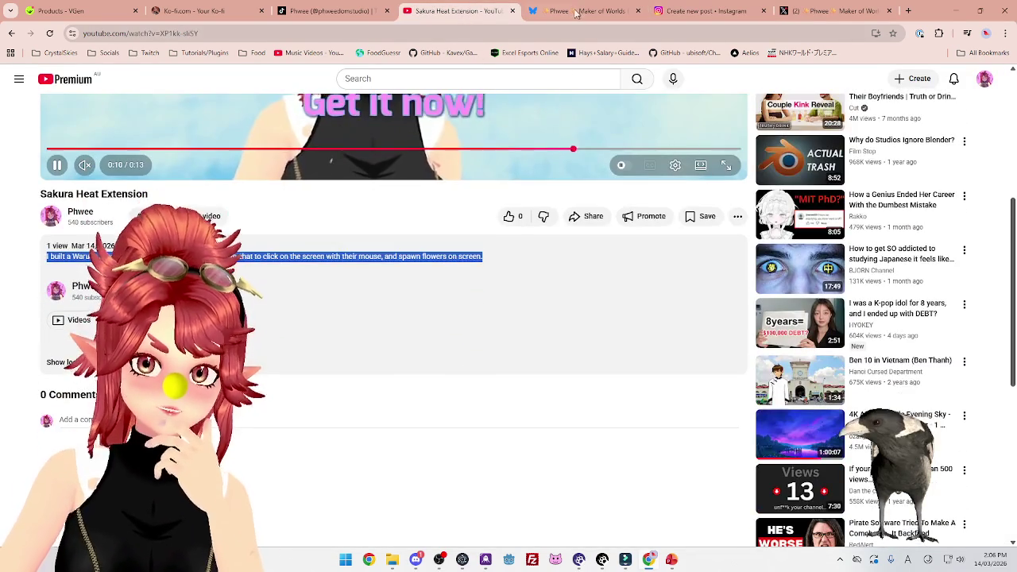
{"action": "left_click", "coordinate": [580, 10]}
{"action": "scroll", "coordinate": [471, 279], "scroll_direction": "down", "scroll_amount": 1}
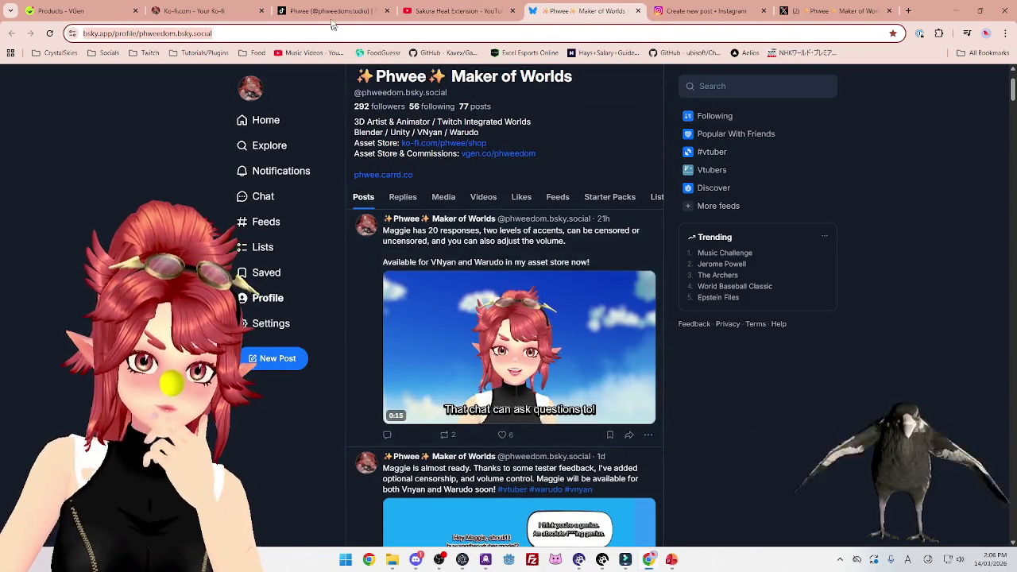
{"action": "left_click", "coordinate": [834, 10]}
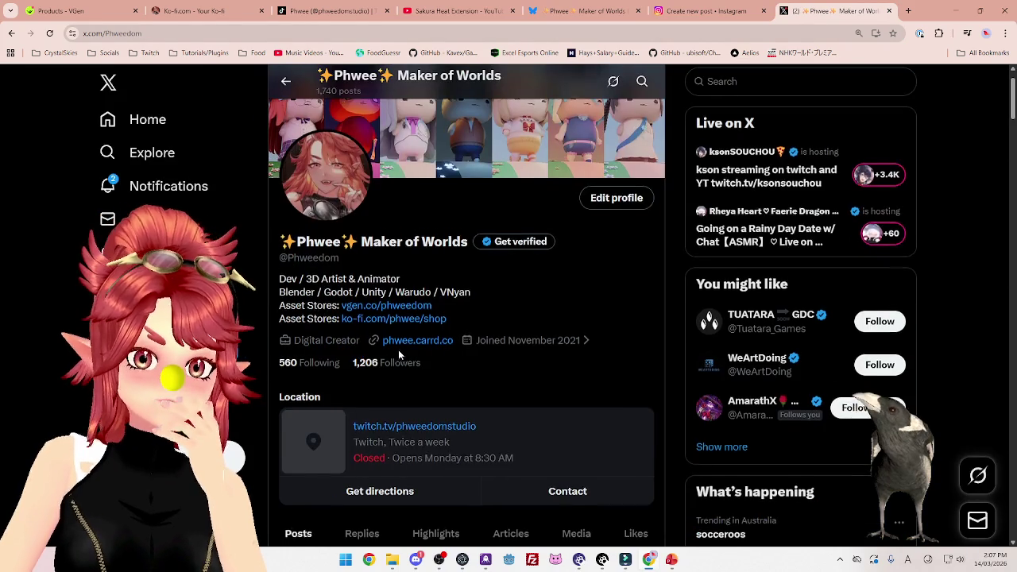
{"action": "scroll", "coordinate": [398, 349], "scroll_direction": "down", "scroll_amount": 3}
{"action": "key", "text": "n"}
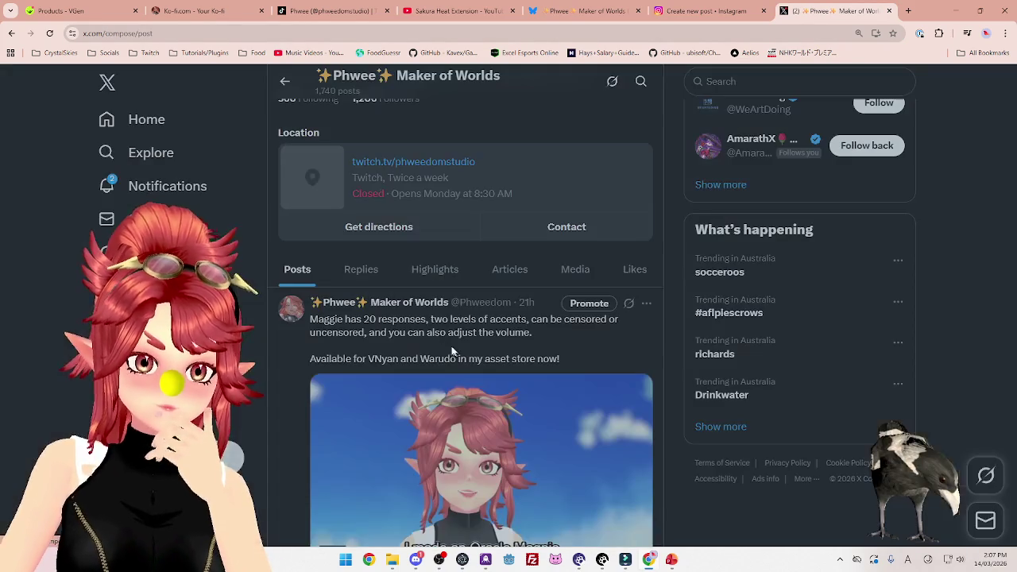
Try attaching SakuraHeatExtension_Insta.mp4 from the Video folder to the X post.
{"action": "left_click", "coordinate": [392, 560]}
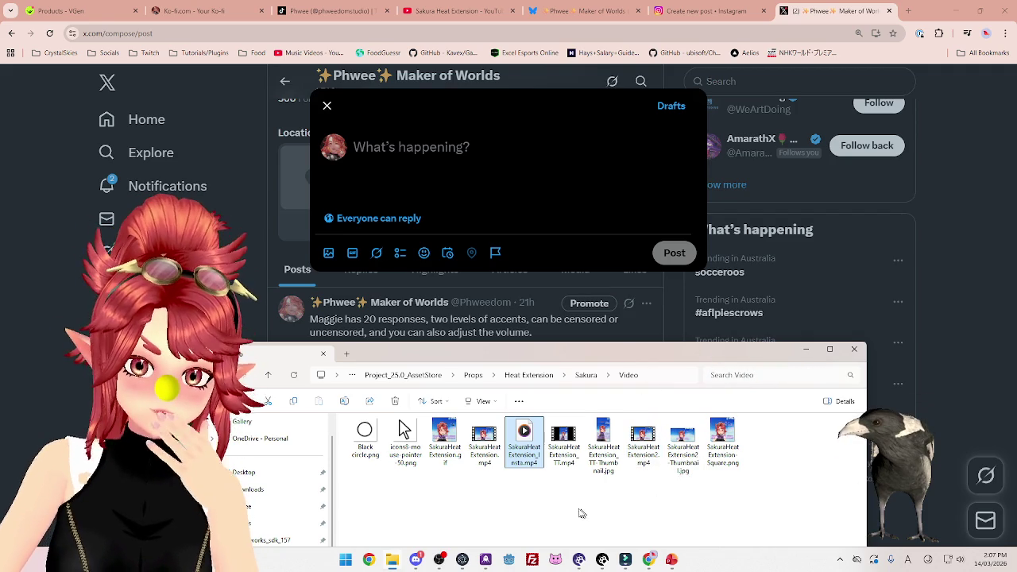
{"action": "mouse_move", "coordinate": [530, 451]}
{"action": "left_mouse_down"}
{"action": "mouse_move", "coordinate": [526, 389]}
{"action": "mouse_move", "coordinate": [419, 151]}
{"action": "left_mouse_up"}
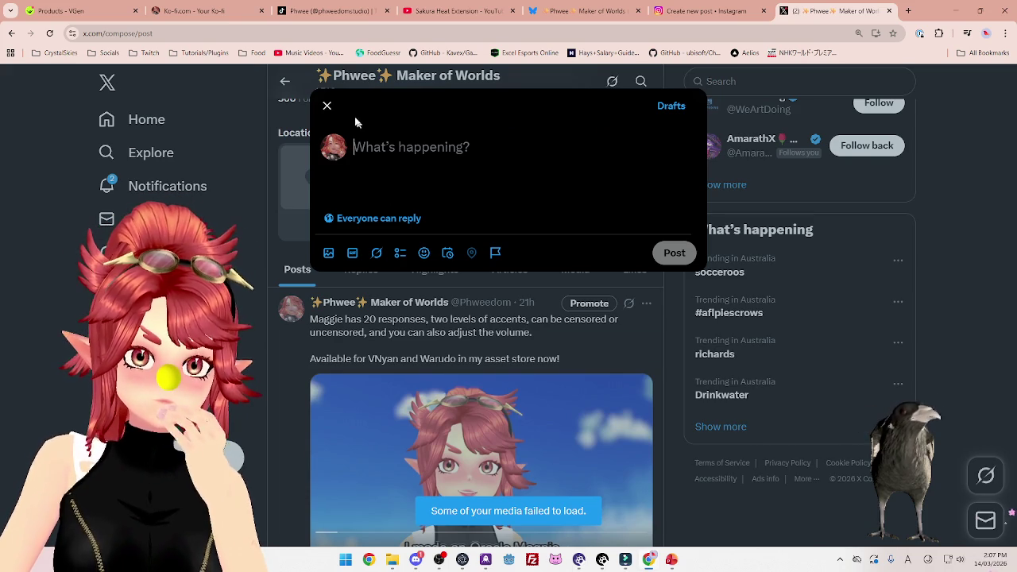
{"action": "left_click", "coordinate": [626, 559]}
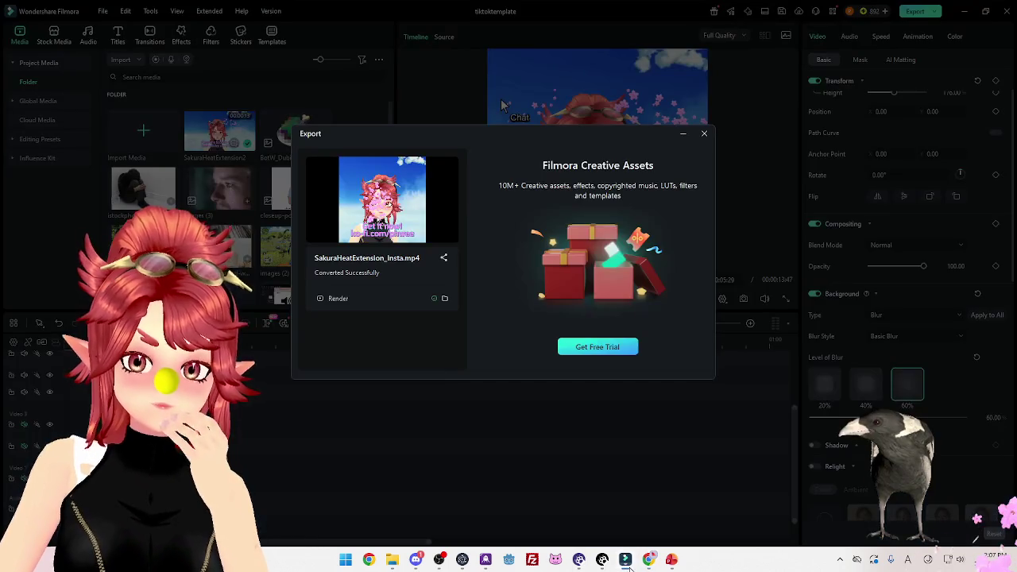
Dismiss the finished export, play SakuraHeatExtension_Insta.mp4 in Media Player with adjusted volume, then return to the X draft.
{"action": "left_click", "coordinate": [703, 136]}
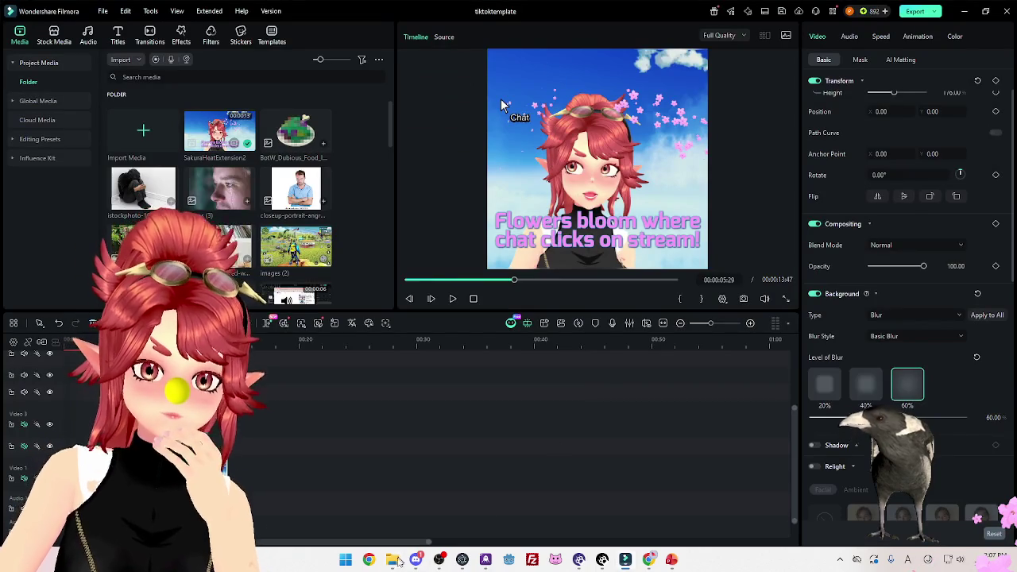
{"action": "left_click", "coordinate": [399, 561]}
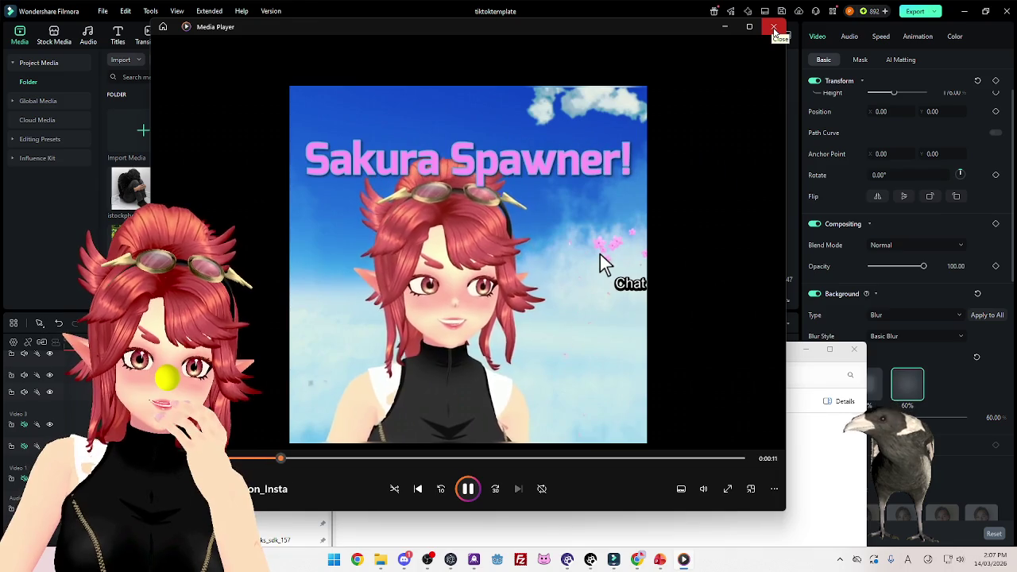
{"action": "left_click", "coordinate": [704, 489]}
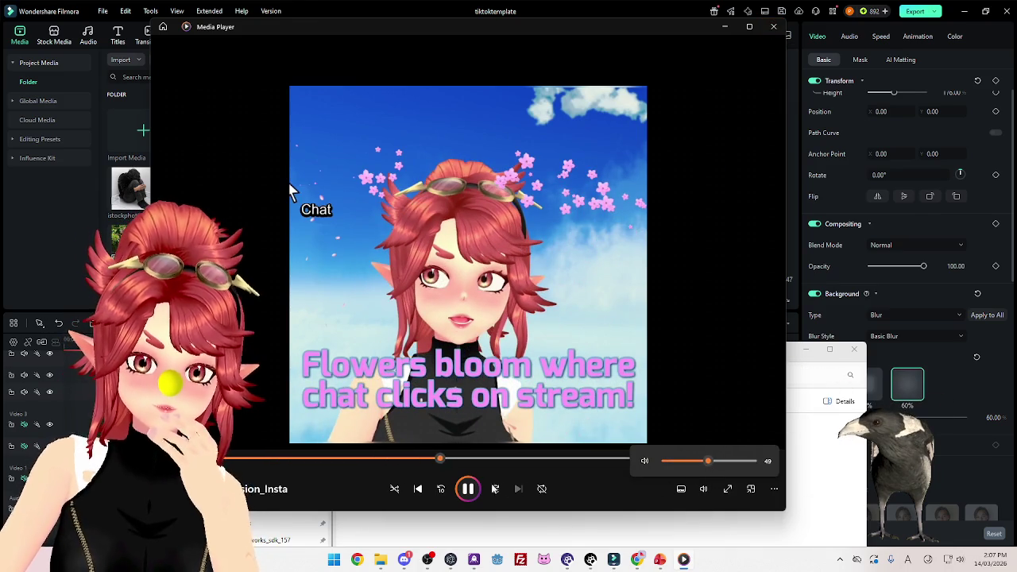
{"action": "left_click", "coordinate": [380, 559]}
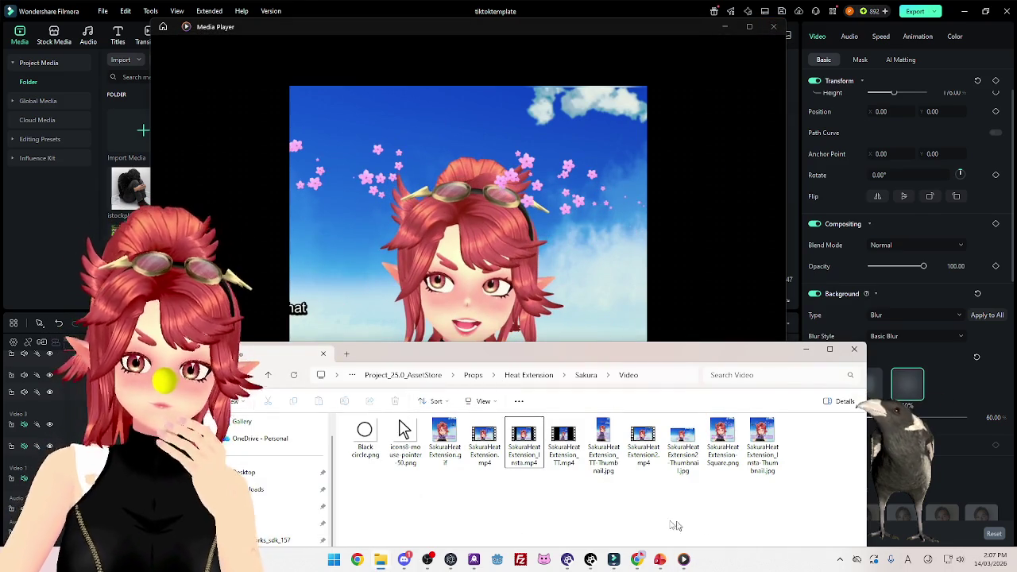
{"action": "left_click", "coordinate": [635, 562]}
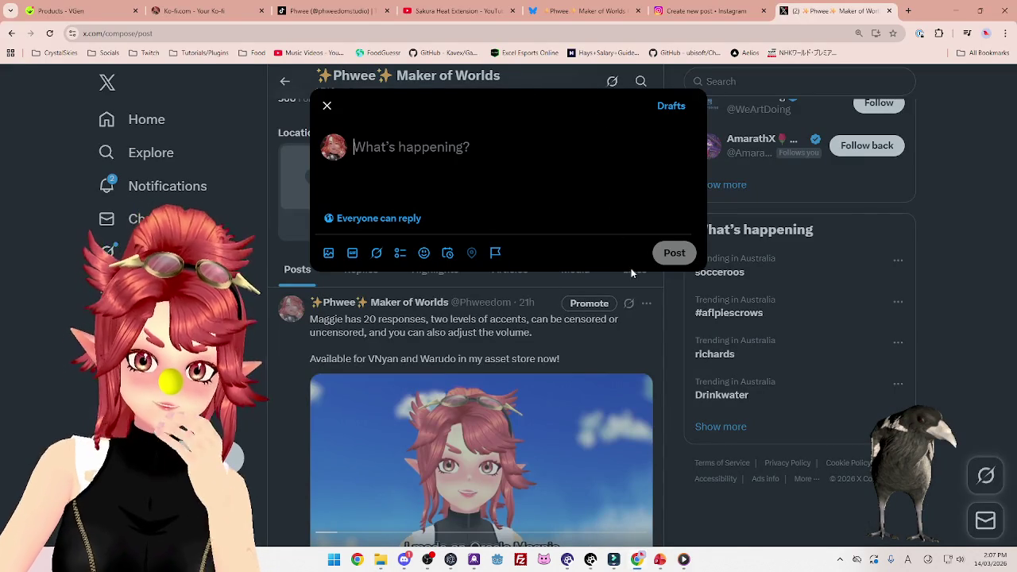
Remove the strikethrough from the Insta and Post Video items on the PowerPoint social media checklist.
{"action": "left_click", "coordinate": [659, 559]}
{"action": "left_click_drag", "start_coordinate": [344, 373], "coordinate": [426, 395]}
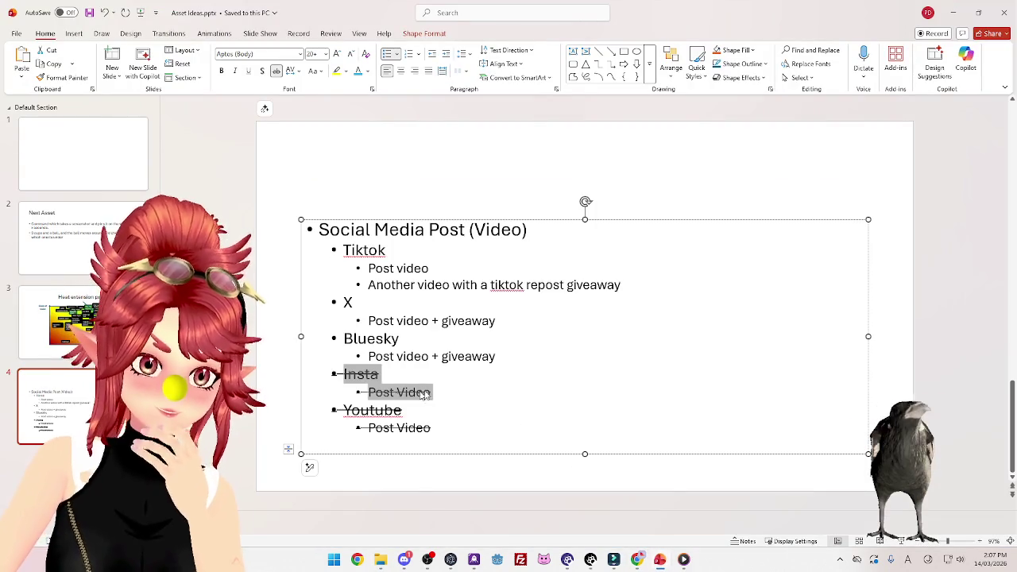
{"action": "left_click", "coordinate": [276, 70]}
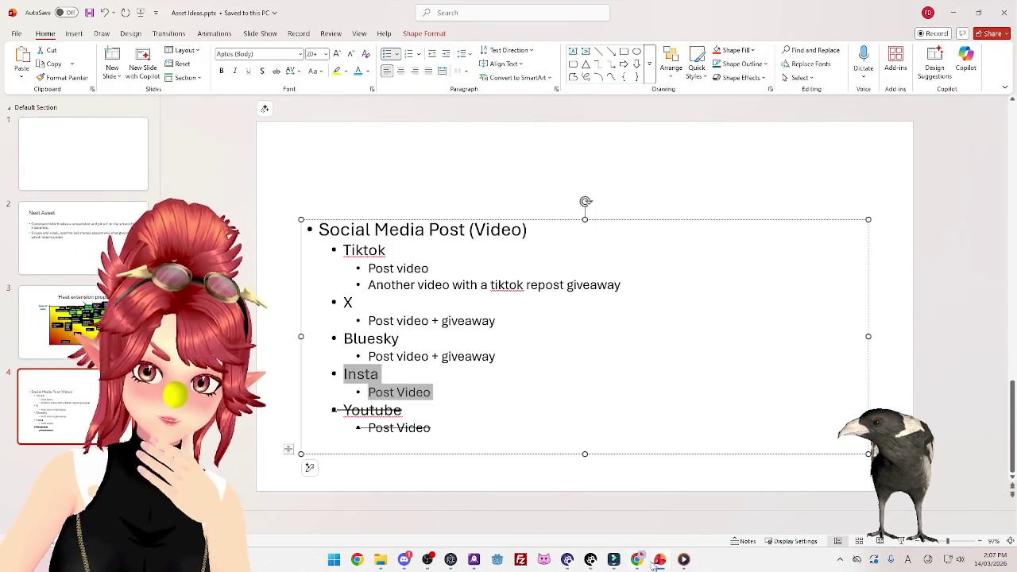
Close the empty X post draft and bring up the Sakura Heat Extension YouTube video page.
{"action": "left_click", "coordinate": [637, 560]}
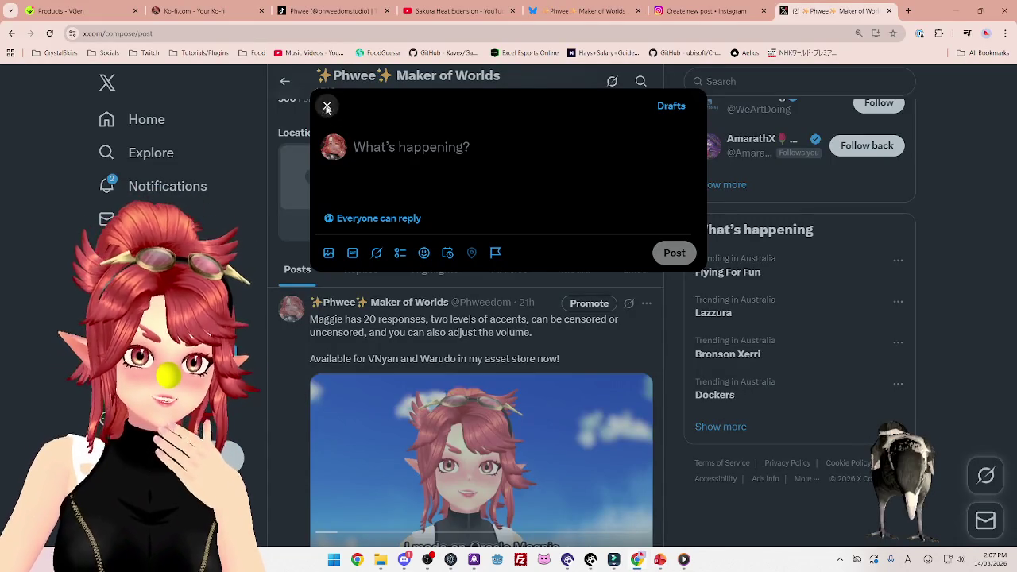
{"action": "left_click", "coordinate": [326, 106]}
{"action": "left_click", "coordinate": [457, 10]}
{"action": "scroll", "coordinate": [367, 378], "scroll_direction": "up", "scroll_amount": 5}
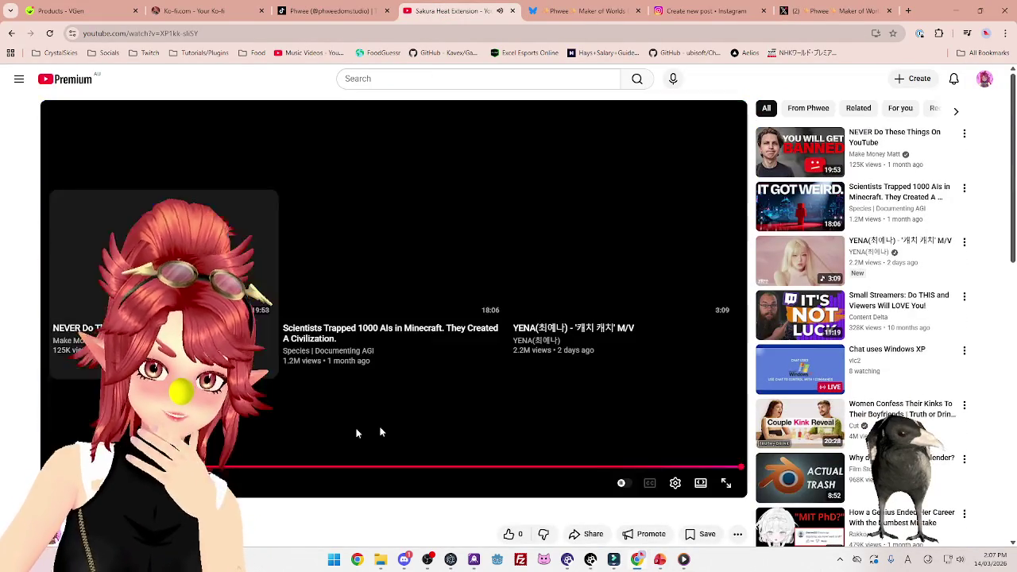
Scroll through the Sakura Heat Extension YouTube page and description, glance at Bluesky, then go to Instagram's Create new post.
{"action": "scroll", "coordinate": [381, 432], "scroll_direction": "down", "scroll_amount": 2}
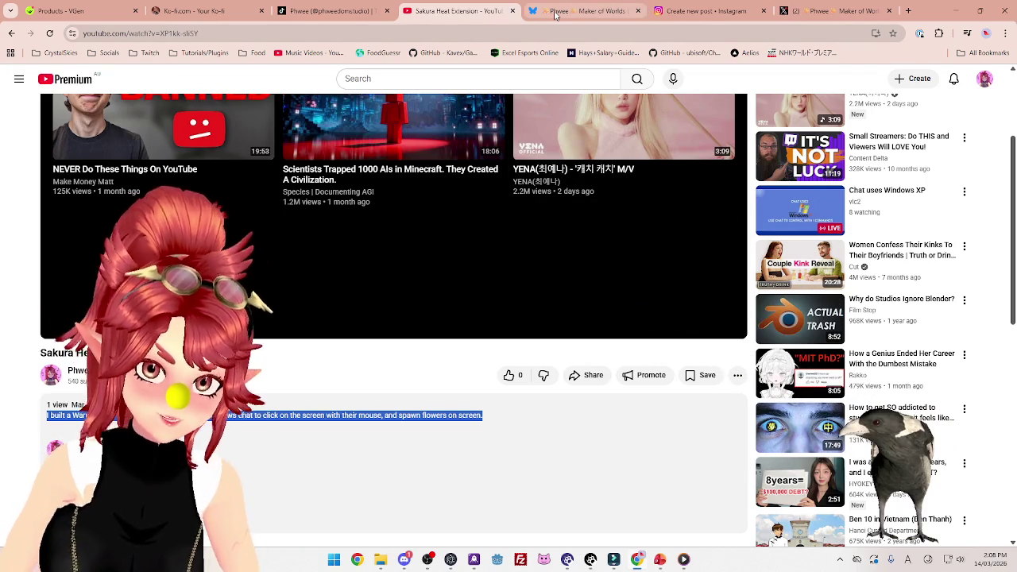
{"action": "mouse_move", "coordinate": [554, 16]}
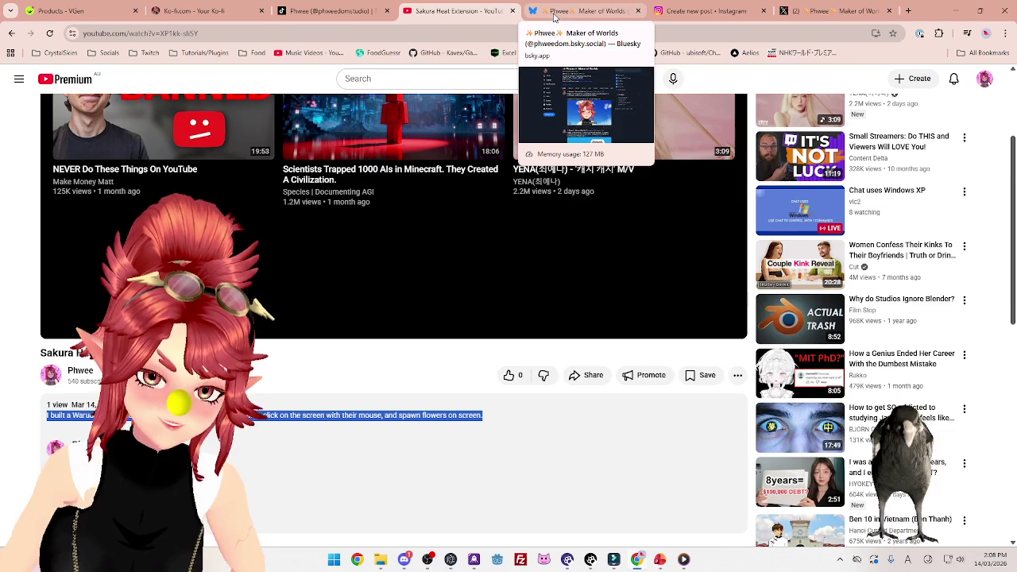
{"action": "left_click", "coordinate": [555, 16]}
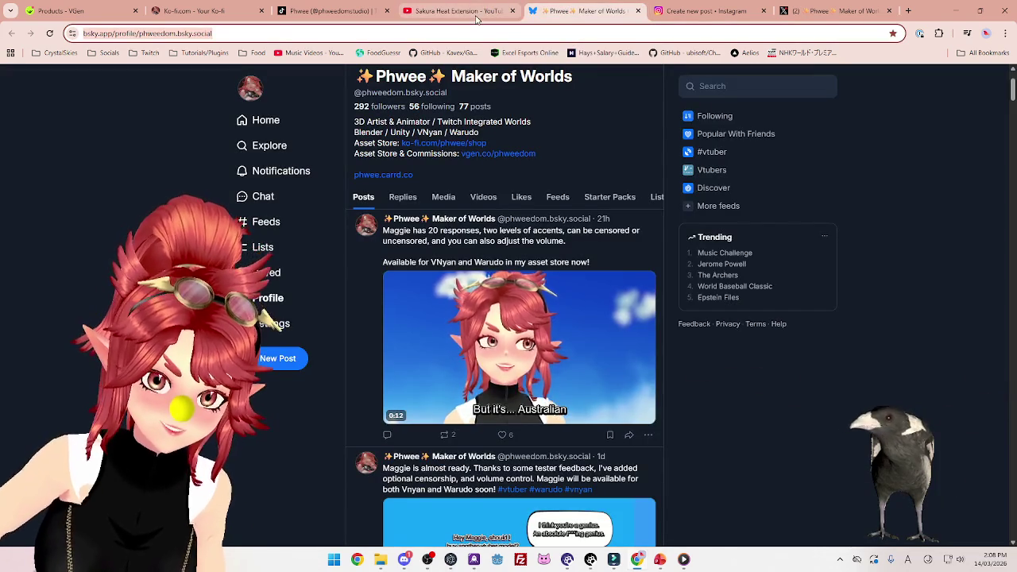
{"action": "left_click", "coordinate": [476, 16]}
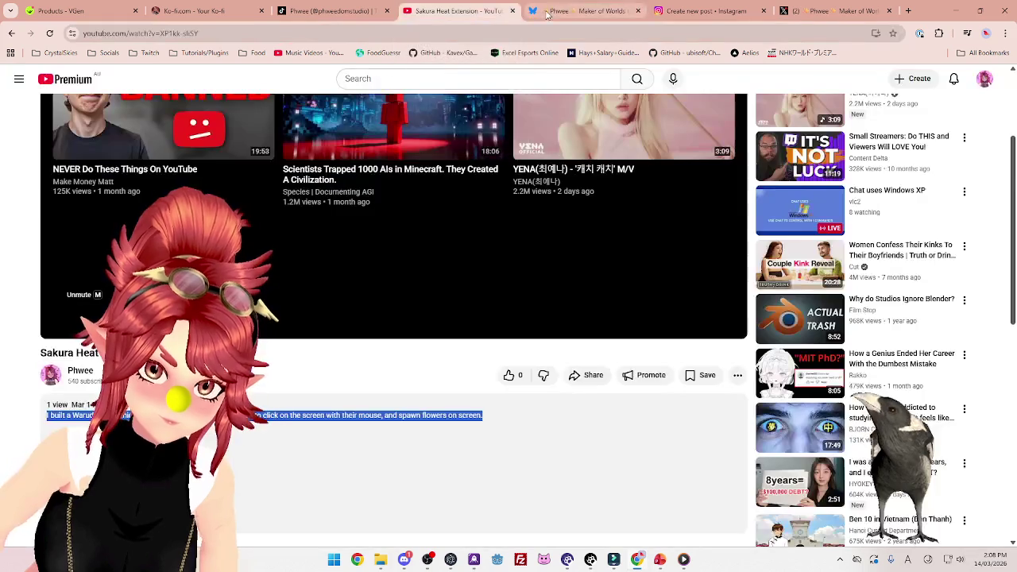
{"action": "left_click", "coordinate": [546, 14]}
{"action": "left_click", "coordinate": [713, 15]}
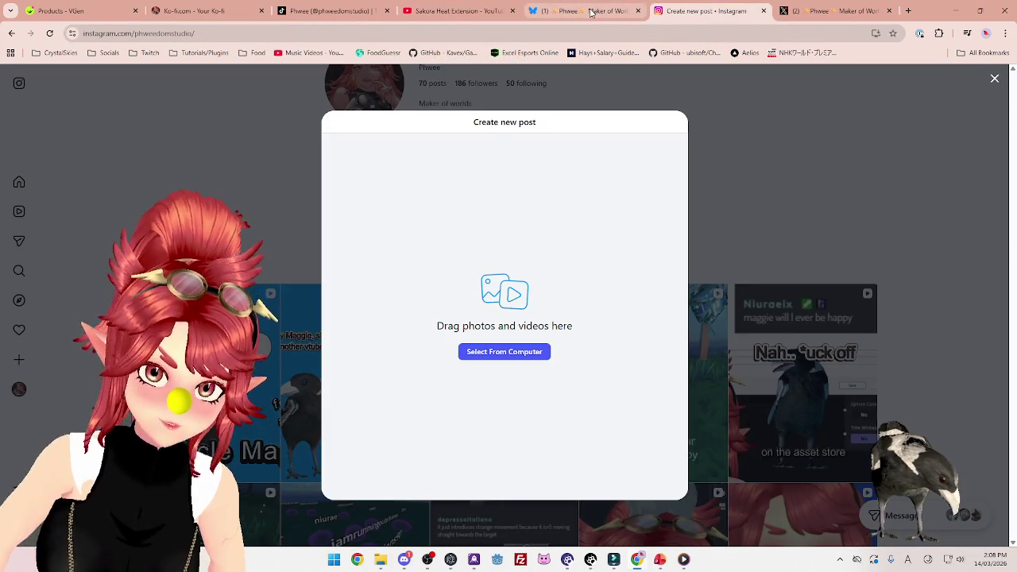
Add SakuraHeatExtension_Insta.mp4 from the Sakura Video folder to the new Instagram reel and advance past crop and editing.
{"action": "mouse_move", "coordinate": [379, 566]}
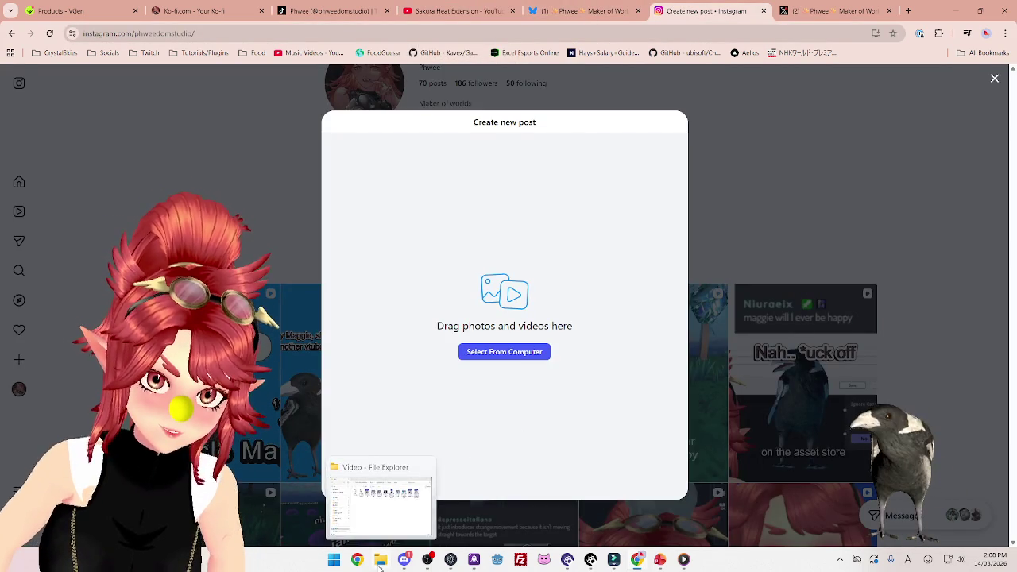
{"action": "left_click", "coordinate": [381, 511]}
{"action": "left_click_drag", "start_coordinate": [511, 272], "coordinate": [510, 268]}
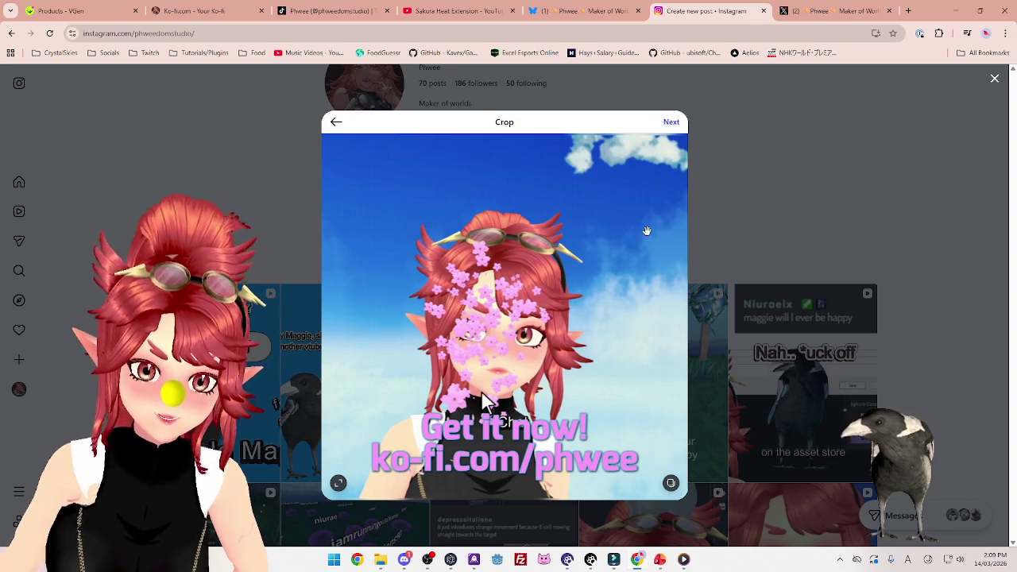
{"action": "left_click", "coordinate": [672, 121]}
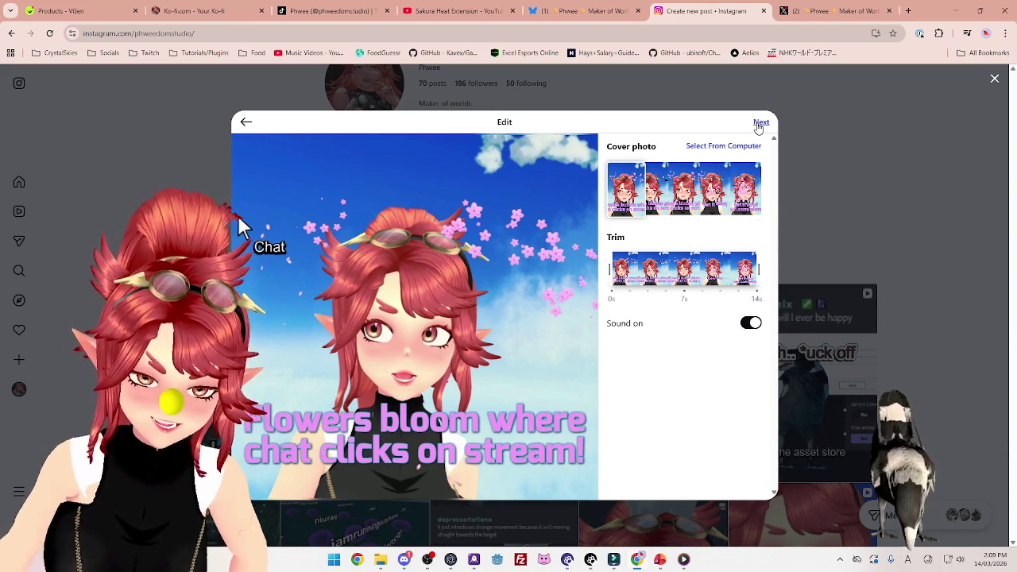
{"action": "left_click", "coordinate": [759, 123]}
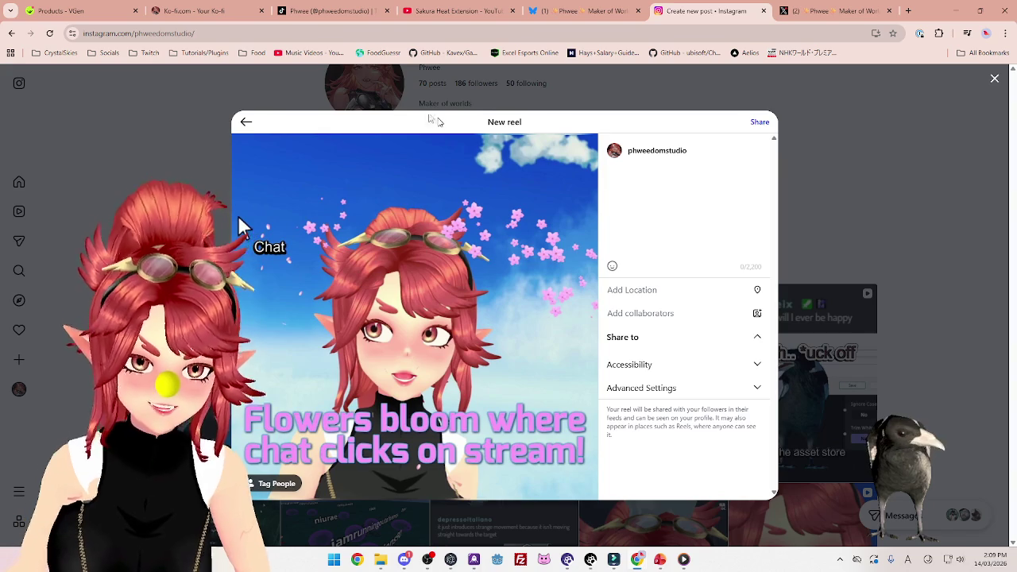
Begin the reel caption with 'Chat can now spawn'.
{"action": "left_click", "coordinate": [322, 11]}
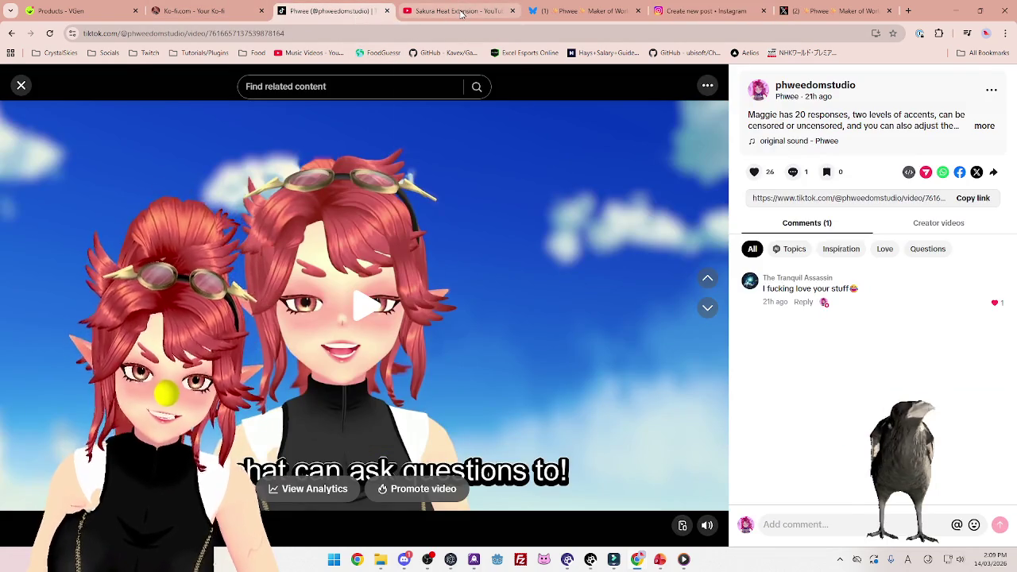
{"action": "left_click", "coordinate": [461, 12]}
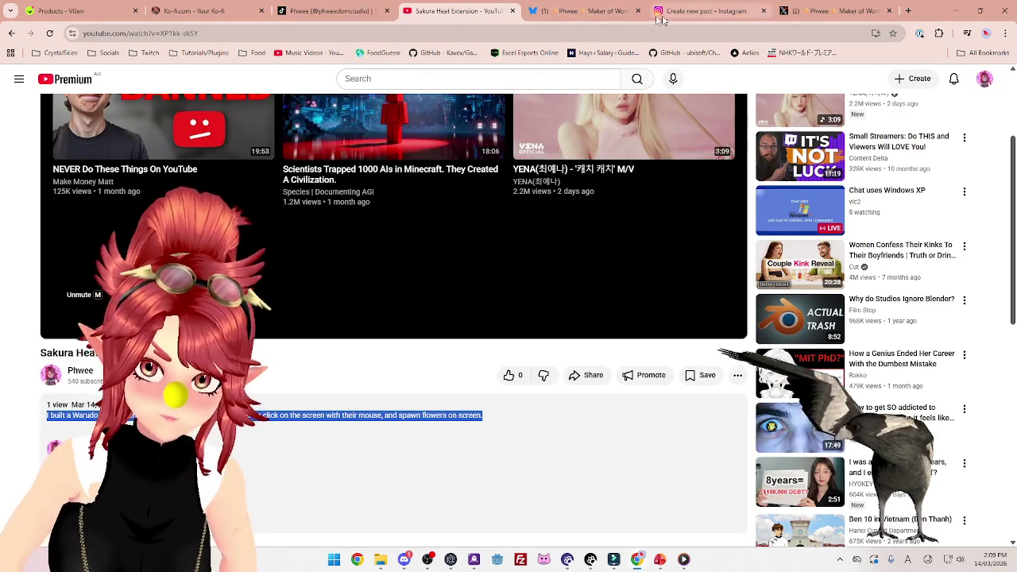
{"action": "left_click", "coordinate": [699, 11]}
{"action": "left_click", "coordinate": [635, 193]}
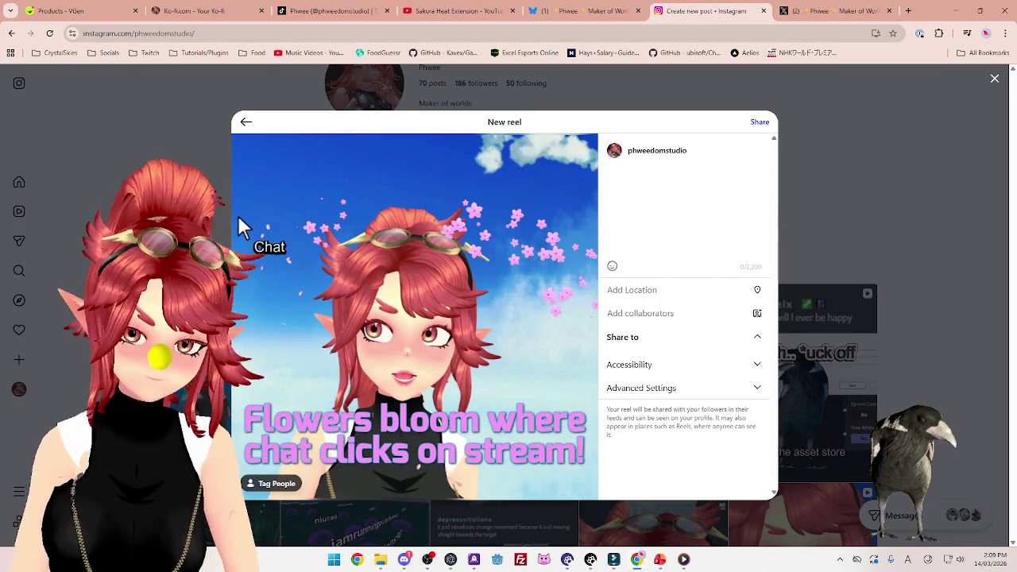
{"action": "type", "text": "Chat can "}
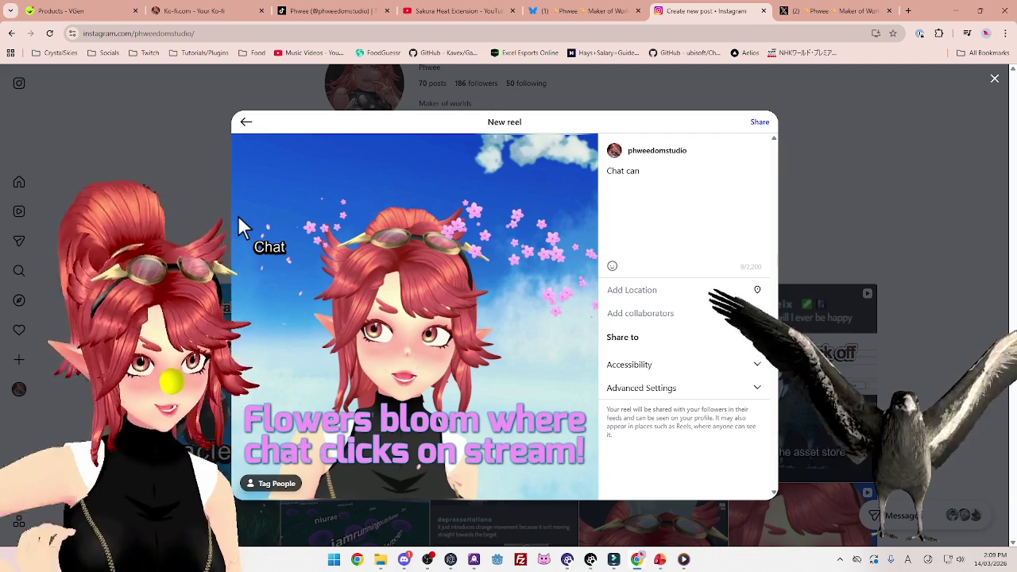
{"action": "type", "text": "now spawn"}
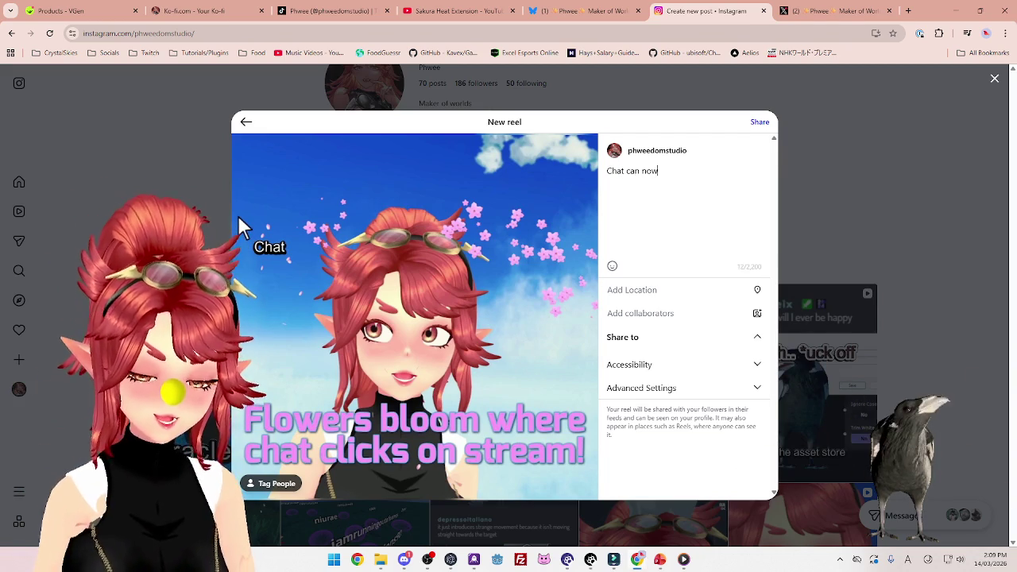